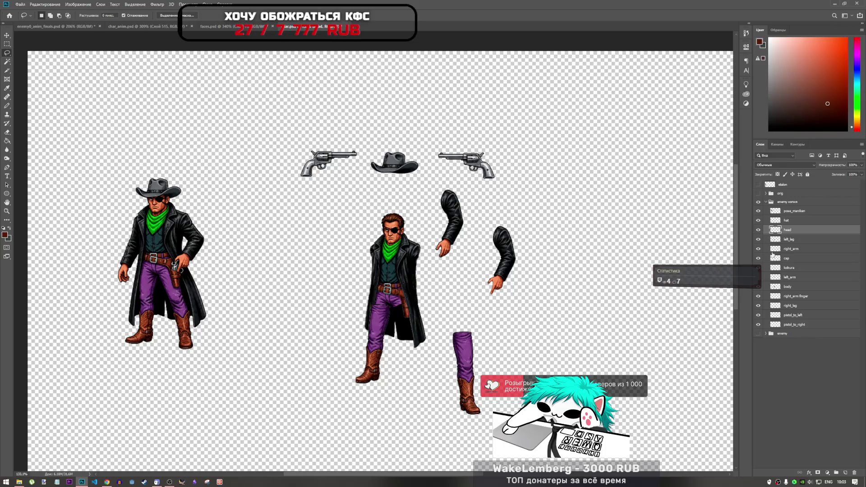
Step: Toggle the right_arm layer's visibility off and on, then bring up char_anim.psd via enemy0_anim_finals.psd
click(759, 249)
click(772, 249)
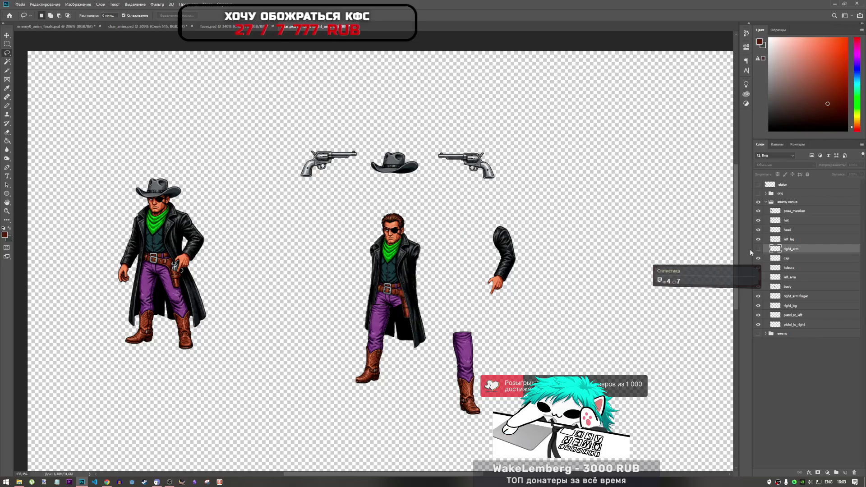
click(758, 249)
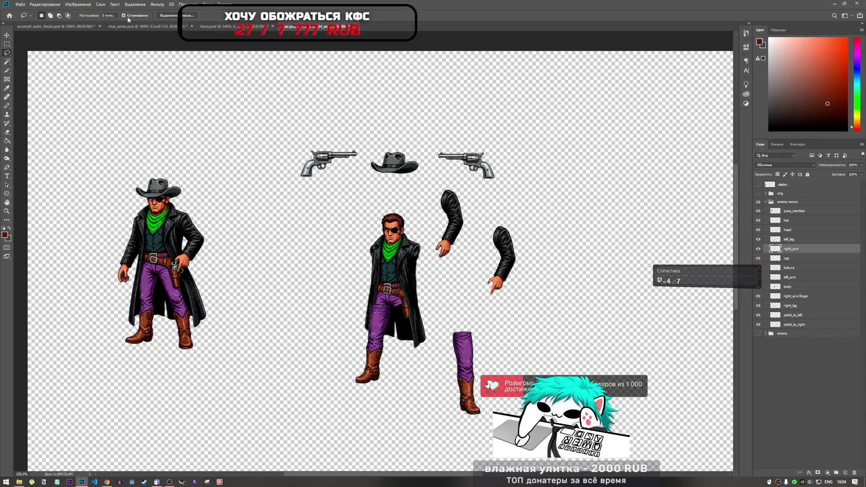
click(63, 26)
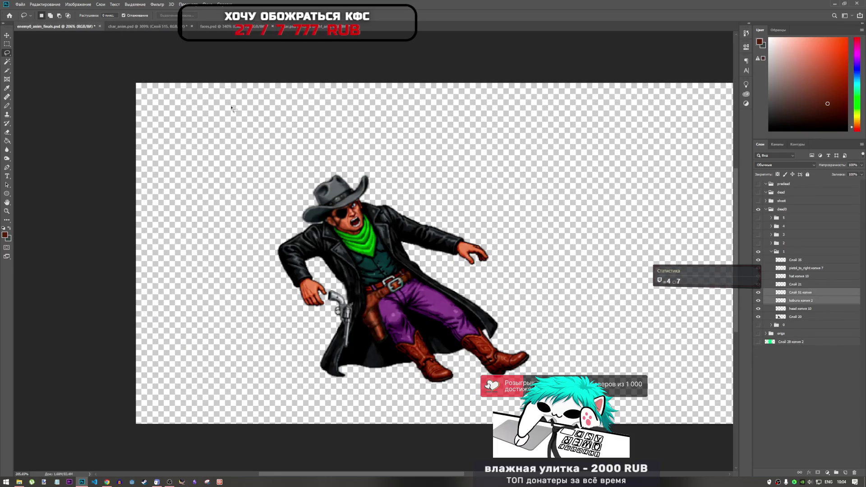
click(140, 26)
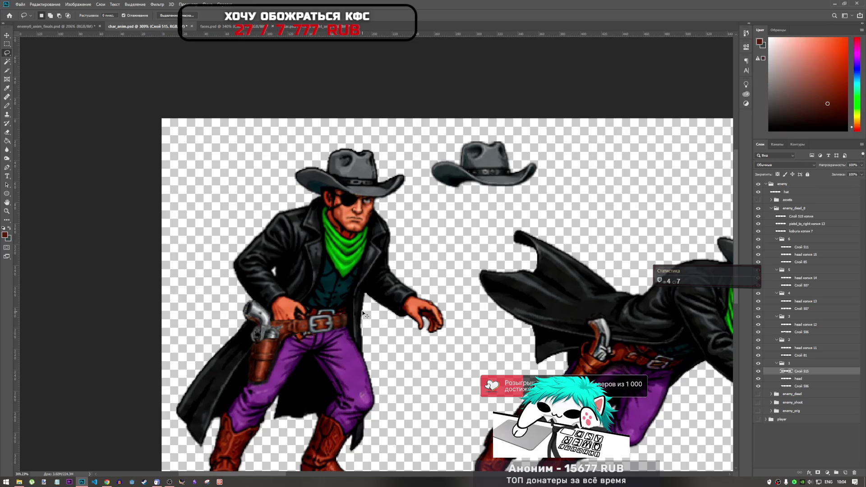
Step: Copy the lassoed arm onto its own layer and move it onto the cowboy's torso
key(ctrl+t)
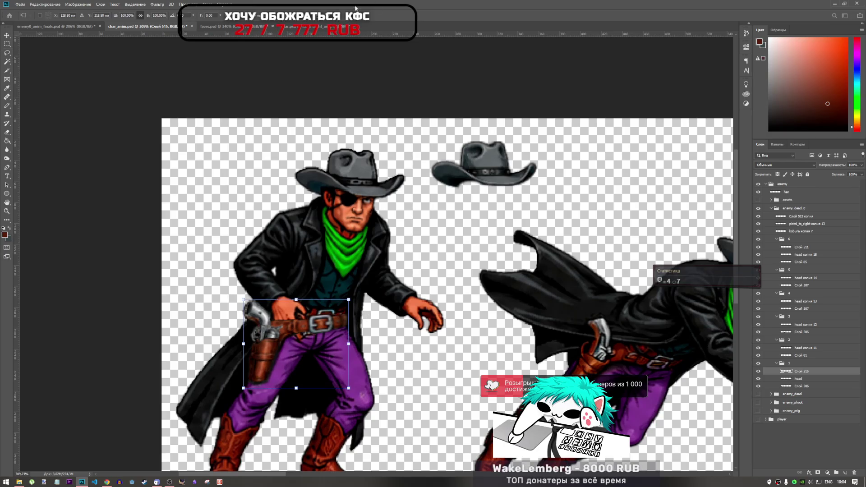
key(l)
key(ctrl+v)
key(ctrl+t)
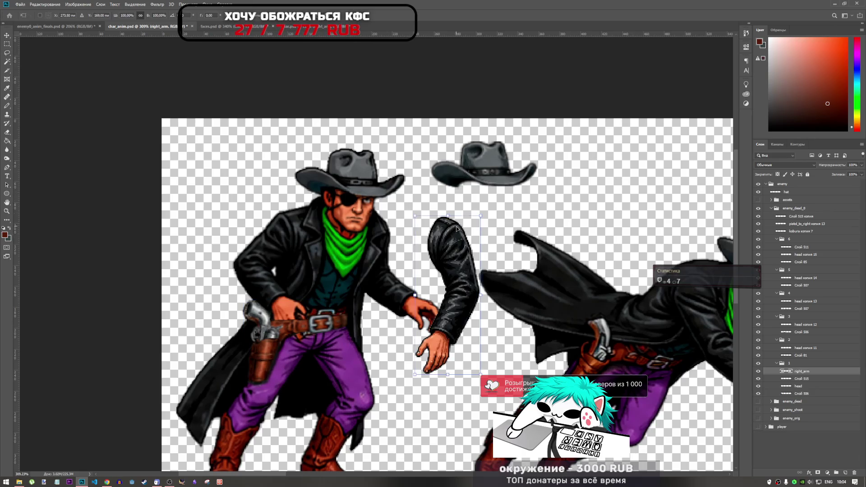
drag(459, 302, 295, 271)
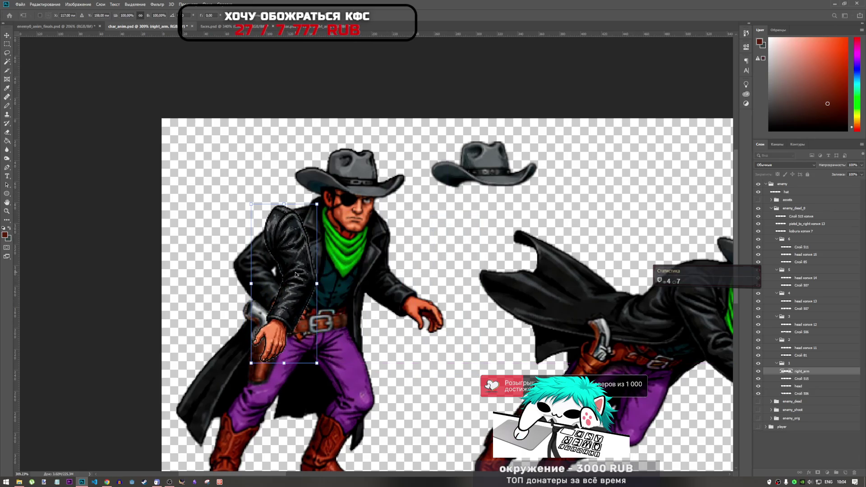
Step: Flip the arm horizontally twice, then rotate and shift it to reach across the torso
right_click(293, 252)
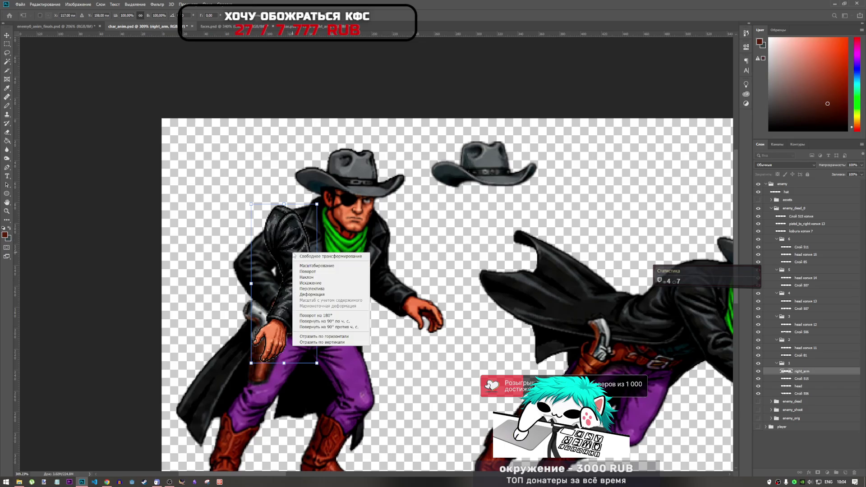
click(344, 336)
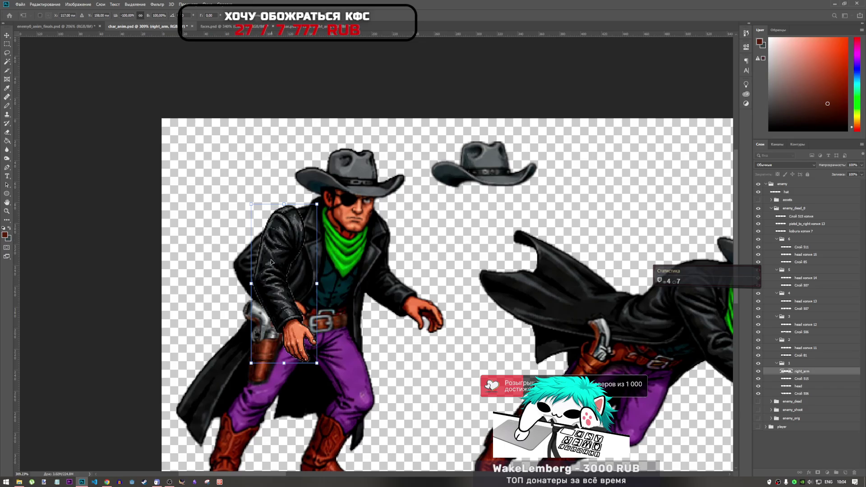
mouse_move(270, 261)
mouse_down()
mouse_move(255, 245)
mouse_move(402, 233)
mouse_move(385, 232)
mouse_move(397, 263)
mouse_up()
right_click(395, 253)
click(437, 335)
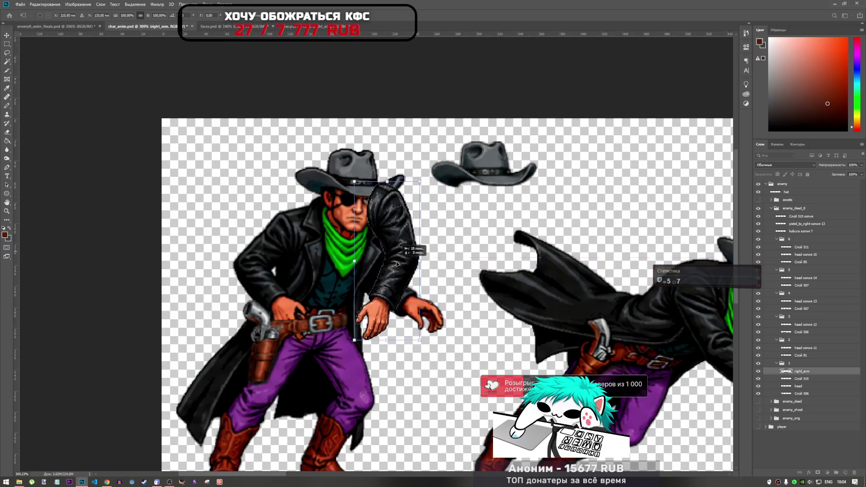
drag(426, 347, 467, 270)
mouse_move(413, 272)
mouse_down()
mouse_move(378, 277)
mouse_move(383, 251)
mouse_move(378, 276)
mouse_move(343, 304)
mouse_move(213, 289)
mouse_move(214, 296)
mouse_move(326, 270)
mouse_up()
scroll(315, 275, down, 3)
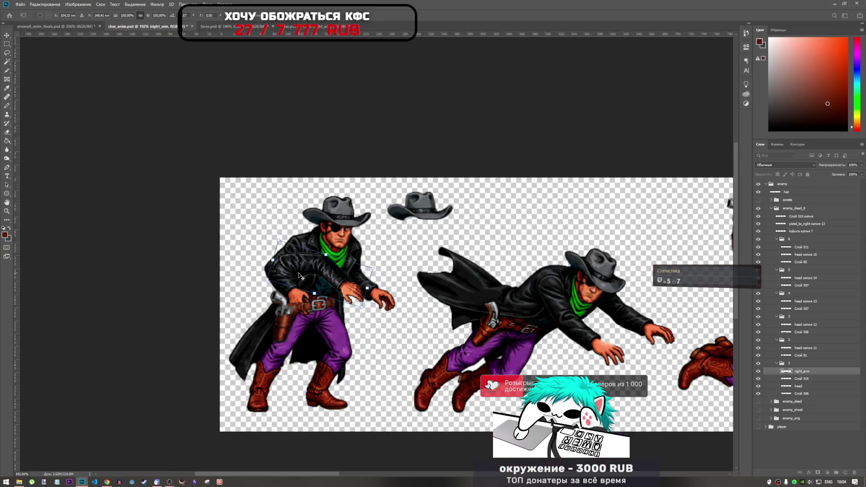
Step: Flip the arm vertically, rotate it about 50° clockwise and move it toward the gun
scroll(294, 275, up, 2)
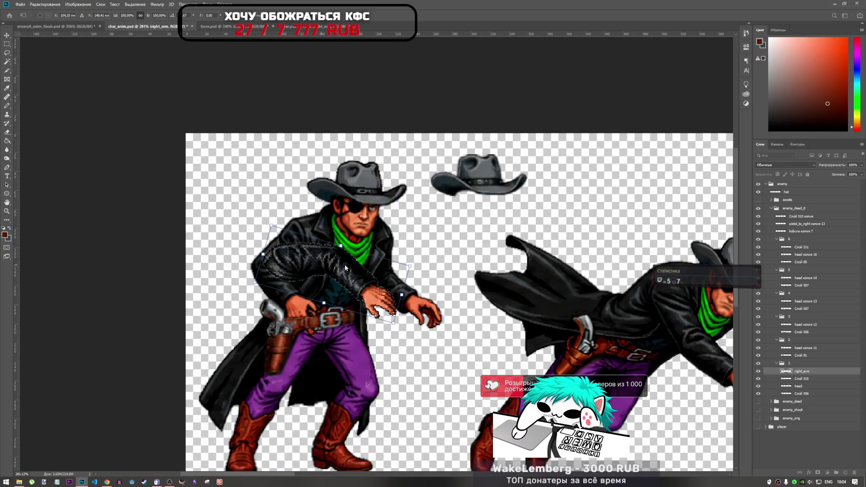
right_click(354, 274)
click(390, 359)
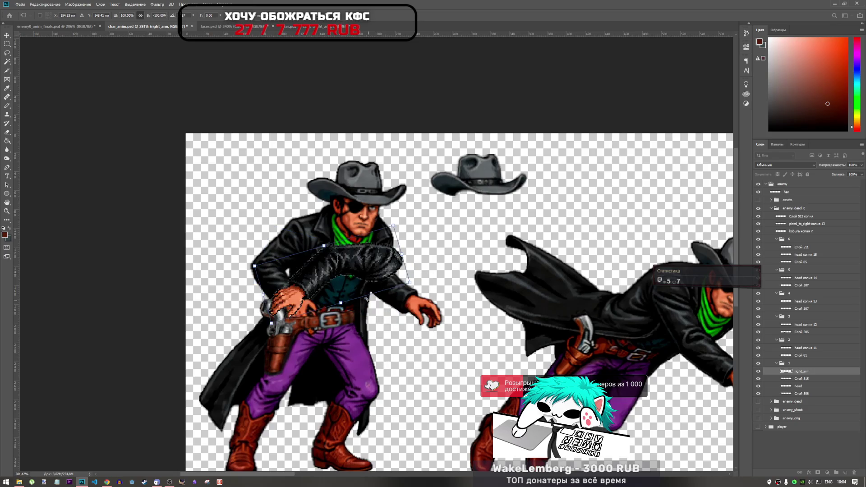
drag(247, 270, 247, 164)
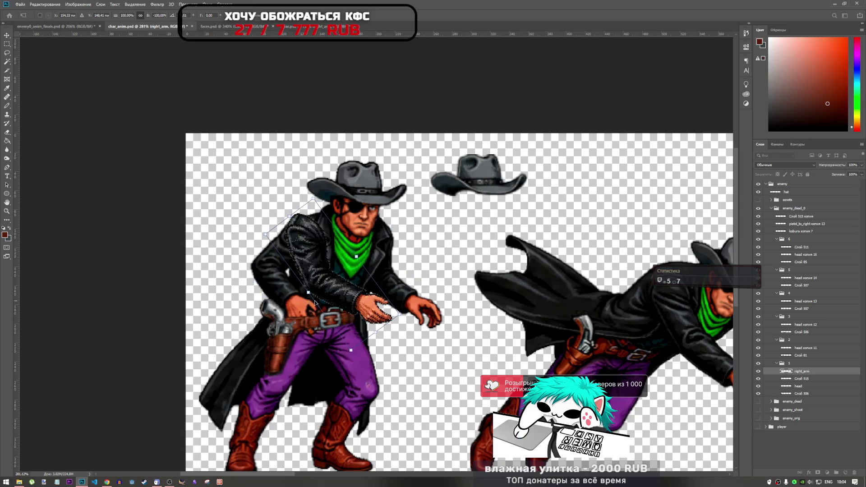
mouse_move(322, 309)
mouse_down()
mouse_move(255, 298)
mouse_move(261, 315)
mouse_move(284, 295)
mouse_move(298, 333)
mouse_move(291, 347)
mouse_move(303, 319)
mouse_up()
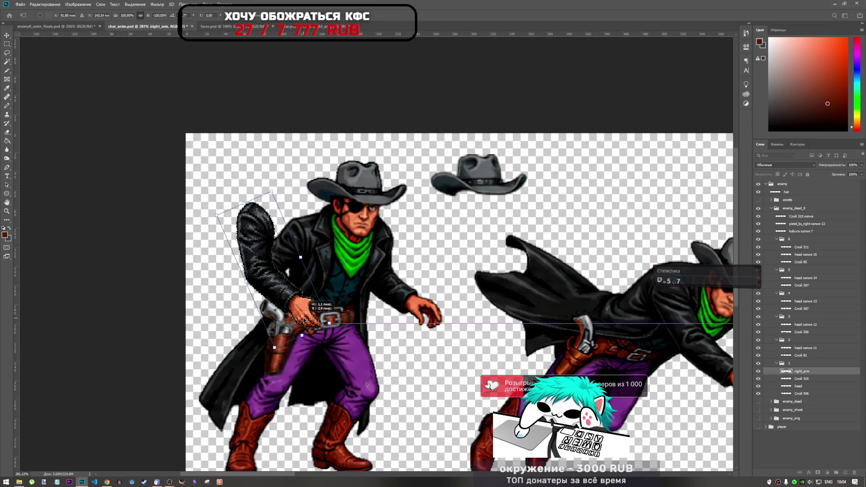
key(Return)
Step: Nudge the arm a few pixels right and down, then lasso the coat and upper torso area
key(l)
key(ctrl+d)
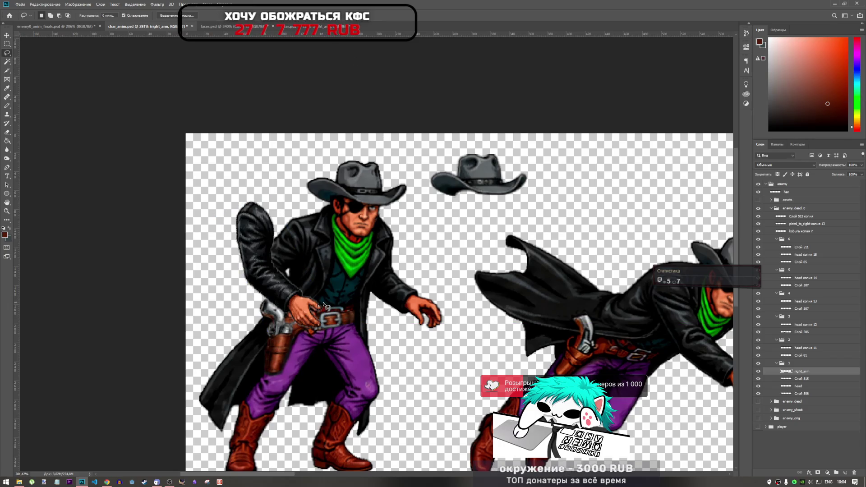
key(ctrl+t)
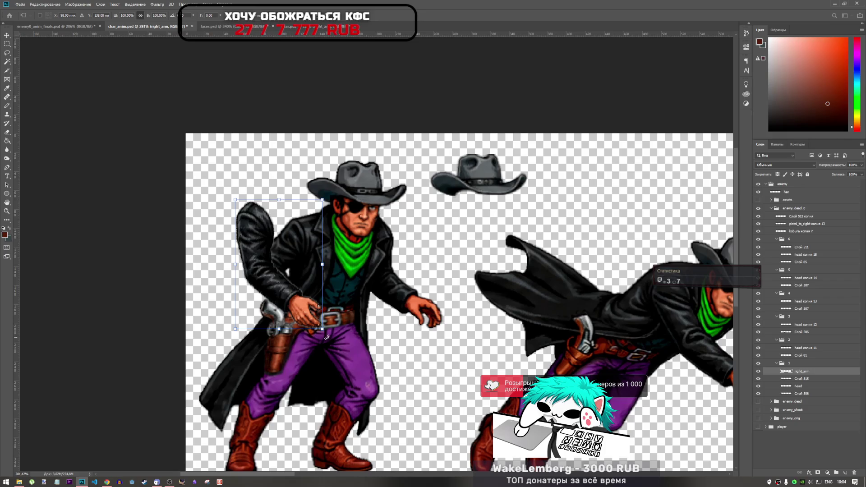
key(Right)
key(Down)
key(Down)
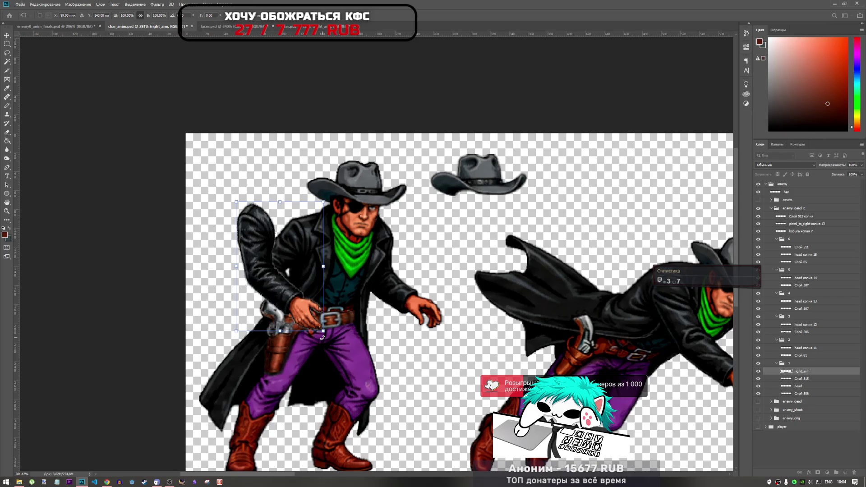
key(Right)
key(Down)
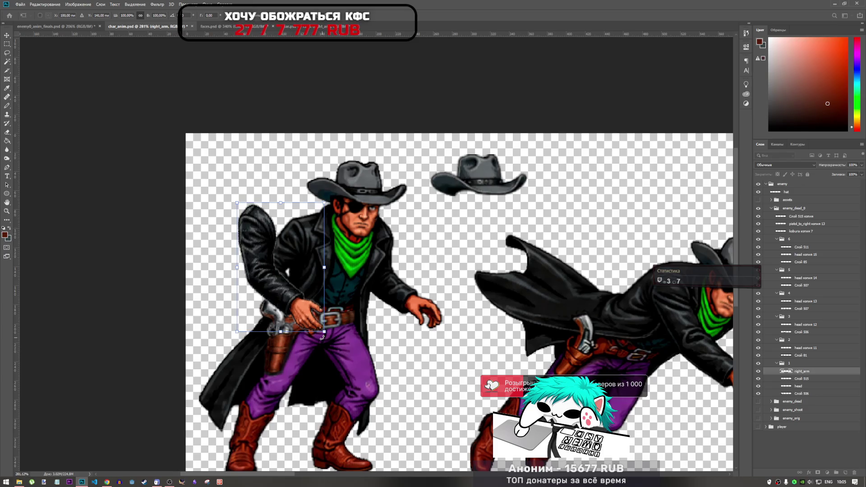
key(Return)
key(l)
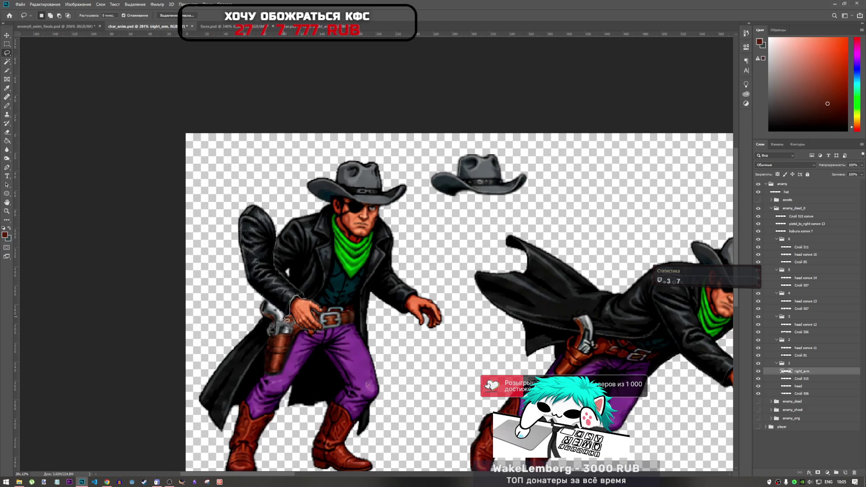
mouse_move(251, 289)
mouse_down()
mouse_move(214, 187)
mouse_move(336, 278)
mouse_move(335, 293)
mouse_up()
Step: Cut away the selected coat pixels and trace a selection around the holster area
key(ctrl+x)
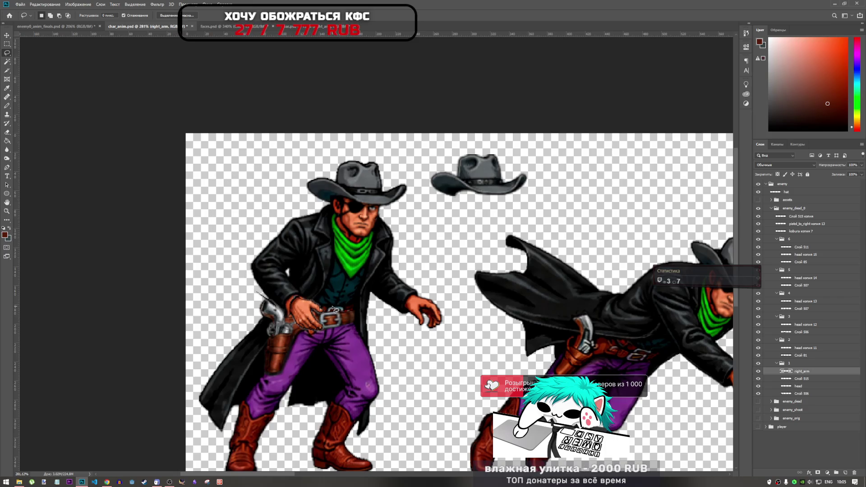
mouse_move(280, 301)
mouse_down()
mouse_move(243, 320)
mouse_move(266, 343)
mouse_up()
scroll(266, 316, up, 5)
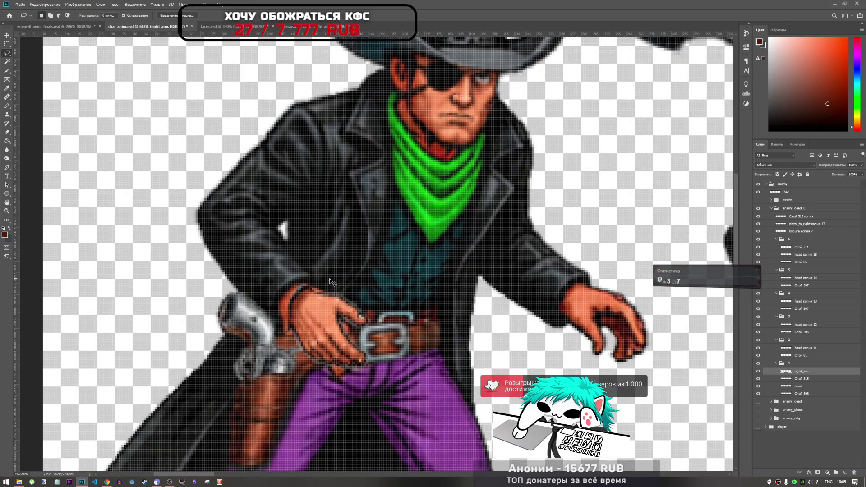
Step: Move the hand and revolver left, rotate the arm about 6° plus a few degrees, and nudge it into place
key(ctrl+t)
mouse_move(320, 307)
mouse_down()
mouse_move(241, 311)
mouse_move(314, 305)
mouse_up()
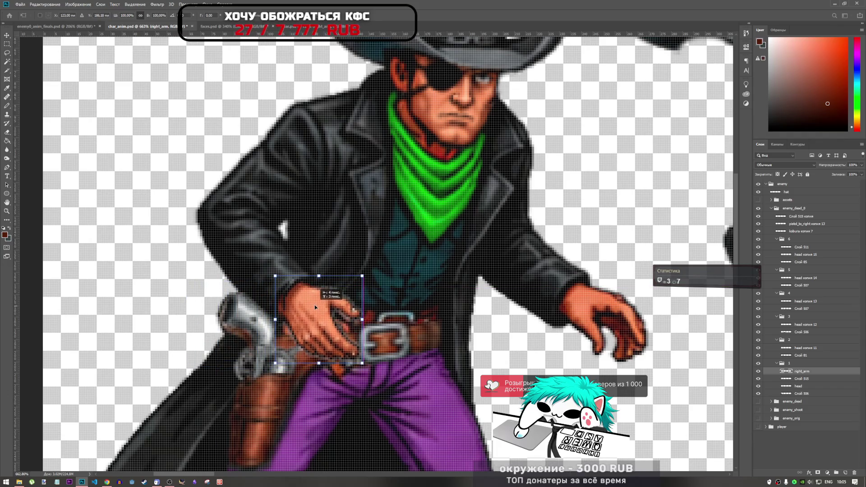
drag(381, 256, 383, 267)
drag(333, 300, 332, 301)
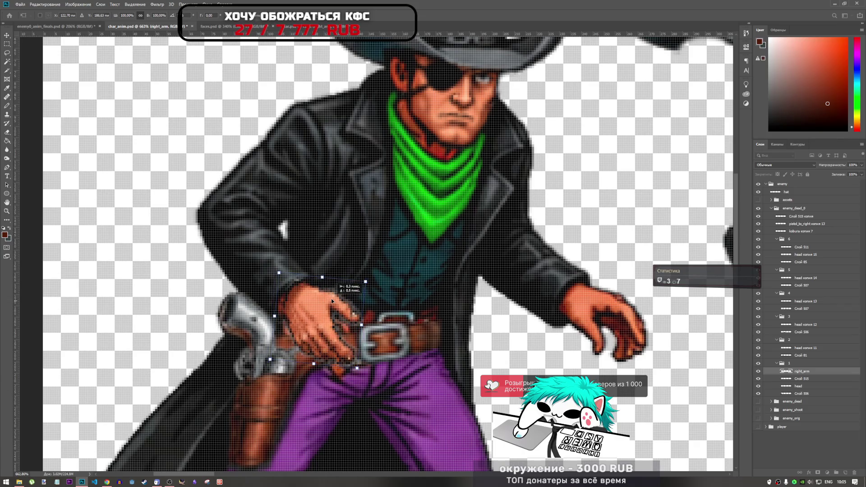
drag(354, 268, 374, 262)
drag(333, 299, 321, 299)
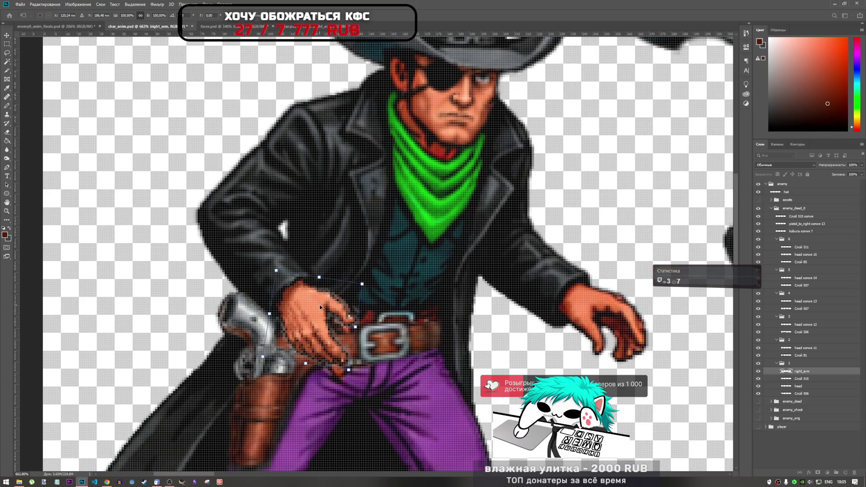
drag(321, 307, 322, 313)
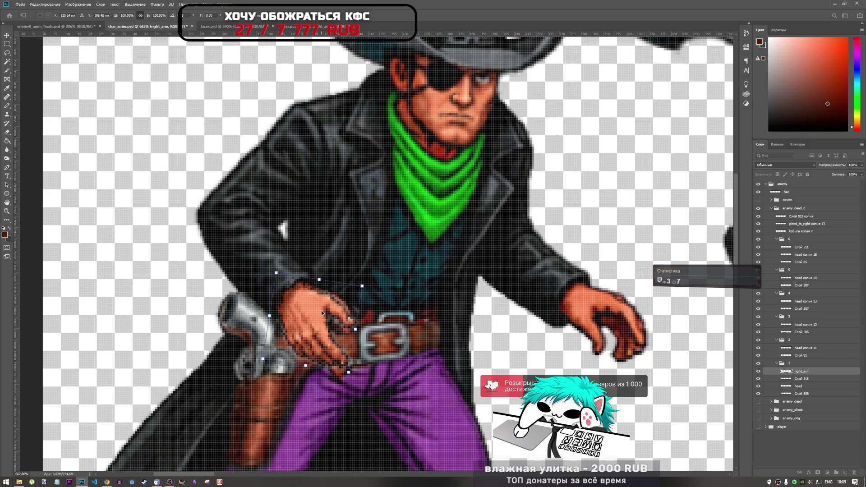
key(Up)
key(Right)
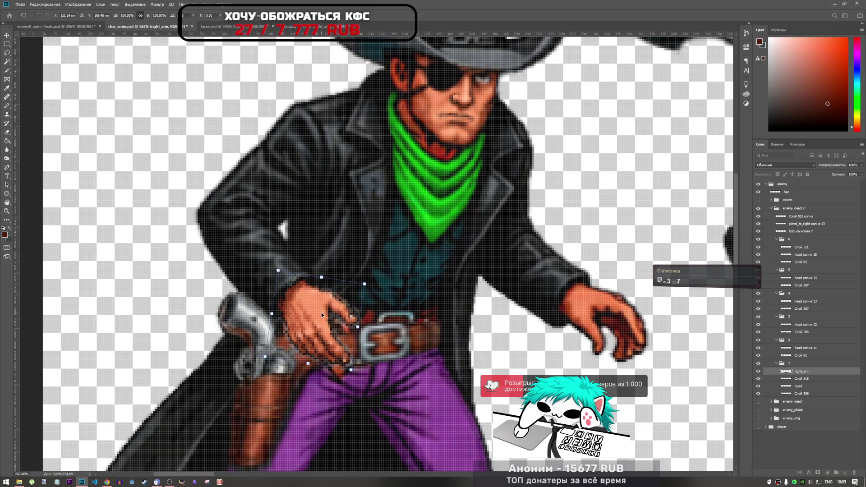
key(Return)
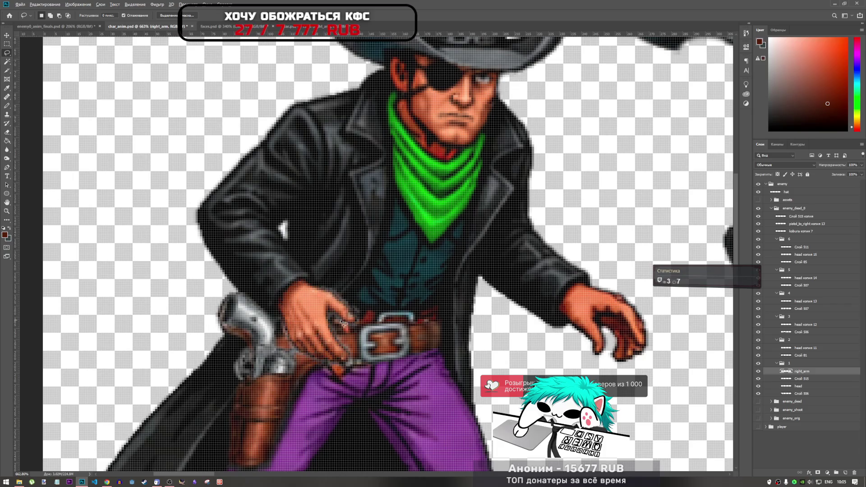
scroll(342, 322, down, 3)
scroll(315, 300, up, 5)
scroll(306, 294, down, 1)
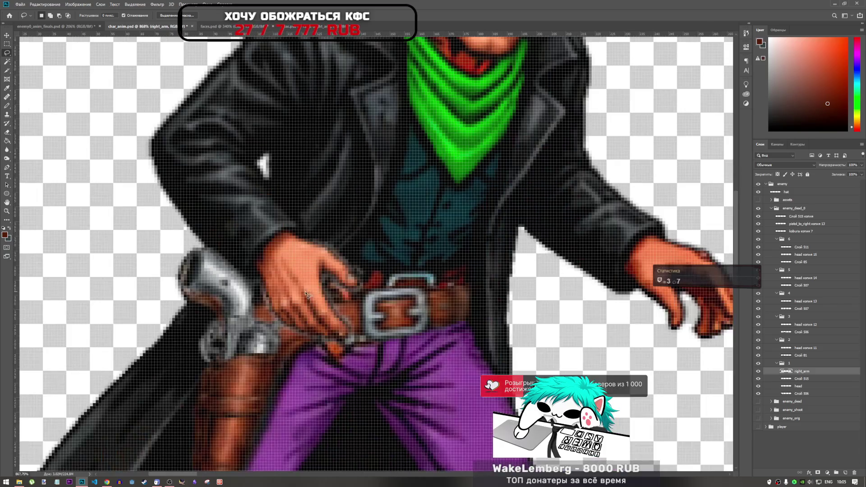
scroll(307, 294, down, 1)
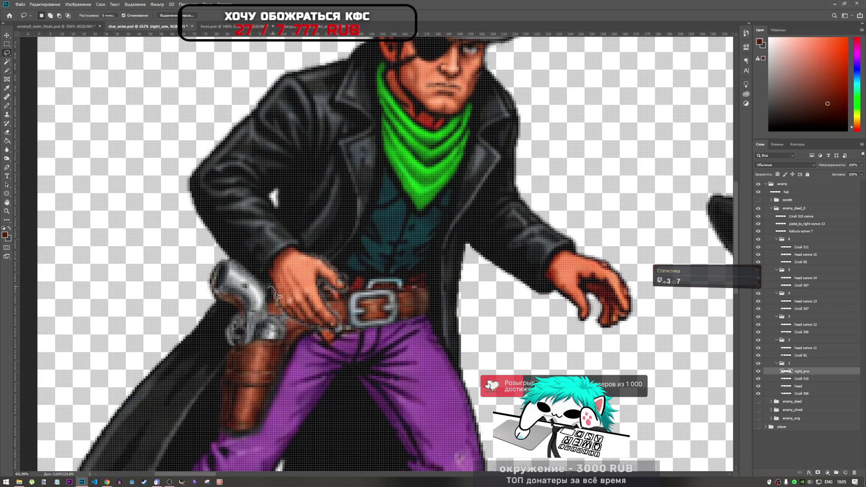
Step: Lasso around the gun hand and belt, then deselect and zoom out to the whole sheet
drag(269, 287, 283, 308)
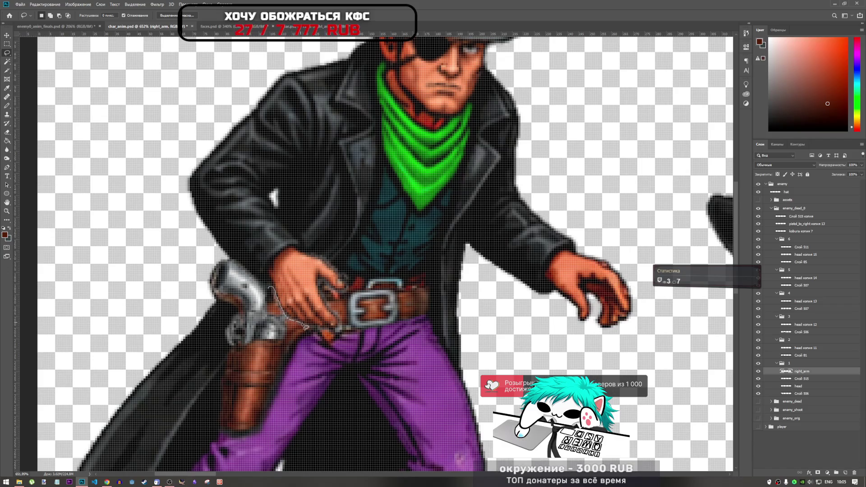
drag(330, 332, 341, 323)
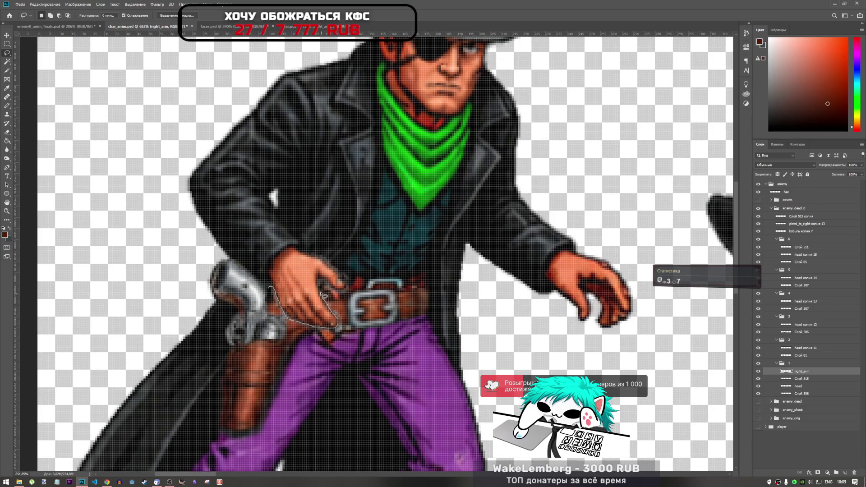
drag(323, 282, 334, 289)
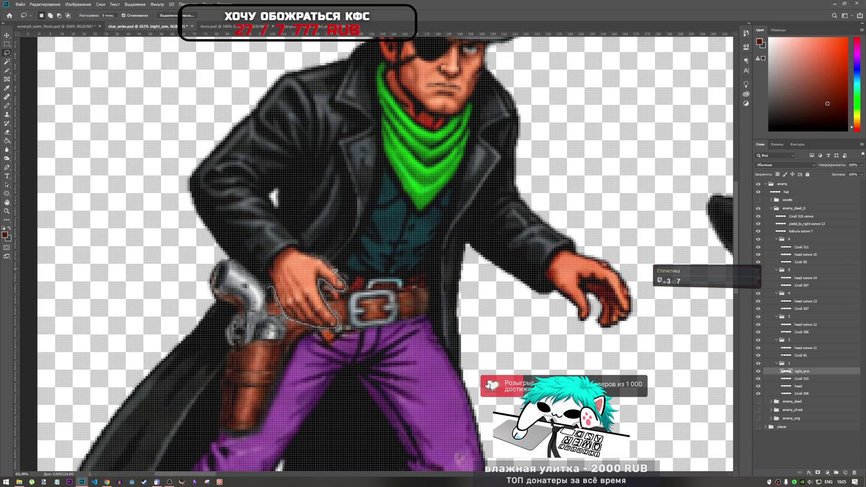
mouse_move(328, 264)
mouse_down()
mouse_move(319, 260)
mouse_move(384, 370)
mouse_move(287, 349)
mouse_up()
drag(270, 295, 271, 299)
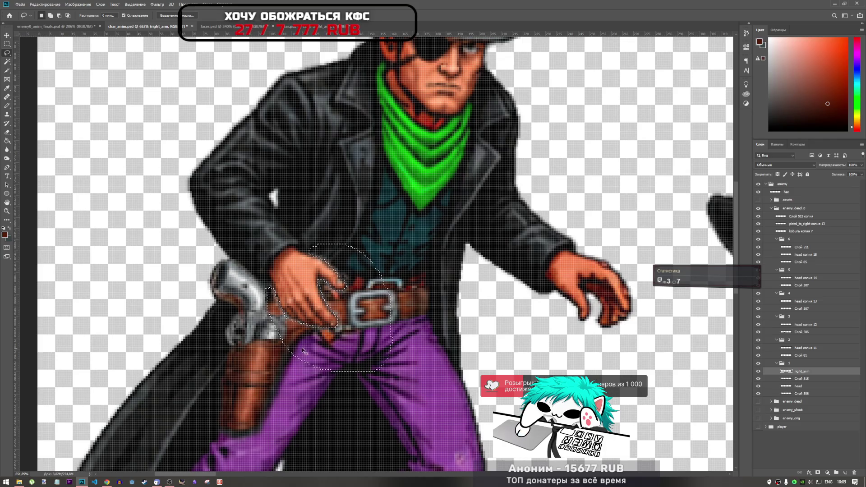
click(311, 351)
scroll(400, 361, down, 5)
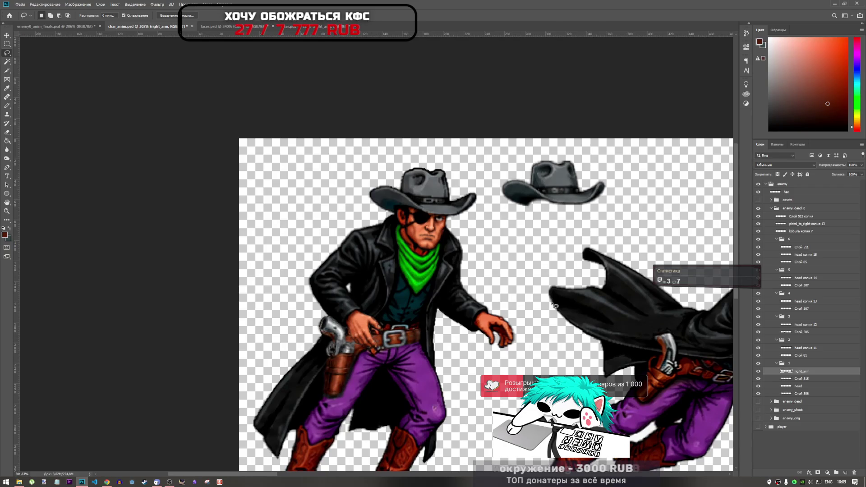
Step: Switch to the enemy0_anim_finals.psd document
scroll(372, 338, down, 1)
scroll(365, 340, up, 2)
scroll(365, 340, down, 3)
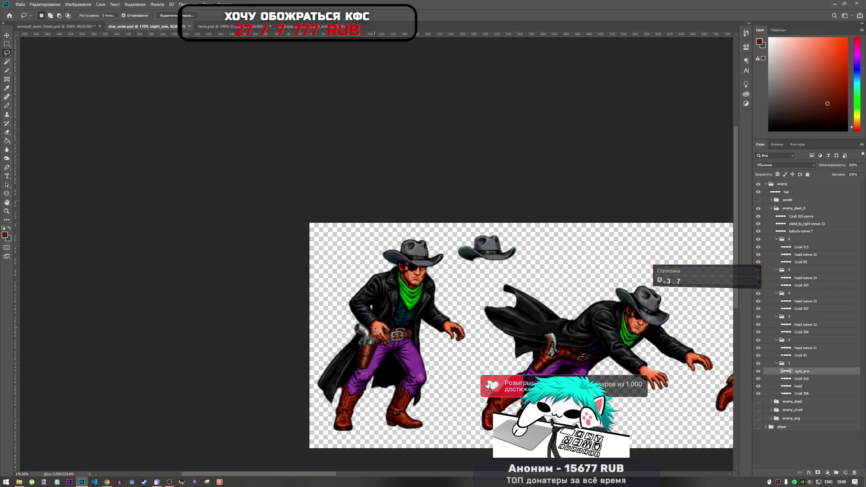
click(42, 25)
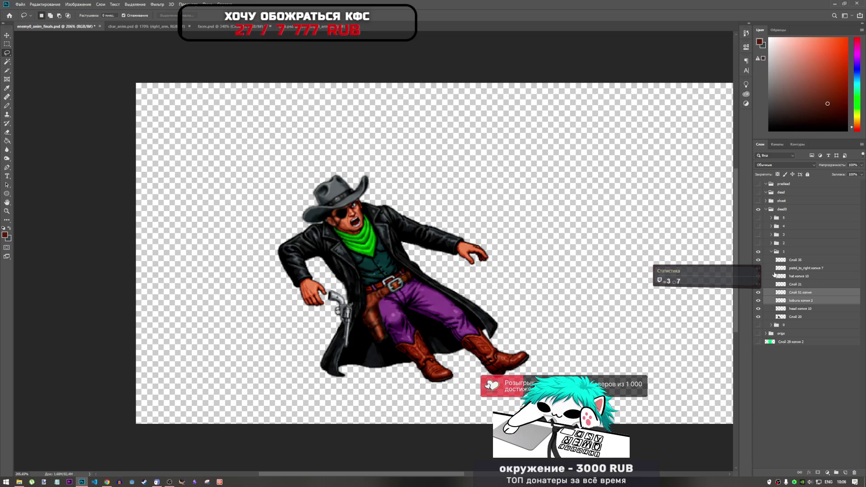
Step: Toggle the layer groups' visibility to compare the falling and lying poses, ending on the standing pose
click(776, 251)
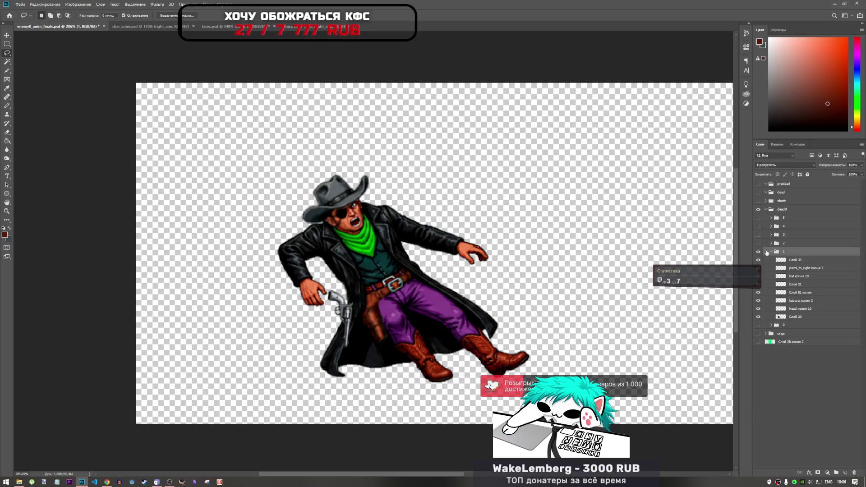
click(771, 251)
click(758, 252)
click(758, 243)
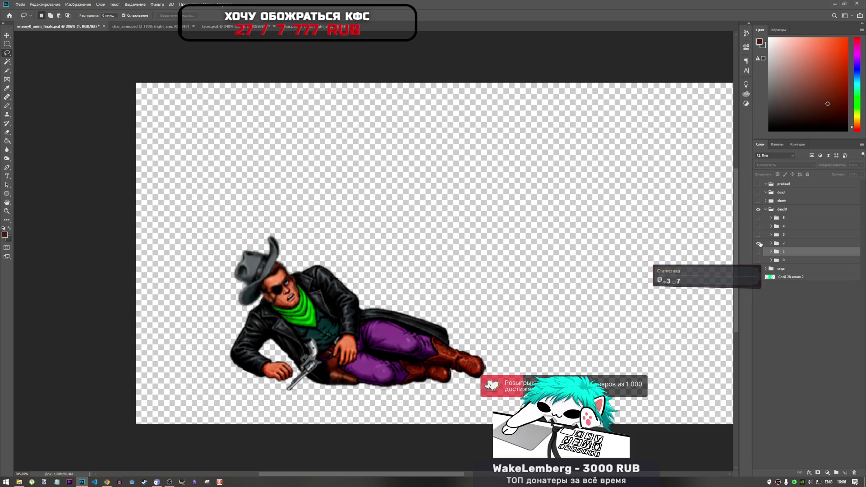
click(758, 244)
click(758, 234)
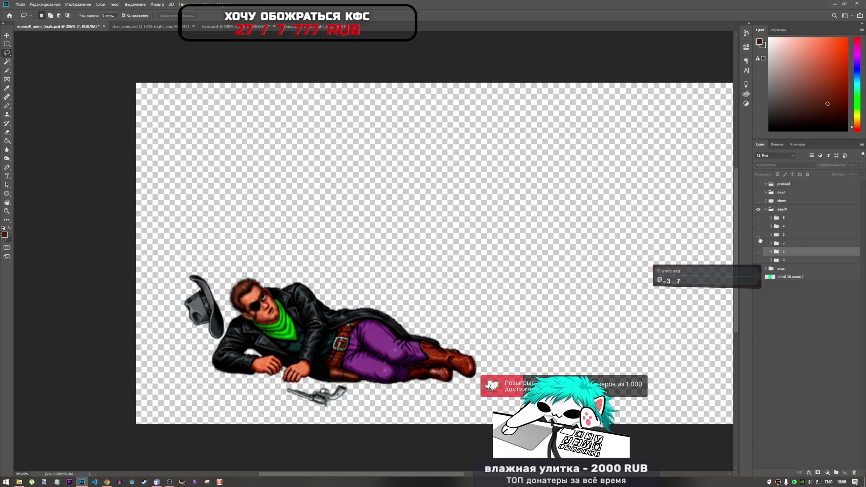
click(759, 237)
click(760, 221)
click(760, 221)
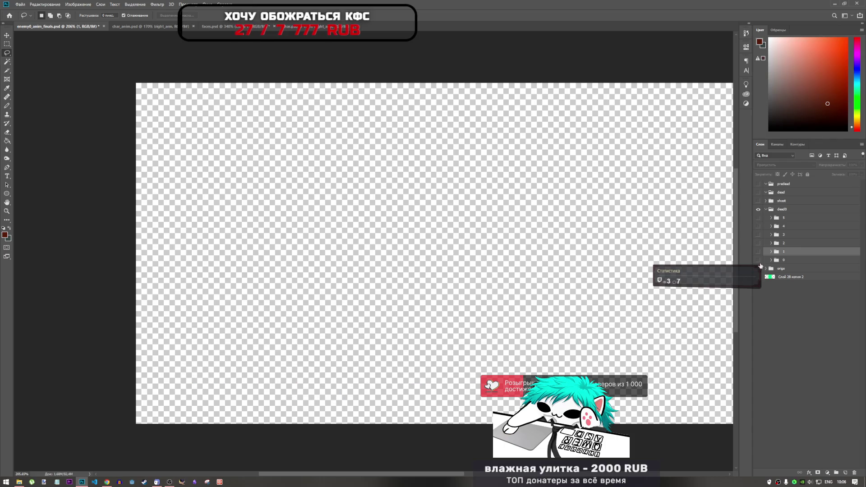
click(758, 260)
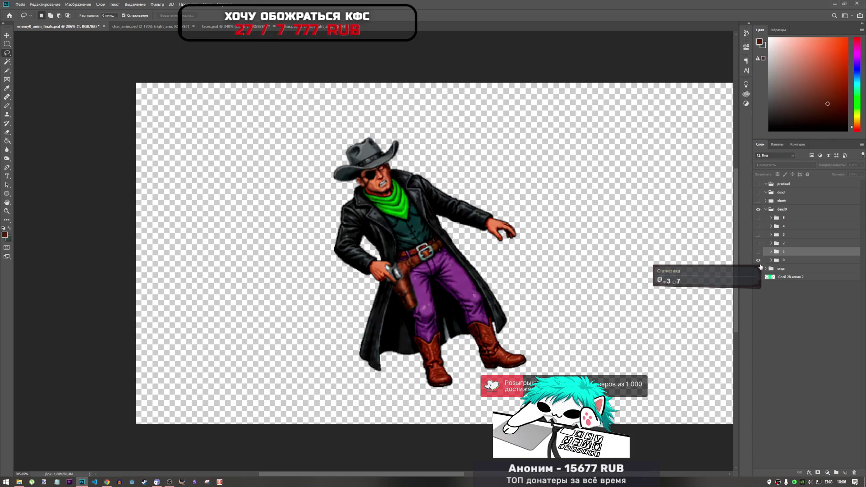
click(758, 260)
click(759, 252)
click(759, 251)
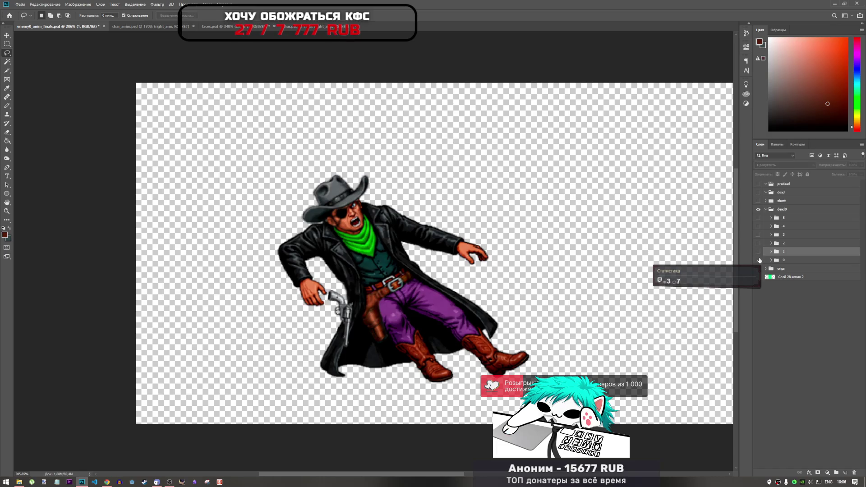
click(758, 260)
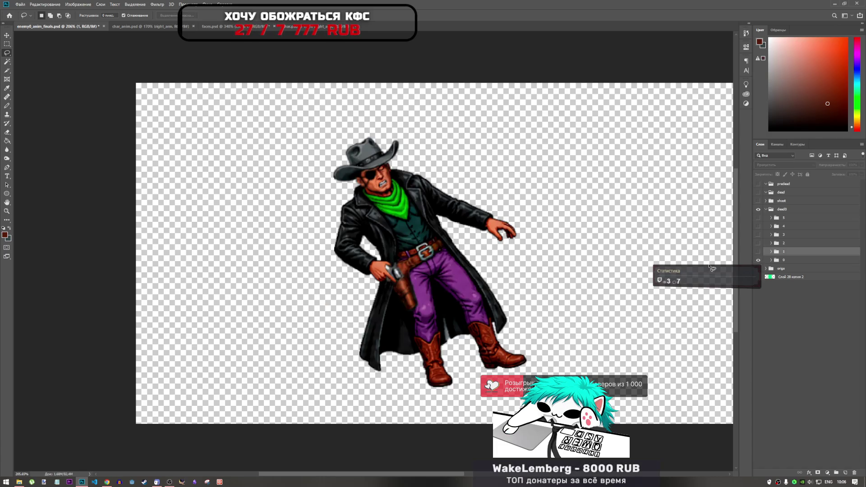
Step: Expand group 0, pick layer Слой 18 and lasso the cowboy's outstretched hand
click(771, 261)
click(789, 334)
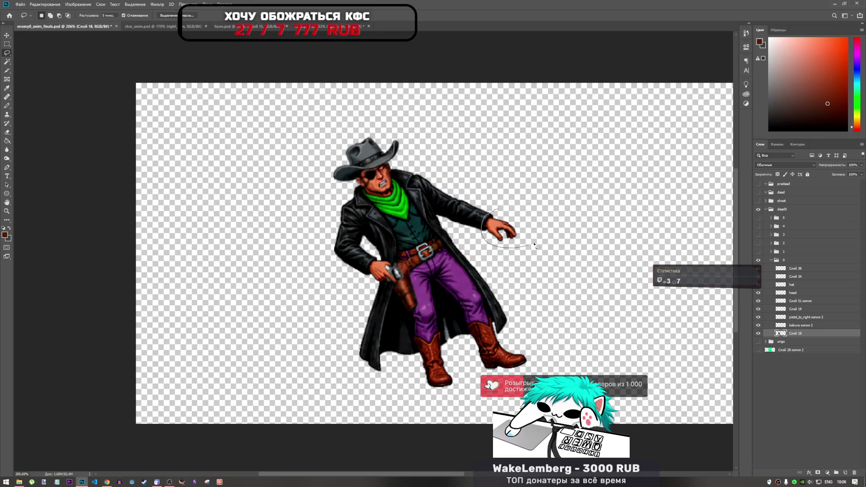
drag(534, 246, 493, 185)
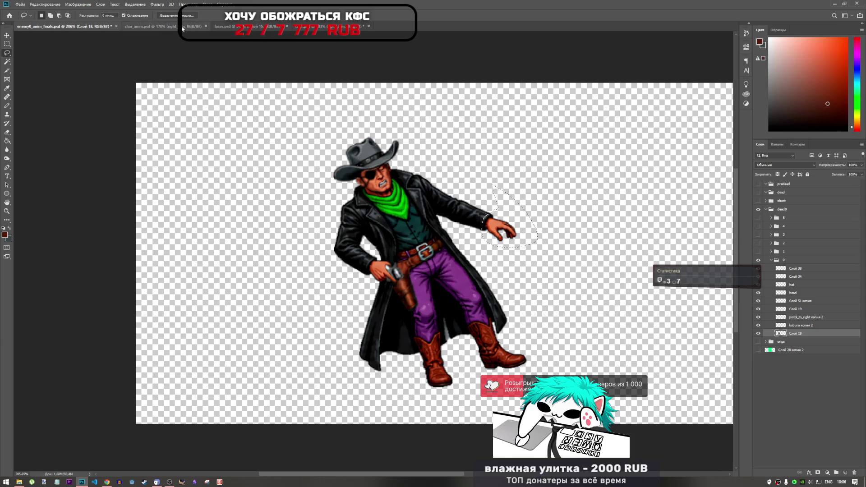
click(162, 26)
Step: Paste the hand as new layer Слой 517 and drag it onto the standing cowboy's hand
scroll(412, 246, down, 1)
scroll(346, 285, up, 3)
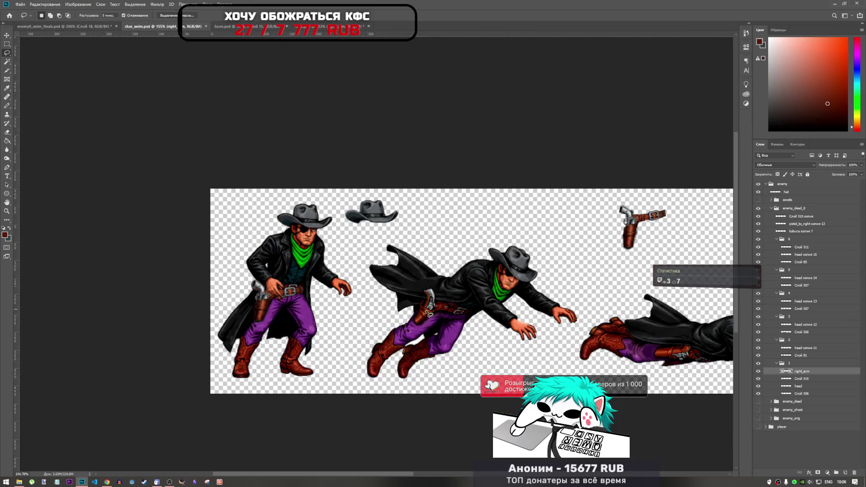
key(ctrl+shift+alt+n)
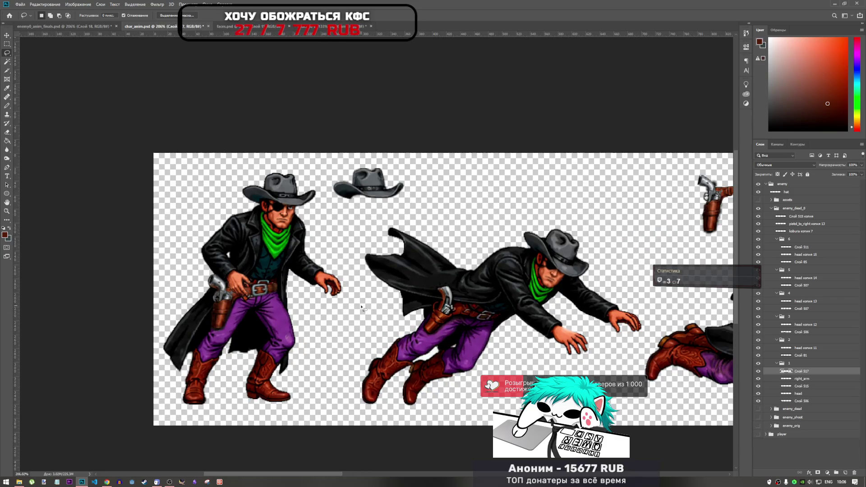
scroll(542, 333, down, 5)
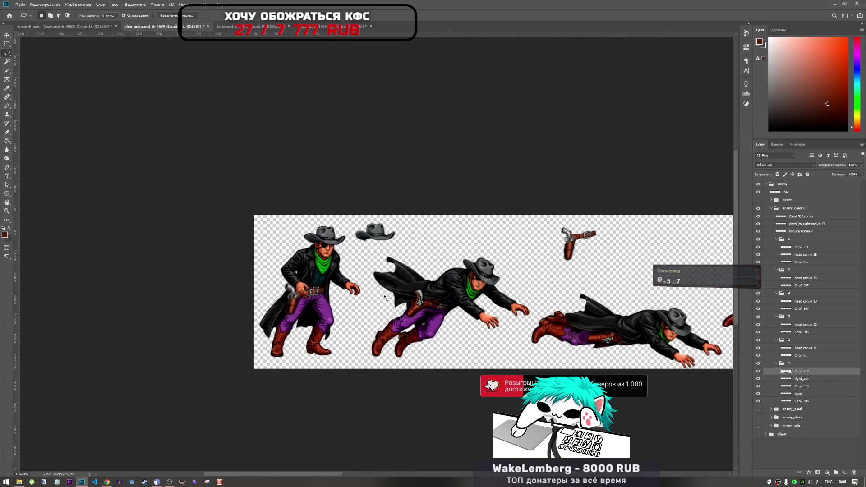
scroll(320, 250, up, 2)
scroll(320, 250, up, 1)
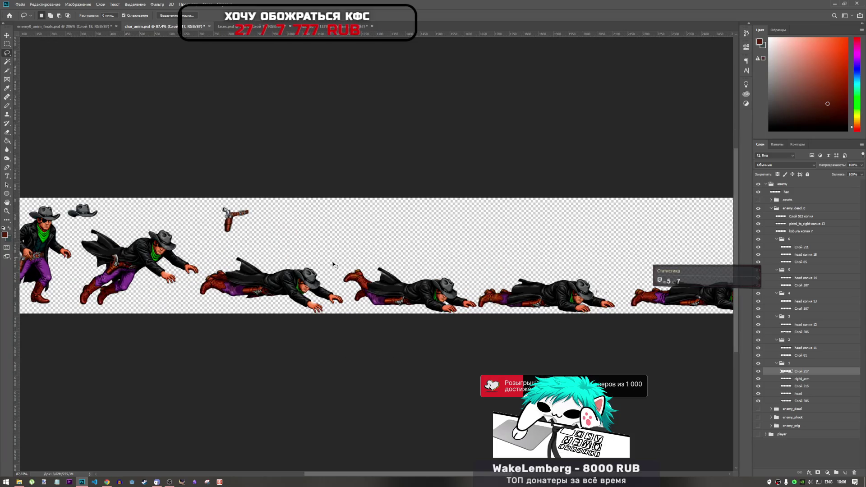
key(ctrl+t)
scroll(182, 260, up, 3)
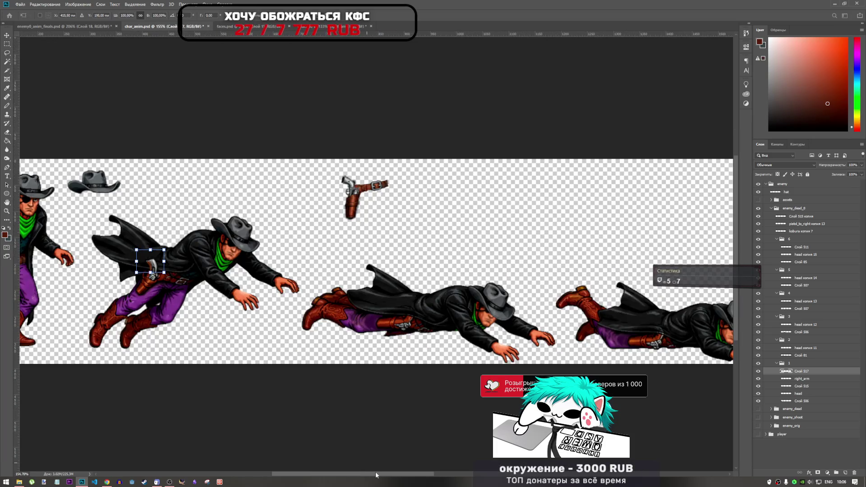
drag(375, 471, 322, 462)
drag(379, 256, 296, 252)
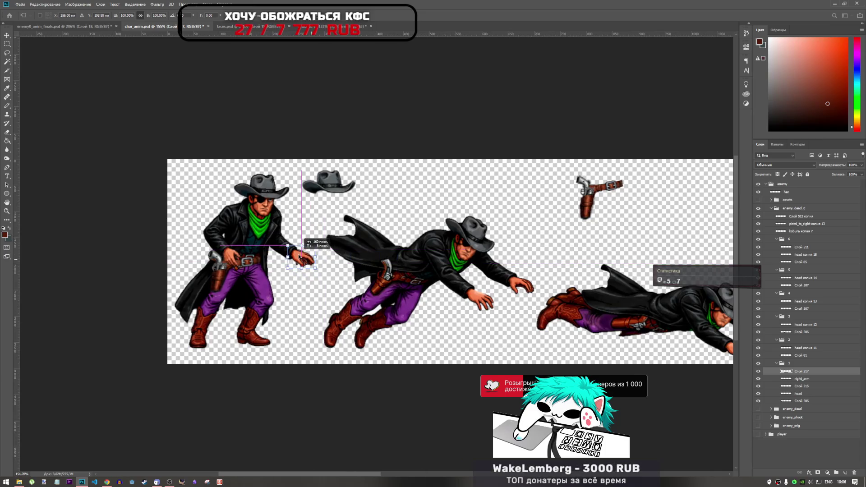
click(106, 482)
Step: Scroll the YouTube page, return to the home feed and stop the miniplayer video
scroll(480, 264, down, 5)
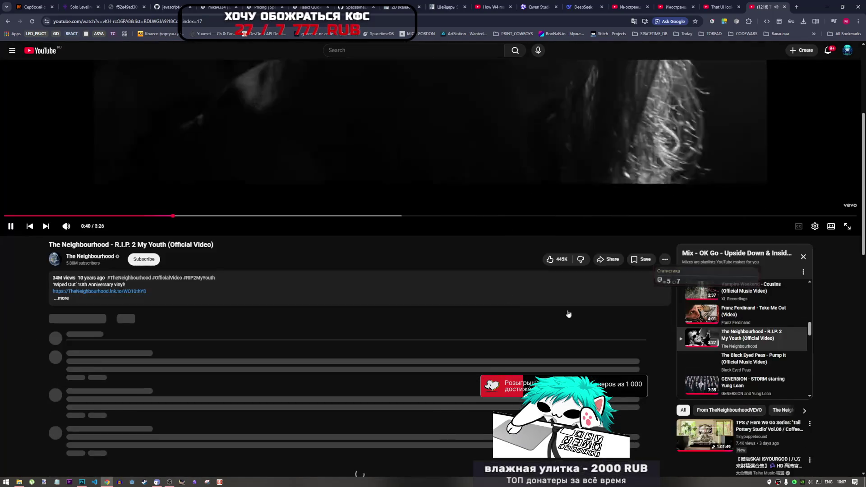
scroll(713, 367, down, 5)
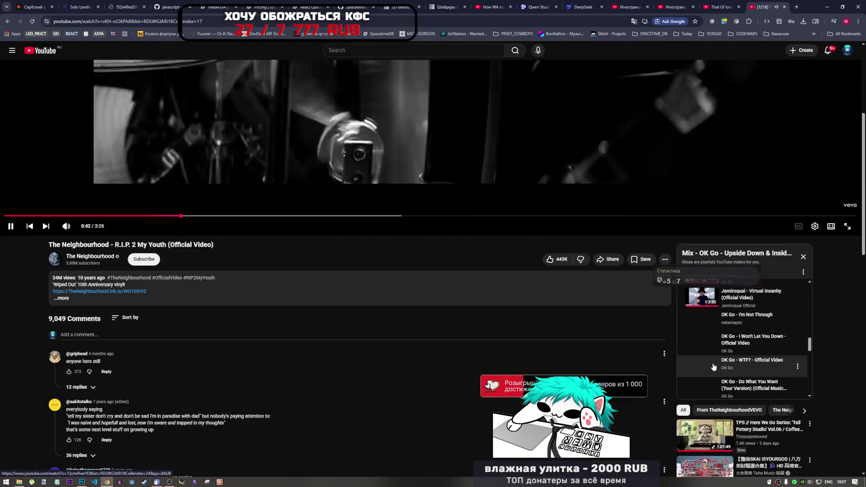
scroll(713, 367, down, 5)
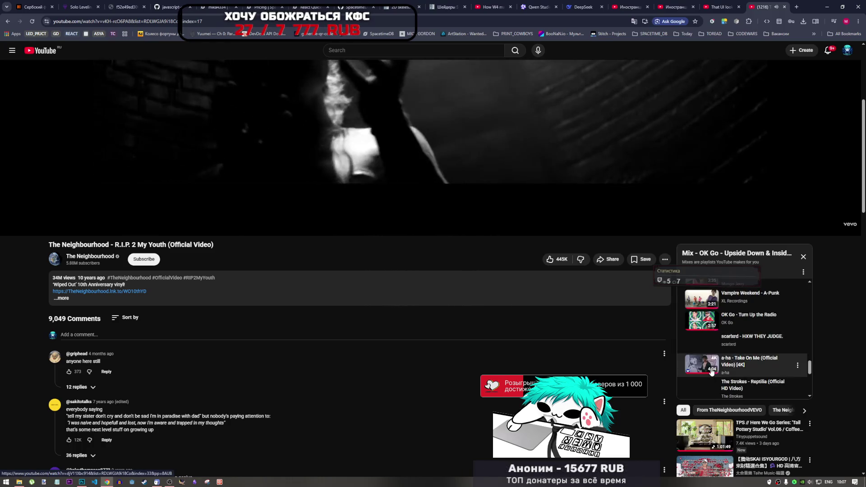
scroll(712, 371, down, 5)
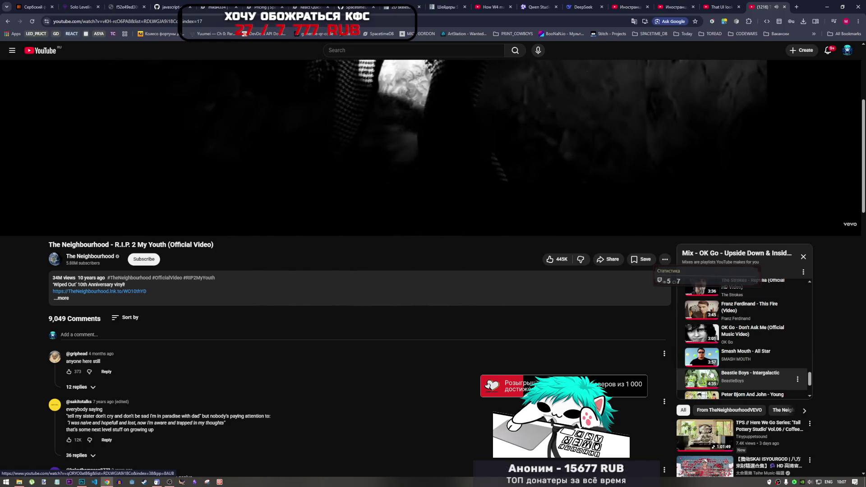
scroll(711, 373, up, 3)
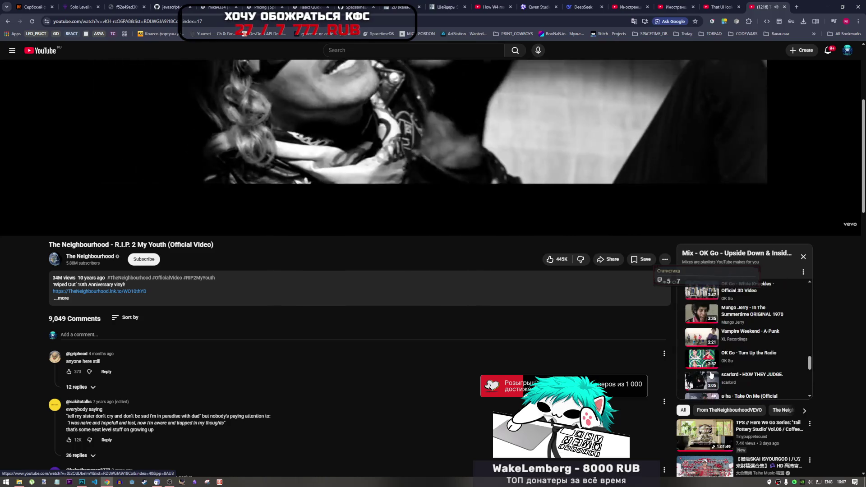
scroll(711, 374, up, 3)
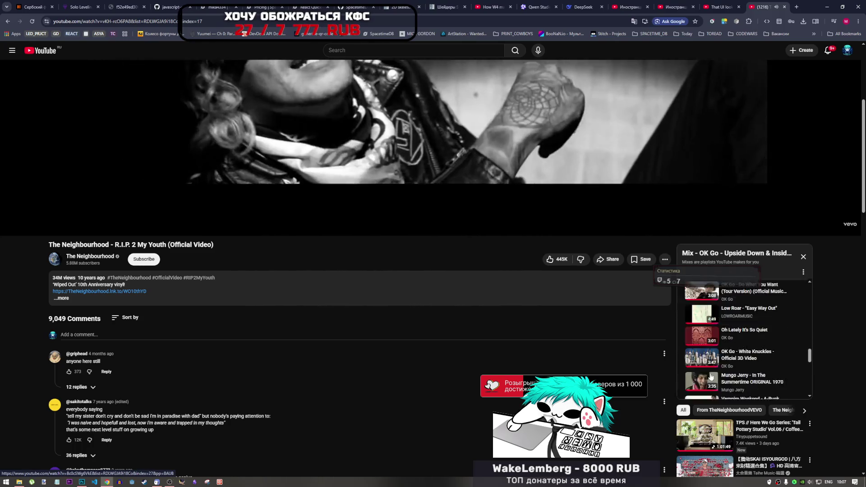
scroll(711, 376, down, 5)
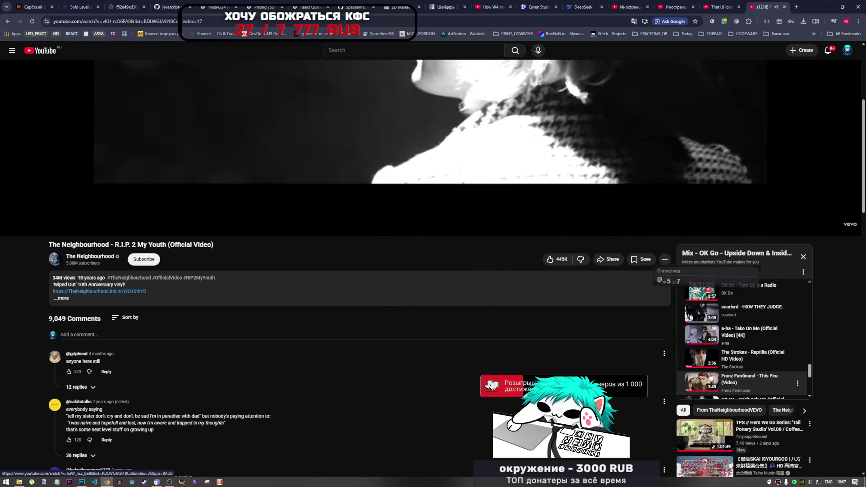
scroll(710, 376, down, 6)
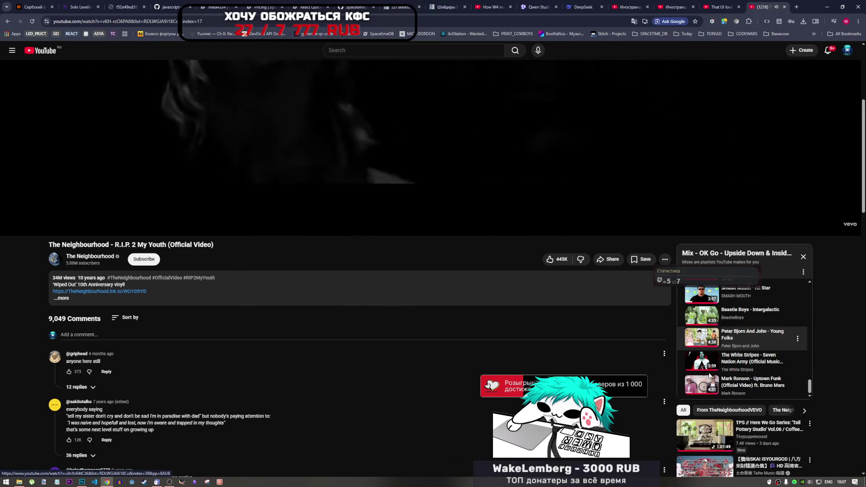
scroll(719, 379, up, 15)
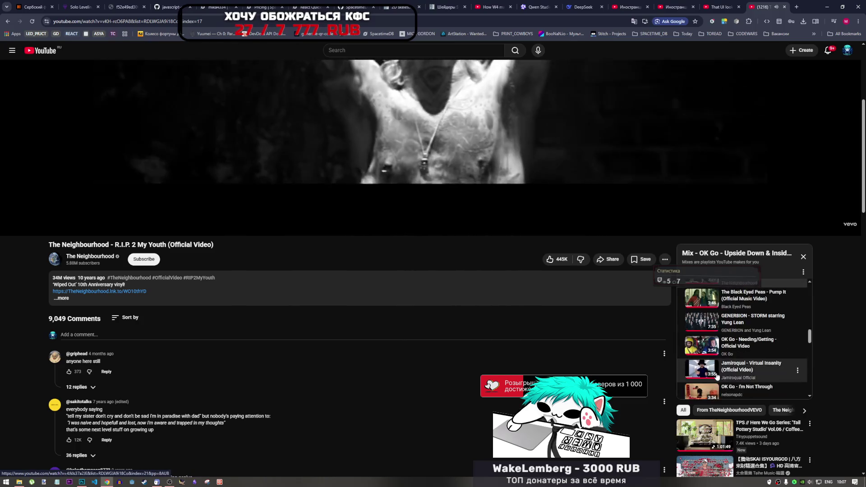
click(8, 21)
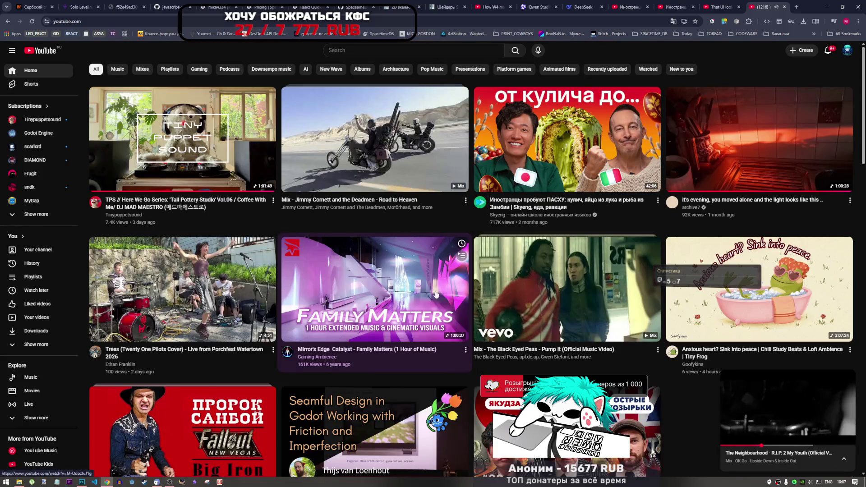
click(849, 378)
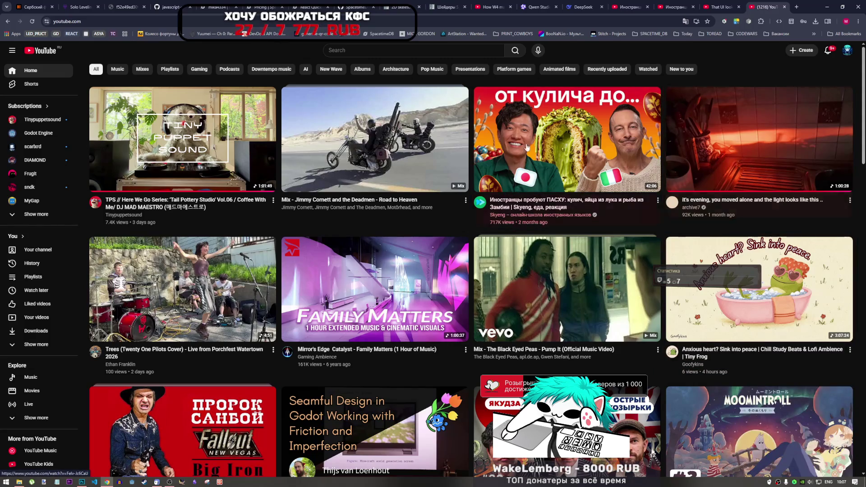
Step: Open the 54-minute Taihe Music compilation video from the home feed, then return to Photoshop
scroll(435, 289, down, 3)
scroll(435, 290, up, 3)
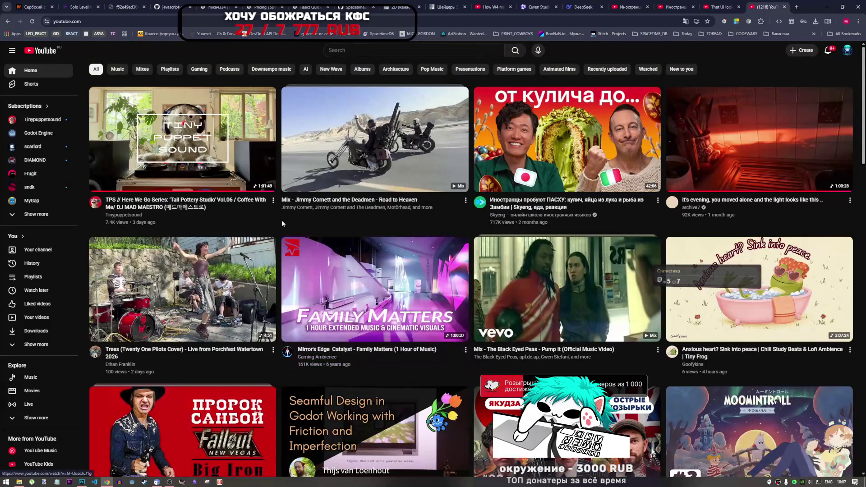
scroll(435, 290, down, 8)
scroll(306, 241, down, 2)
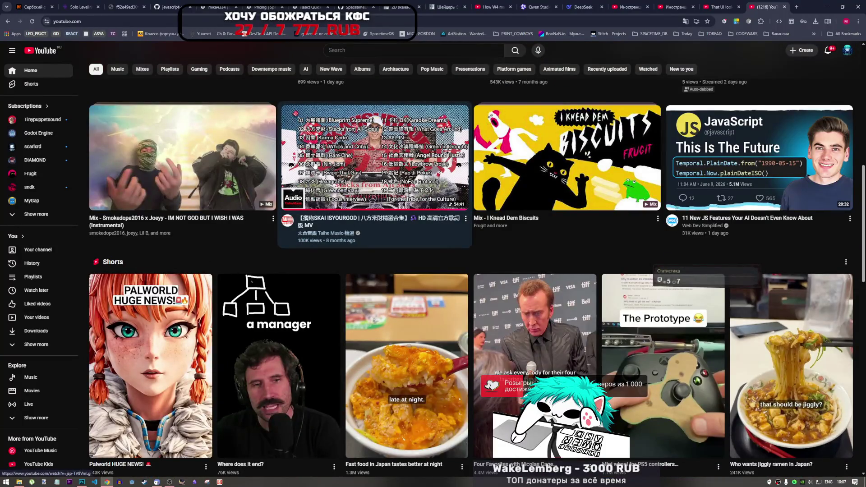
click(334, 180)
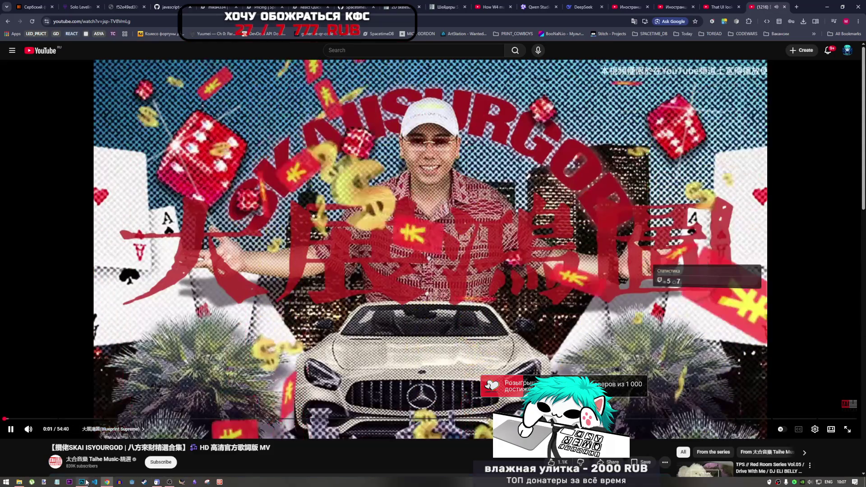
click(82, 481)
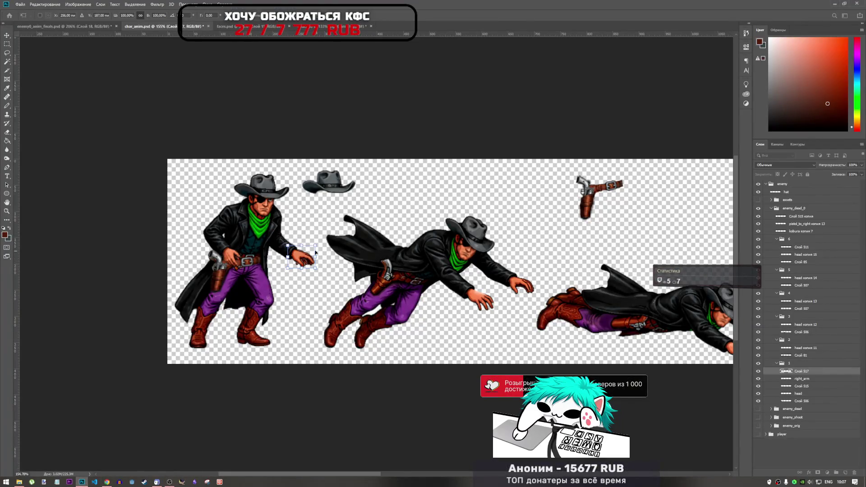
Step: Move the hand up and left, then lasso and transform the hand region on Слой 506
scroll(277, 249, up, 5)
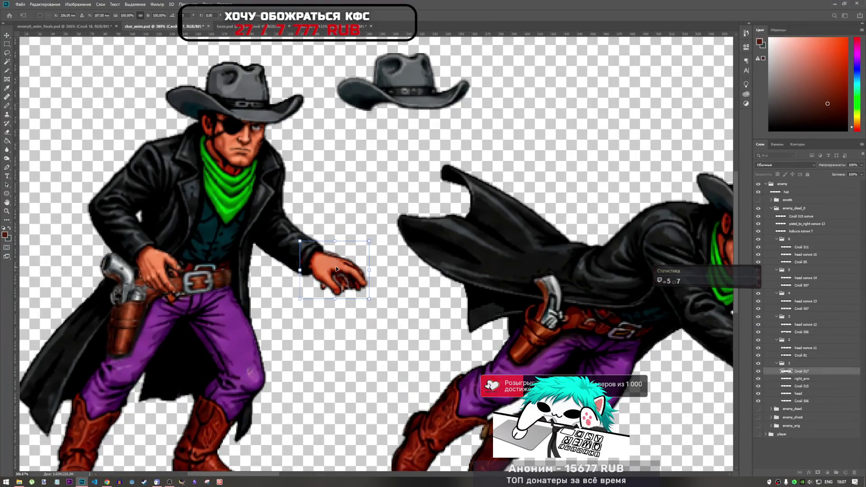
drag(336, 269, 339, 257)
key(Return)
key(l)
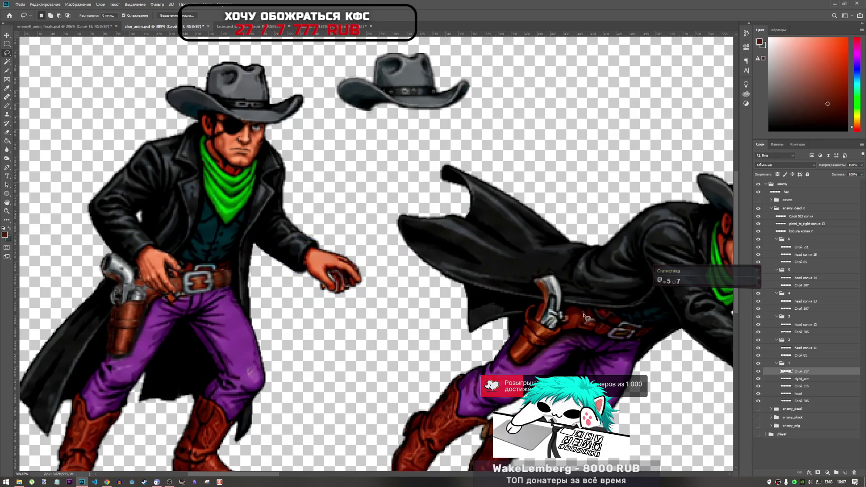
click(799, 401)
mouse_move(308, 249)
mouse_down()
mouse_move(306, 261)
mouse_move(367, 293)
mouse_move(345, 237)
mouse_up()
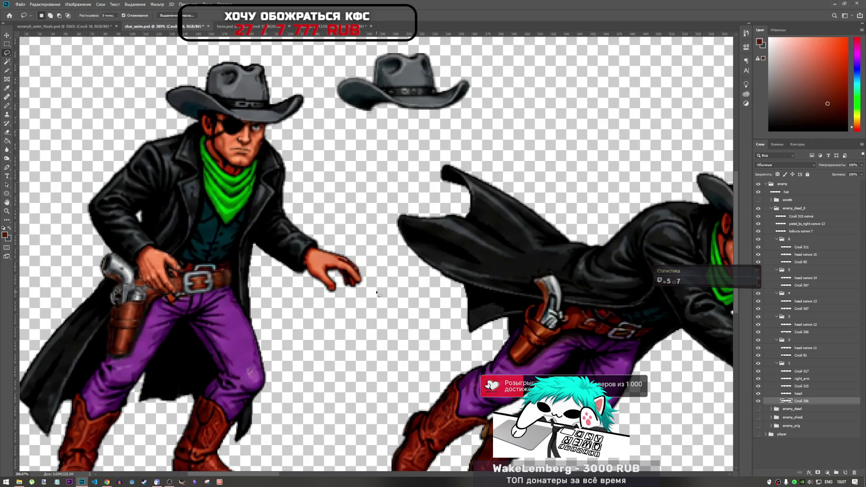
key(ctrl+t)
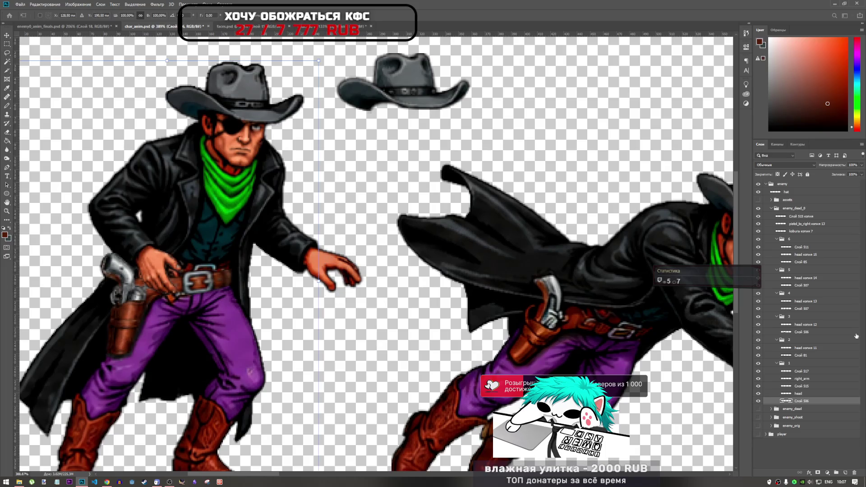
key(Return)
Step: Shift the Слой 517 hand 13 px left and 8 px down and apply it
click(802, 378)
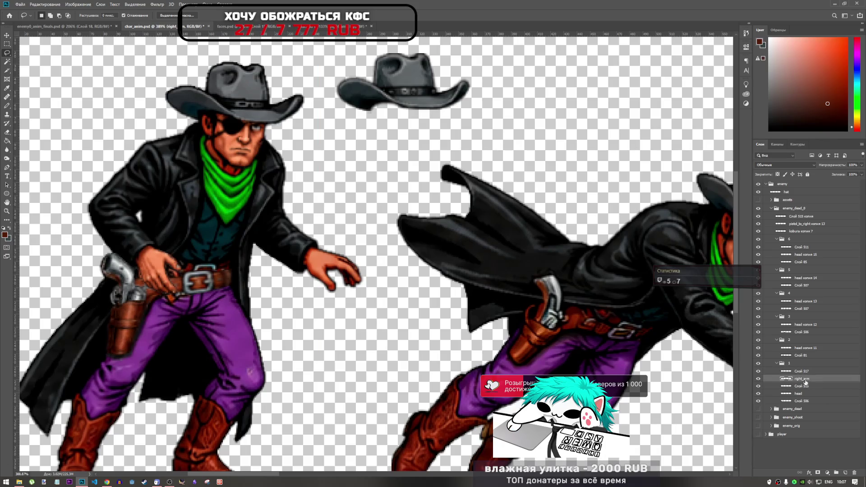
key(ctrl+t)
click(805, 371)
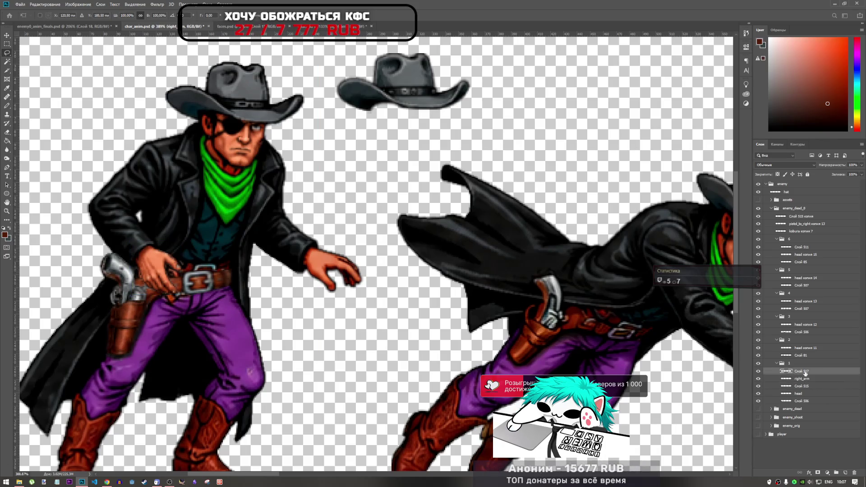
key(ctrl+t)
scroll(320, 253, up, 4)
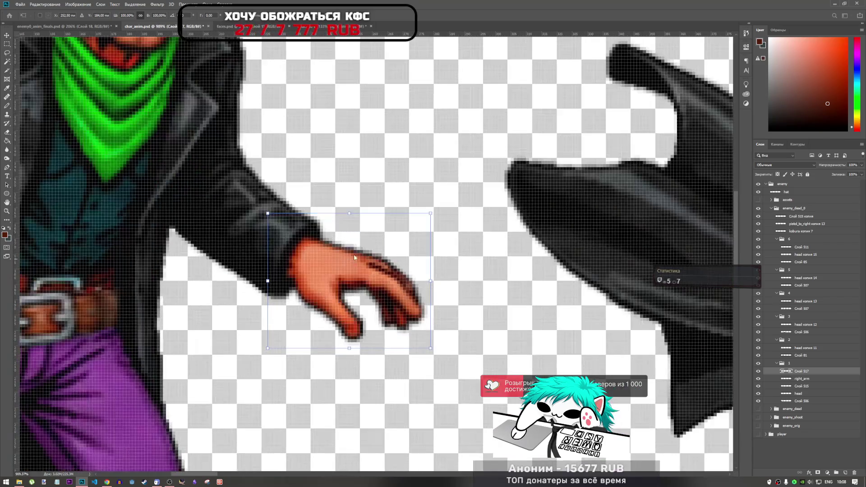
mouse_move(354, 254)
mouse_down()
mouse_move(313, 288)
mouse_move(354, 261)
mouse_up()
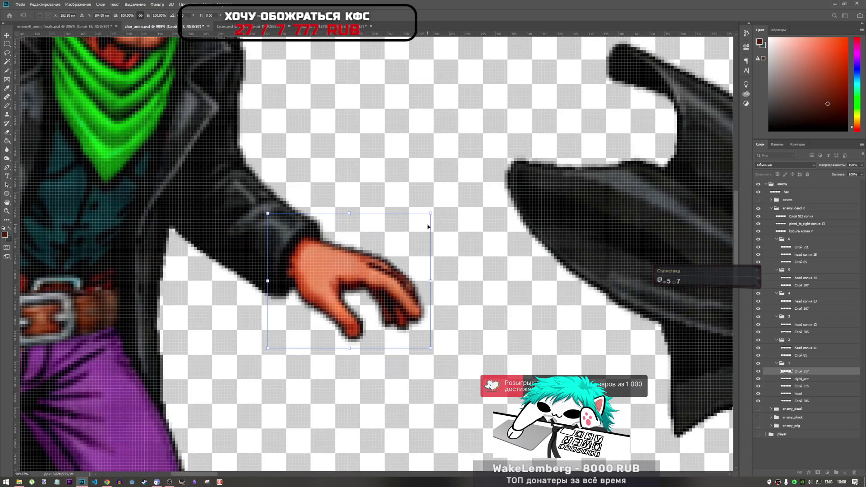
scroll(438, 263, down, 4)
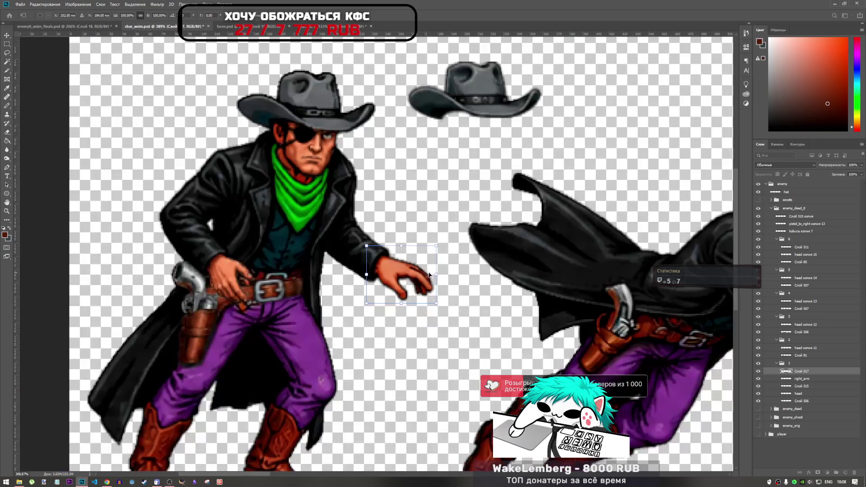
key(Return)
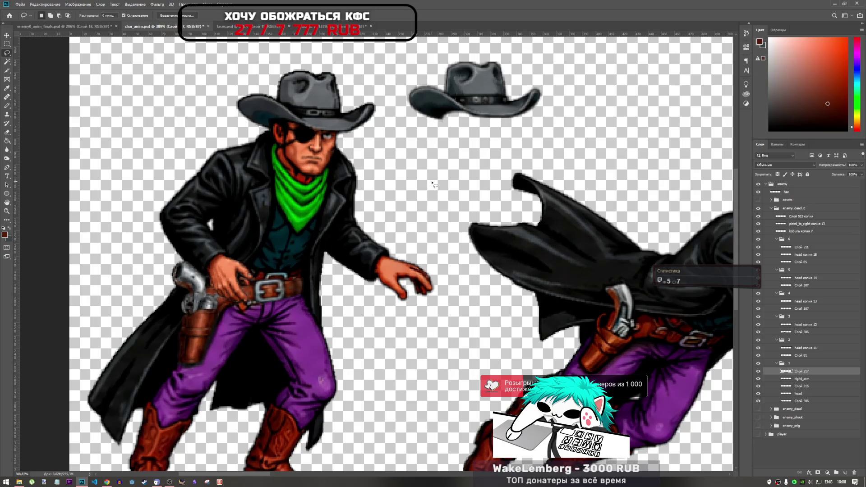
scroll(433, 184, down, 5)
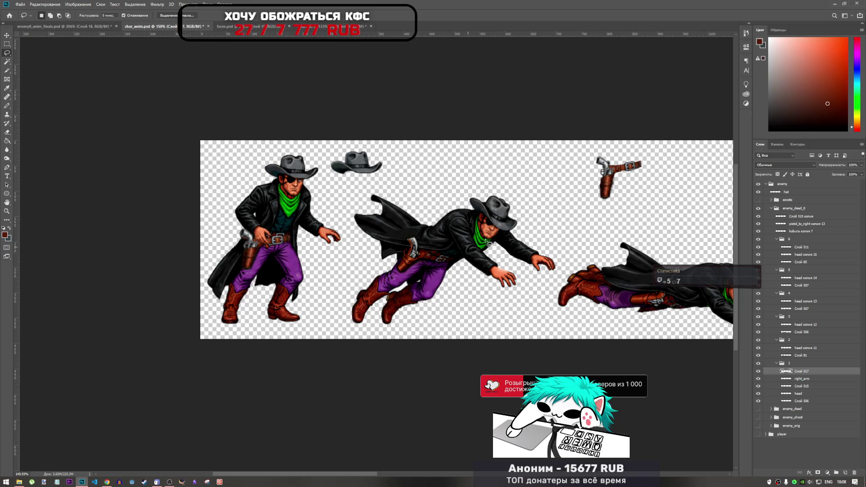
Step: Copy the retouched hand layer into frame group 2 for the falling cowboy
drag(462, 255, 628, 307)
scroll(599, 293, up, 3)
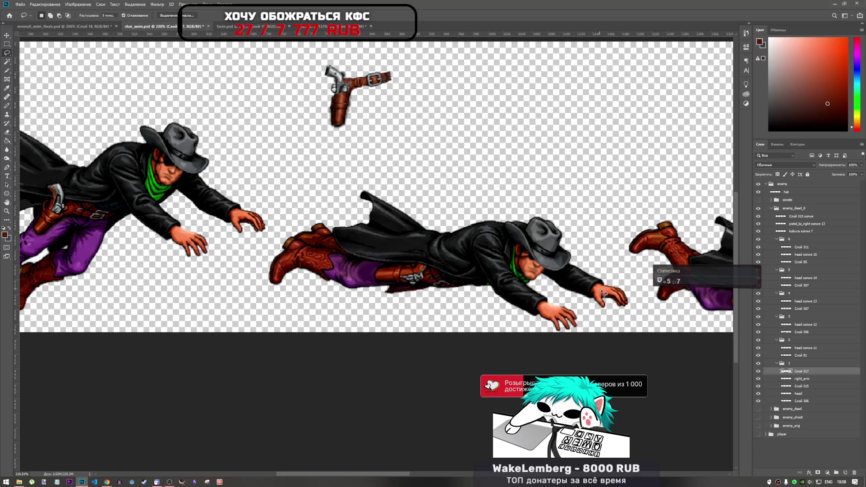
scroll(609, 310, down, 4)
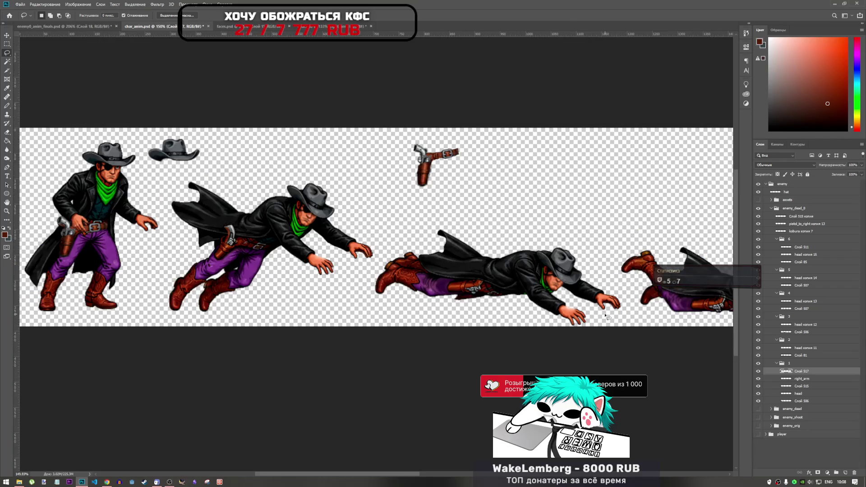
scroll(603, 317, up, 1)
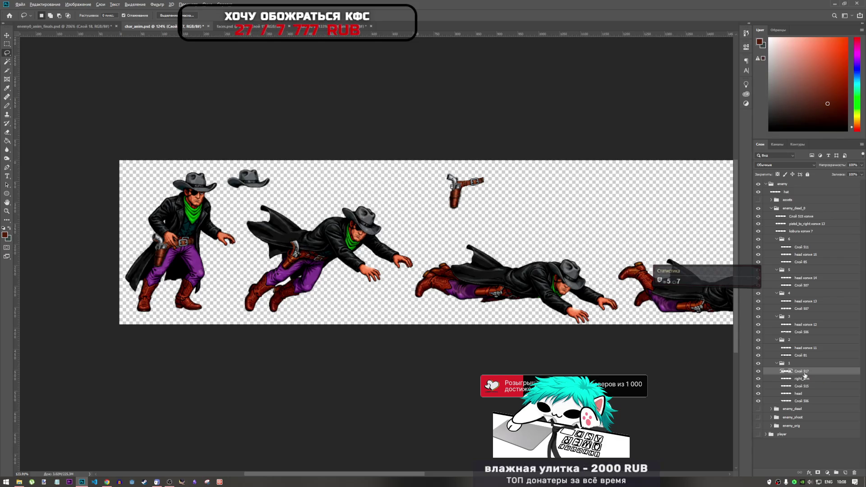
drag(805, 374, 796, 347)
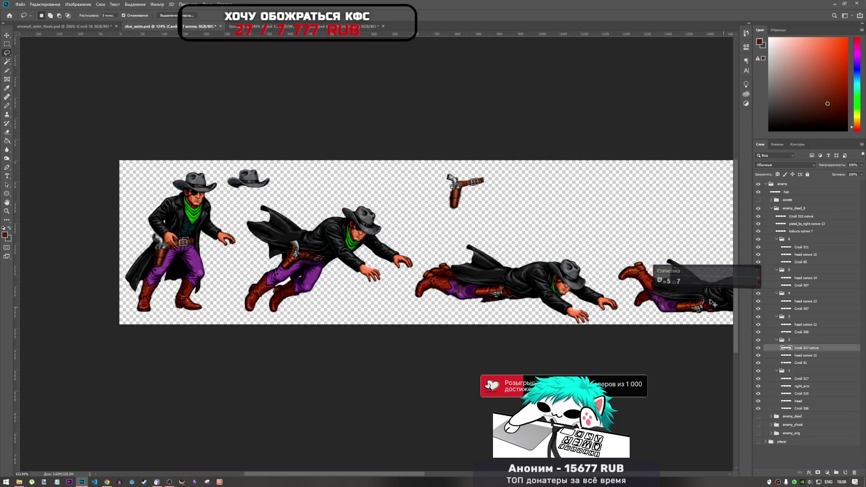
Step: Move the copied hand onto the falling cowboy's outstretched arm, nudge it into place and apply
key(ctrl+t)
drag(229, 241, 386, 246)
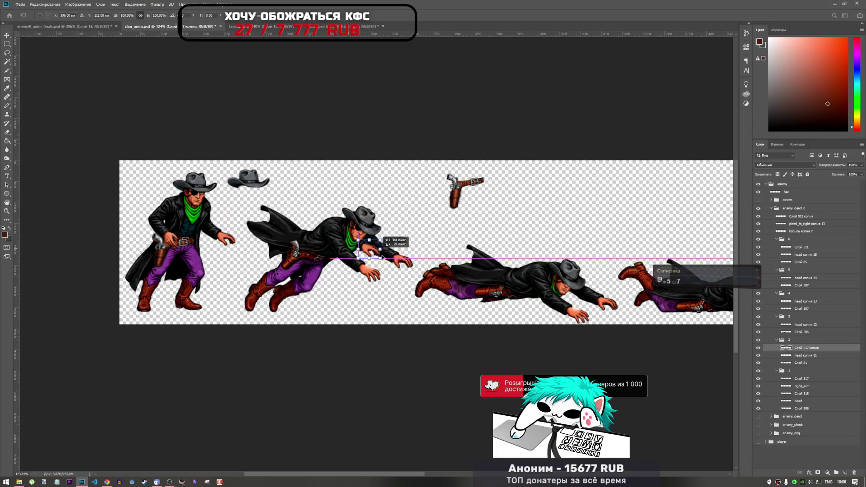
scroll(401, 271, up, 5)
drag(399, 279, 422, 264)
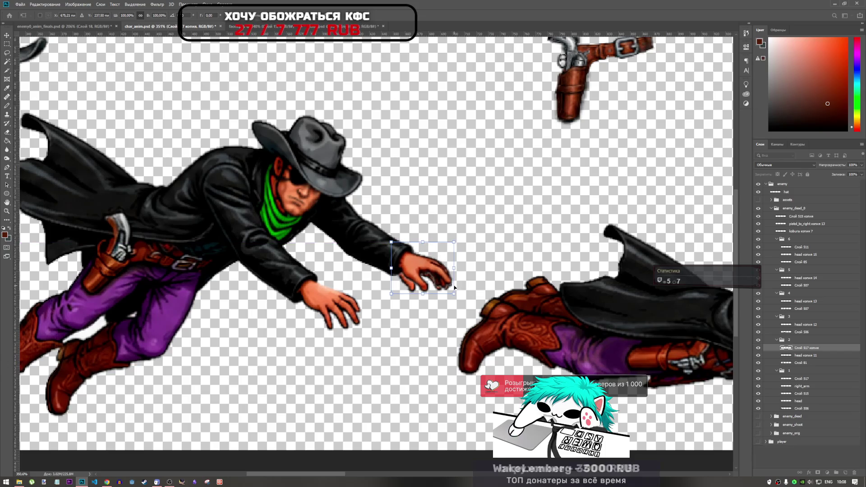
key(Left)
key(Right)
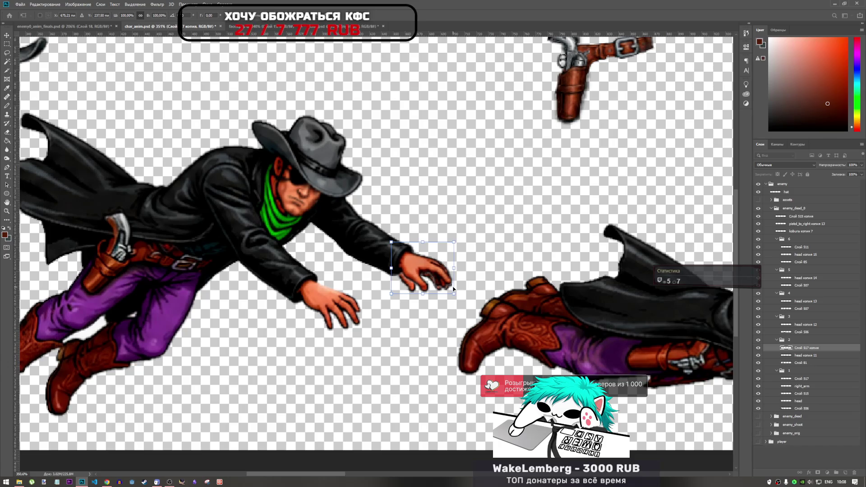
key(Down)
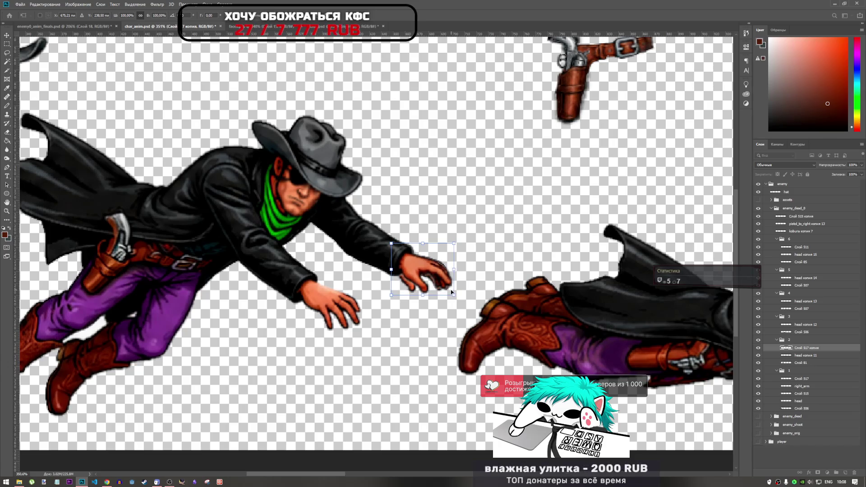
key(Return)
key(l)
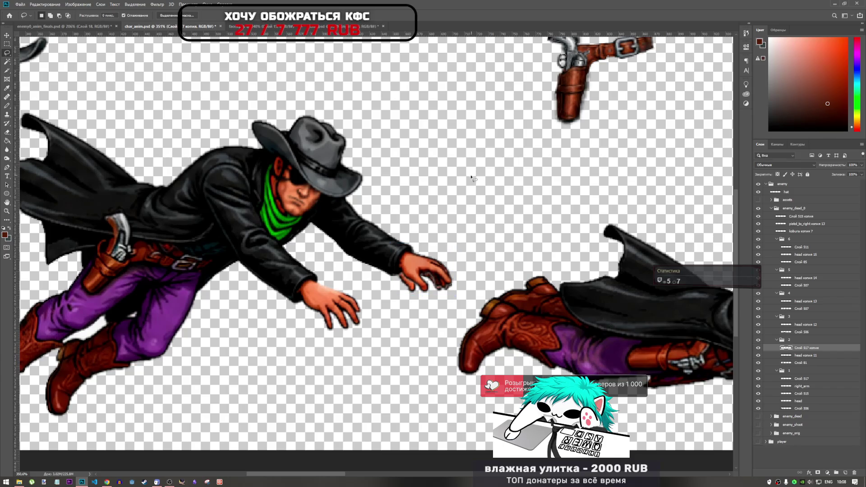
key(ctrl+t)
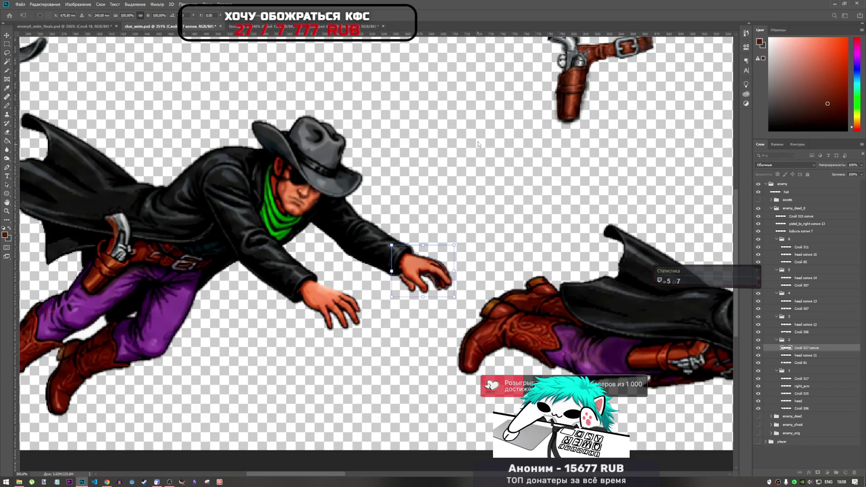
key(Return)
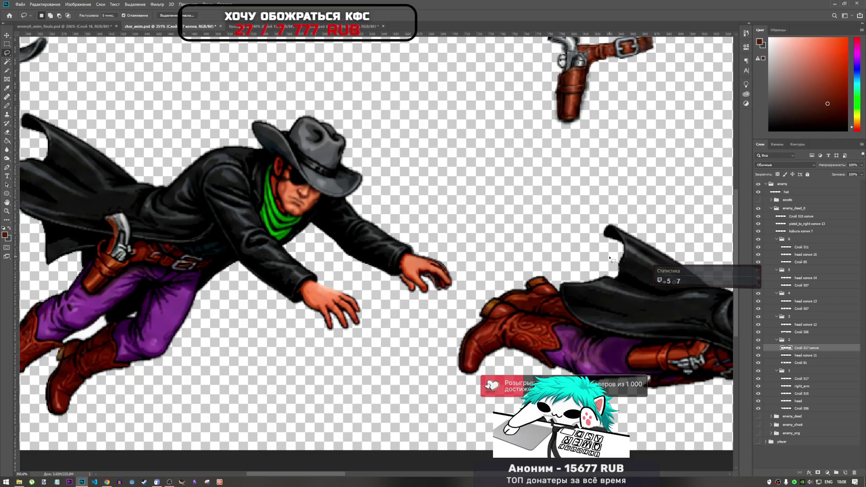
Step: On layer Слой 81, try lassoing the reaching hand, then drop the selection and cancel the transform
click(805, 364)
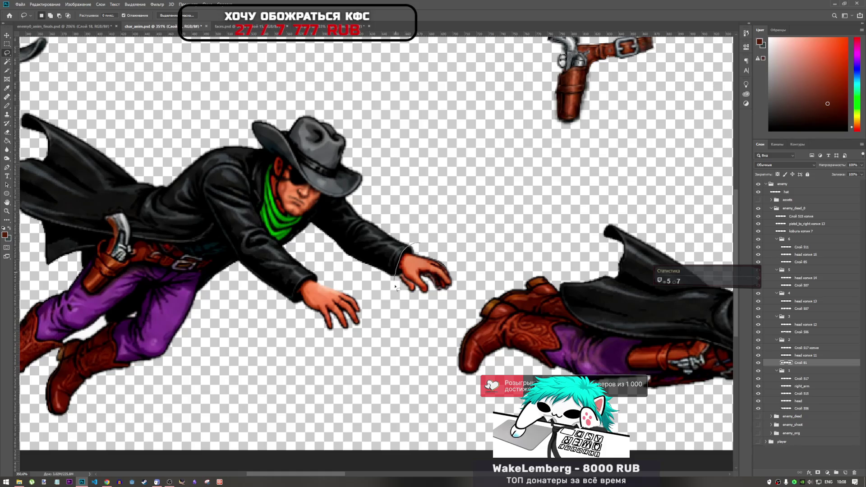
click(467, 277)
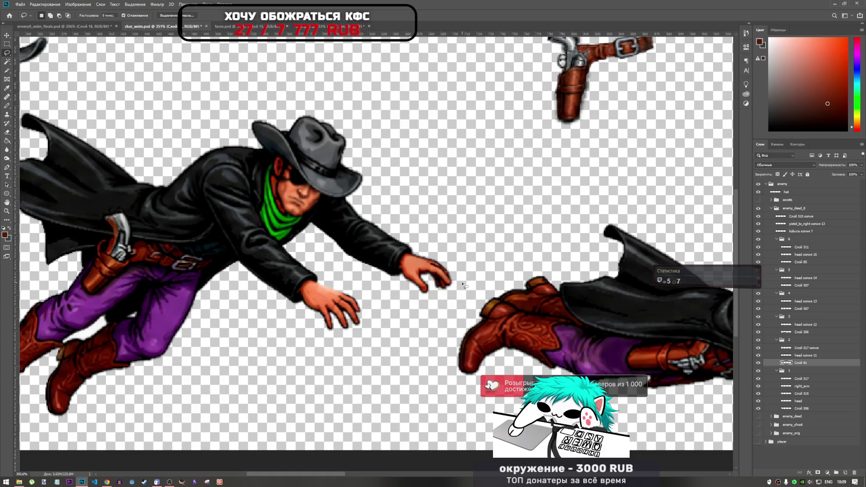
scroll(424, 277, down, 3)
mouse_move(343, 297)
mouse_down()
mouse_move(396, 270)
mouse_move(370, 293)
mouse_up()
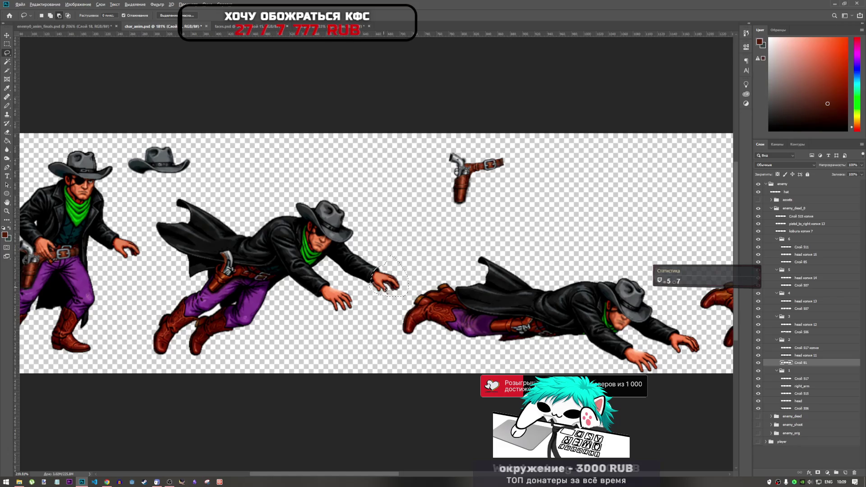
scroll(369, 293, up, 3)
click(429, 287)
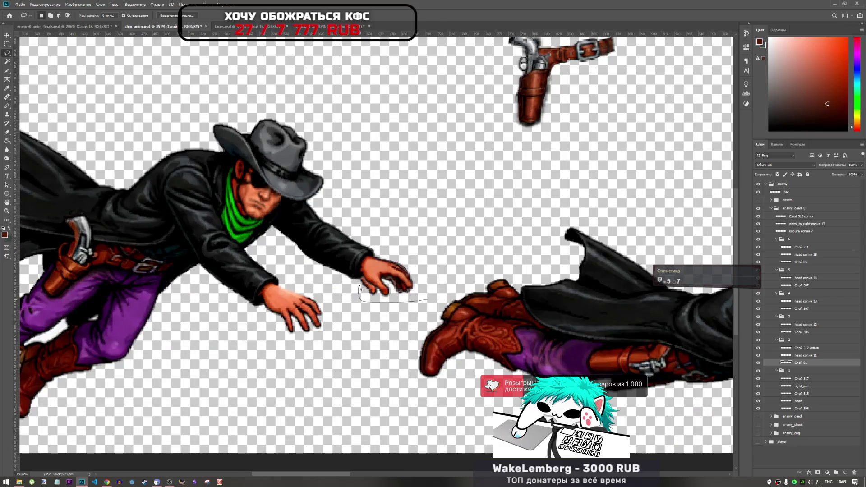
drag(378, 257, 412, 262)
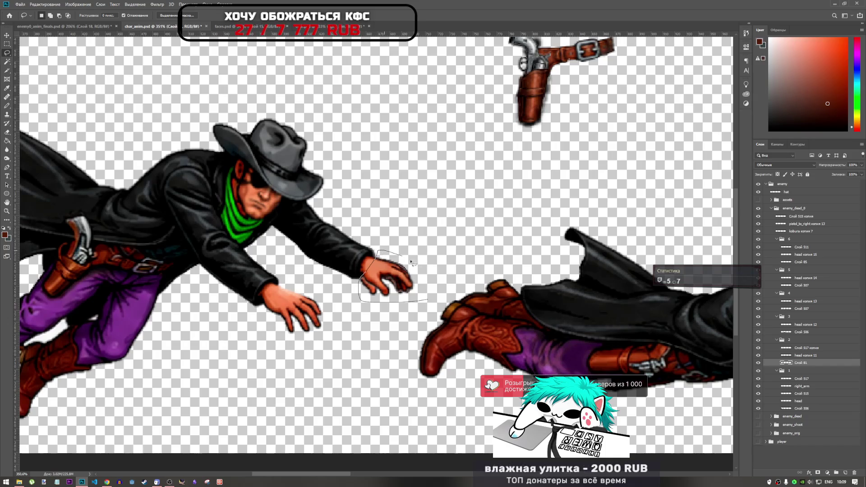
drag(410, 308, 408, 317)
click(402, 324)
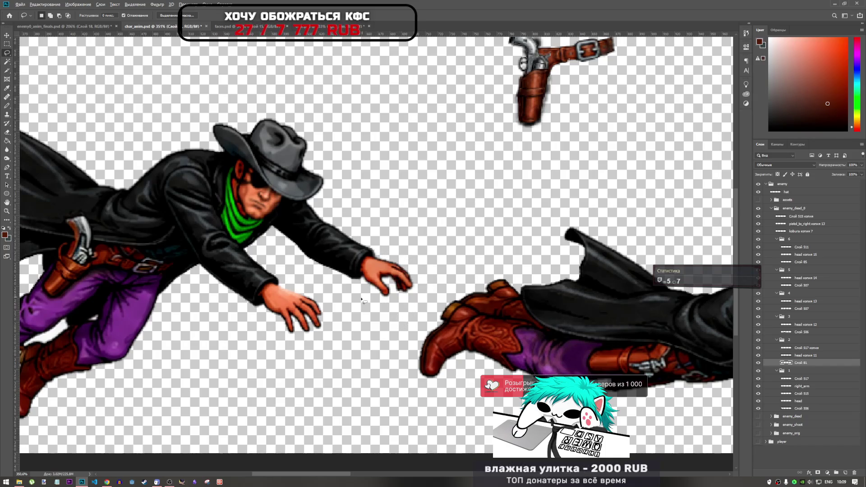
scroll(363, 295, down, 5)
scroll(366, 290, up, 6)
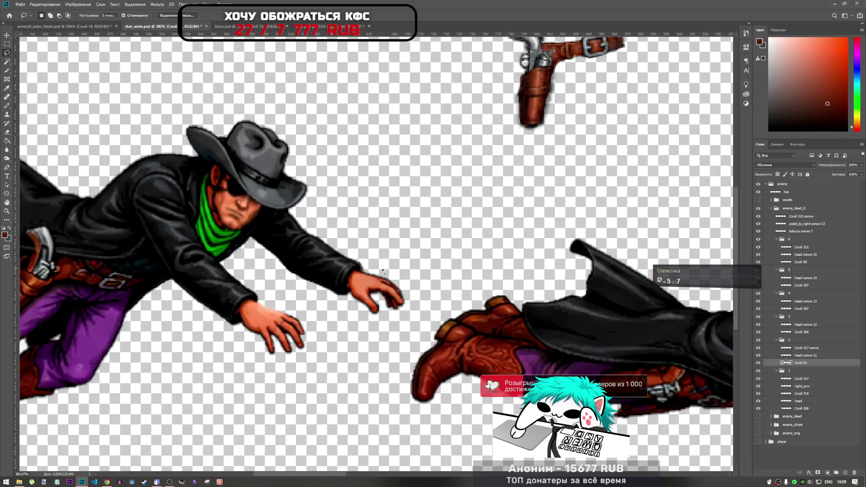
key(ctrl+t)
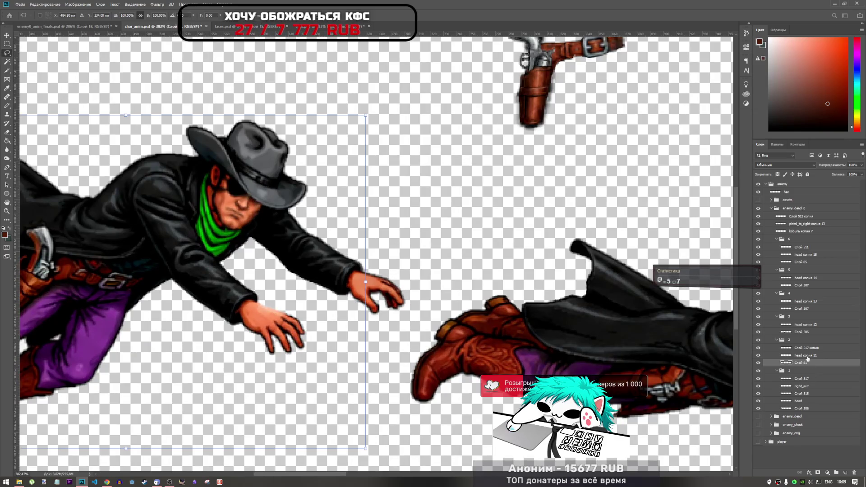
key(Return)
Step: Rotate hand layer Слой 517 копия about 5.5°, nudge it to the sleeve end and commit
click(807, 347)
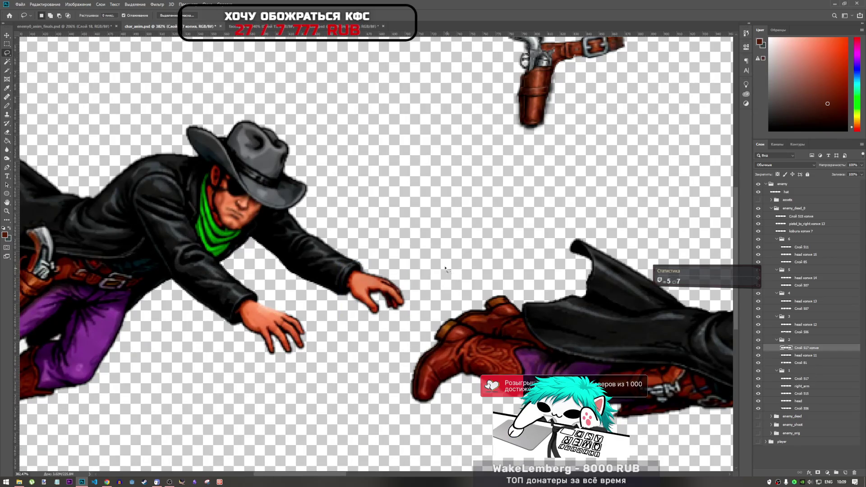
key(ctrl+t)
drag(433, 244, 429, 253)
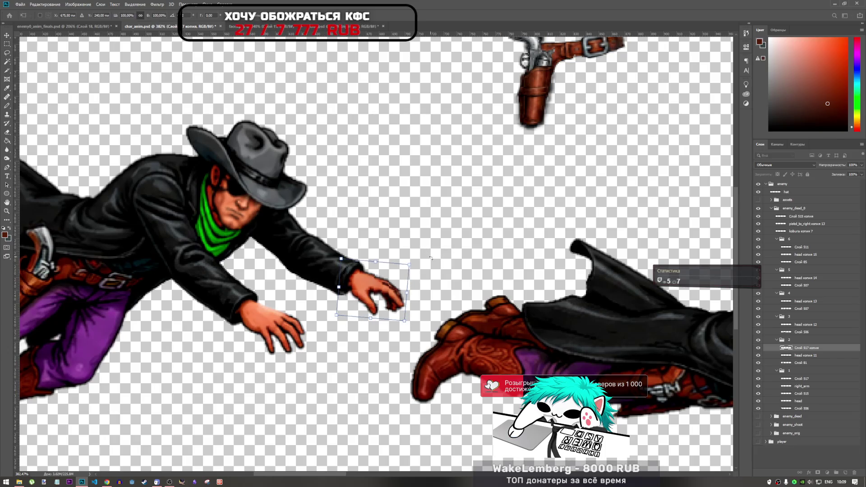
key(Left)
key(Left)
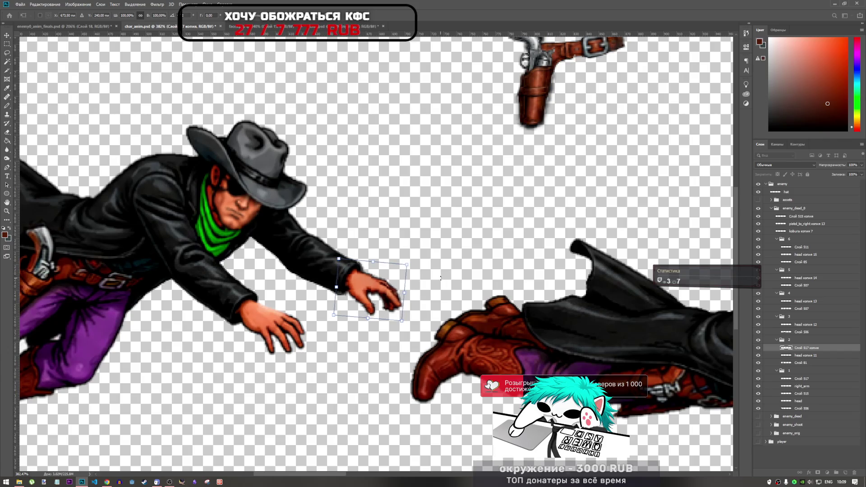
key(Up)
key(Up)
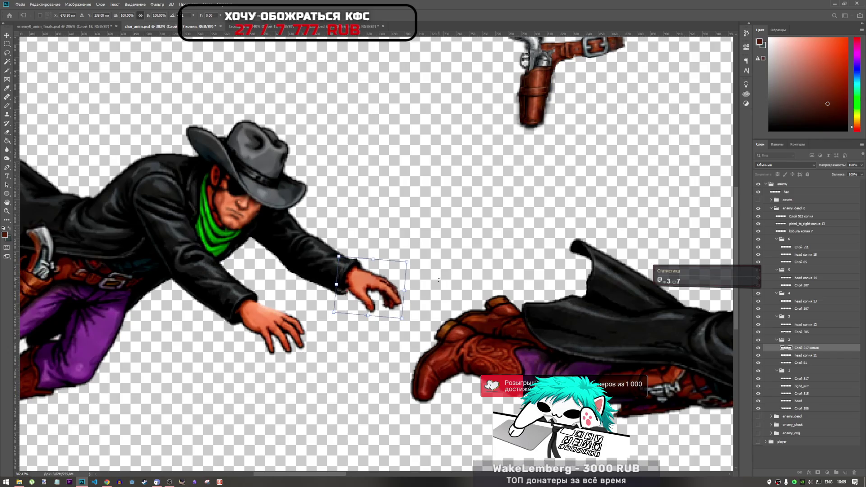
key(Down)
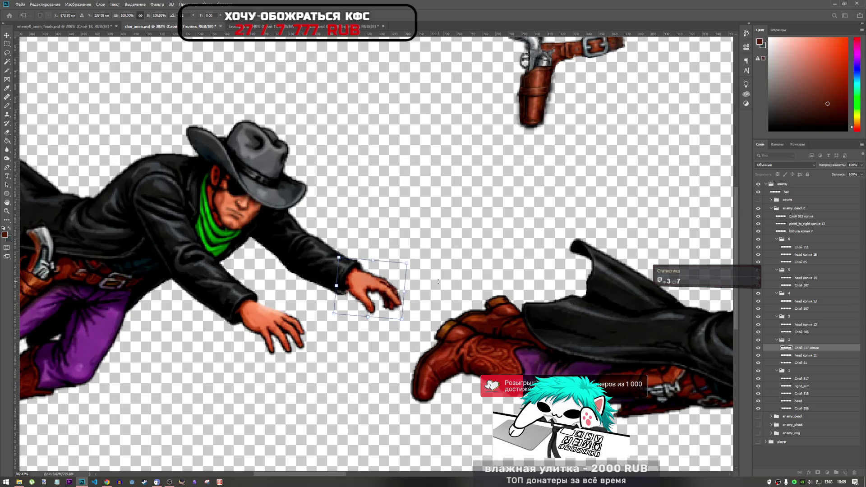
key(Up)
key(Down)
key(Down)
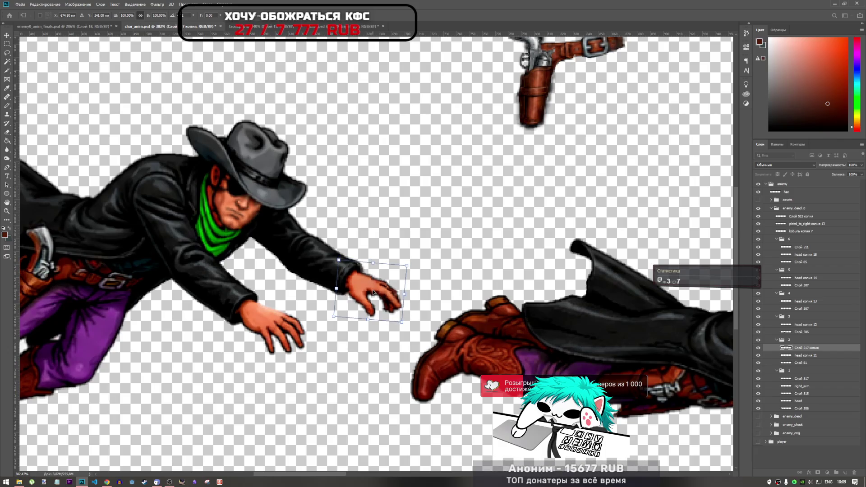
key(Right)
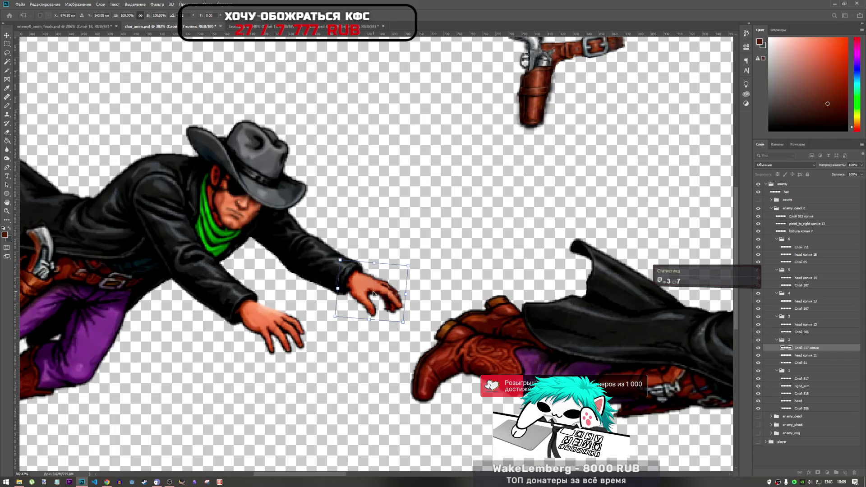
key(Up)
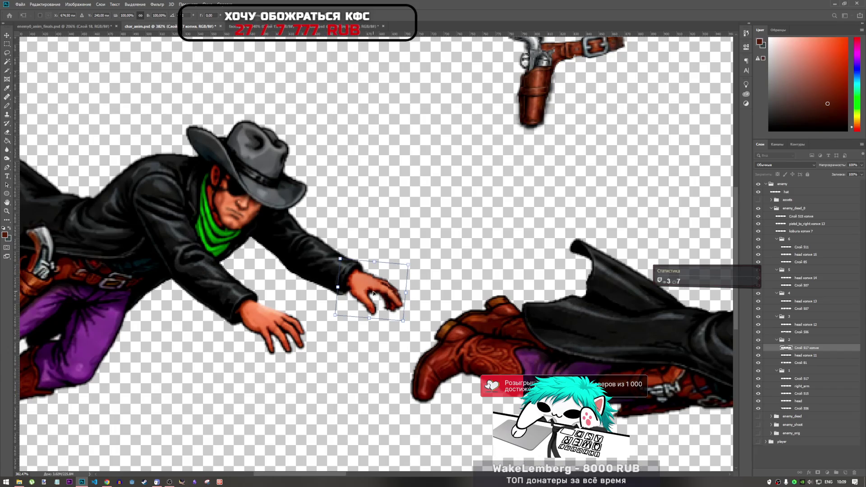
click(341, 17)
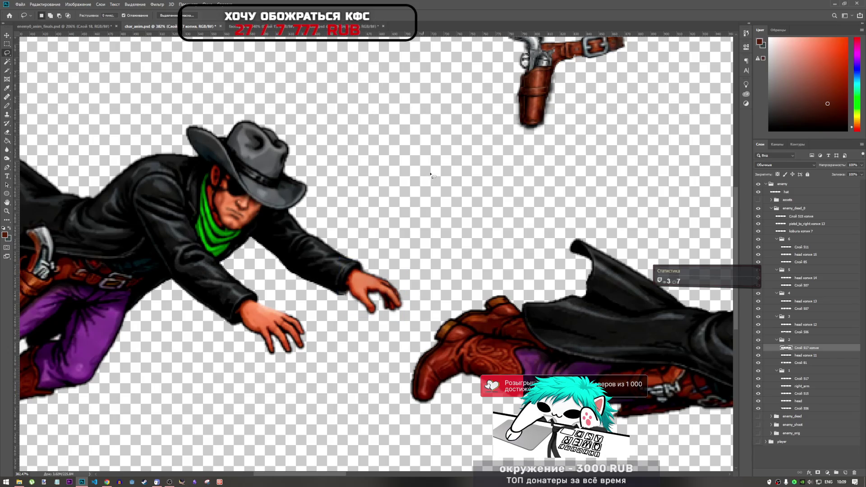
scroll(320, 306, up, 3)
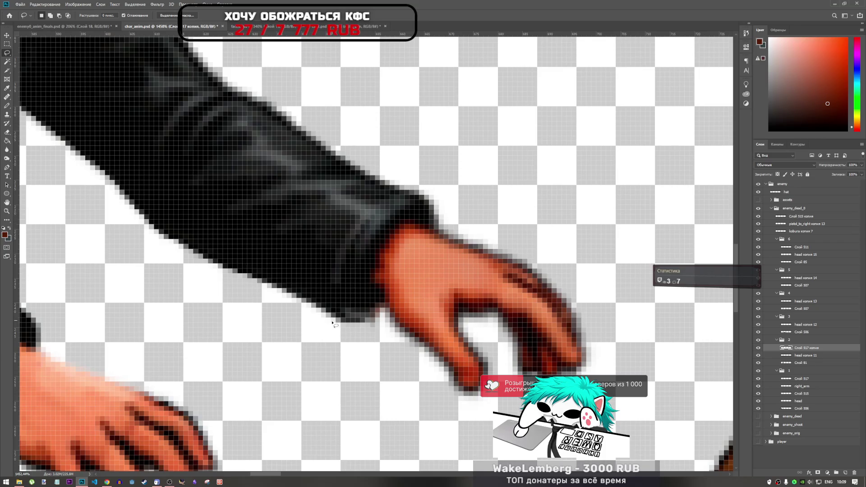
click(7, 114)
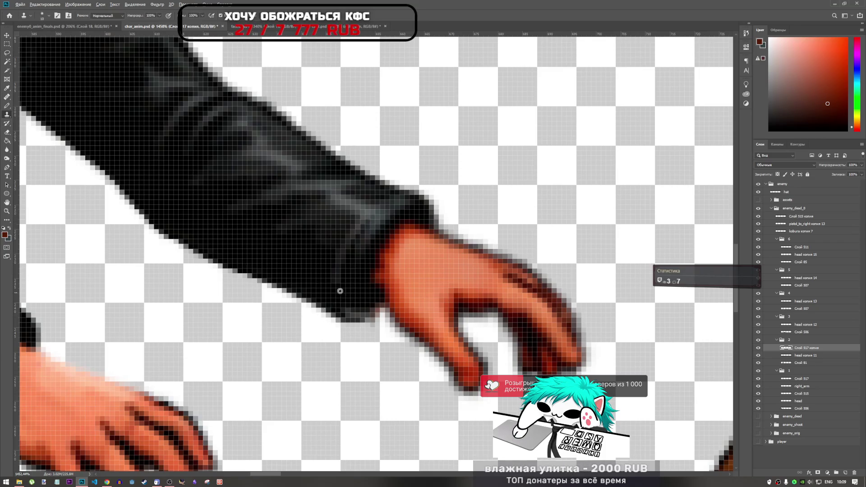
alt+click(361, 290)
mouse_move(381, 342)
mouse_down()
mouse_move(419, 234)
mouse_move(401, 355)
mouse_up()
key(ctrl+z)
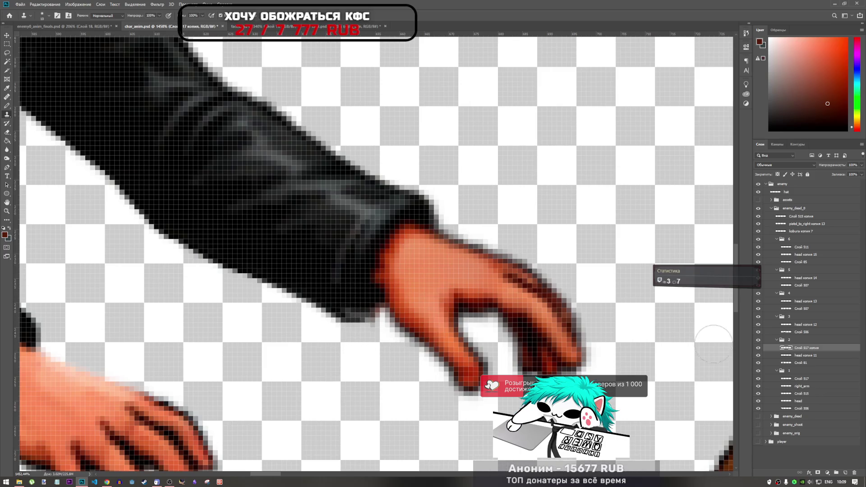
click(810, 356)
click(809, 364)
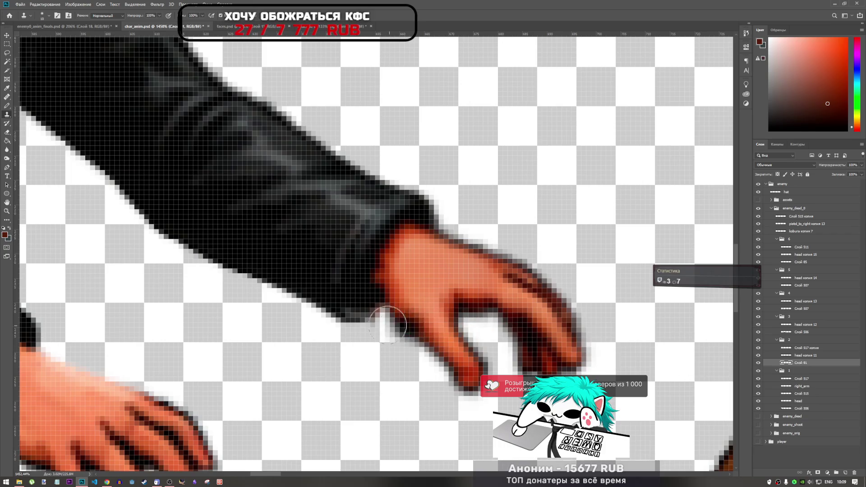
alt+click(322, 254)
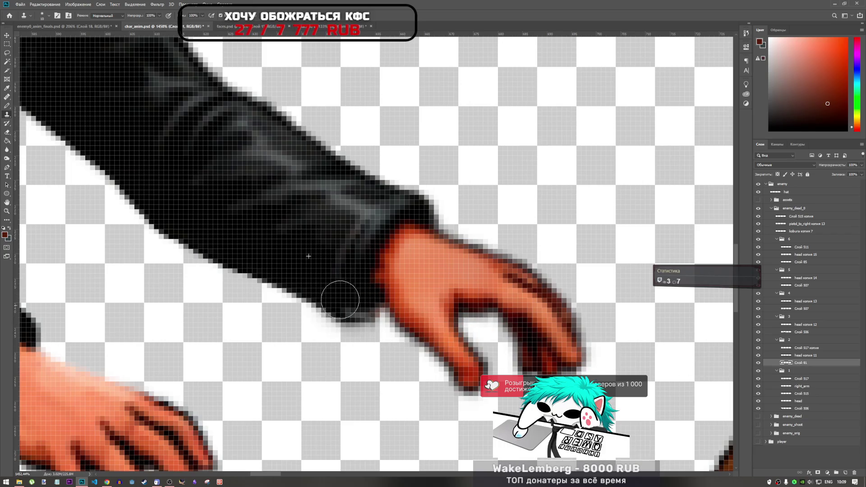
drag(339, 293, 397, 241)
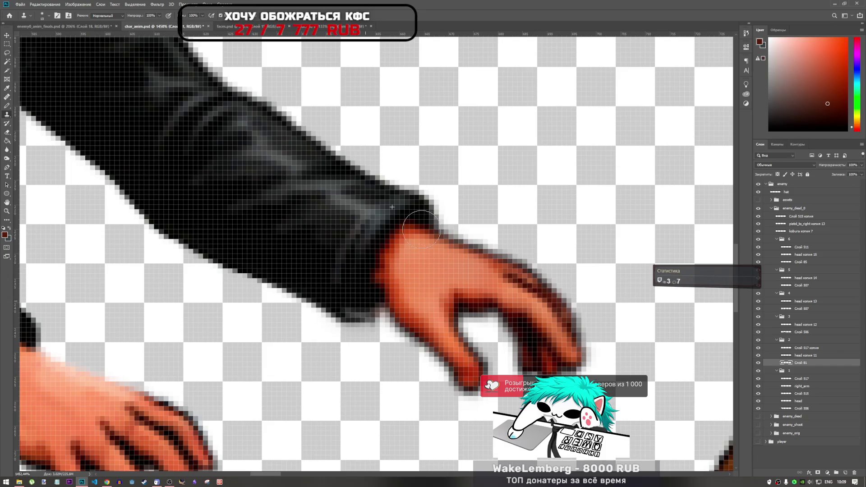
key(ctrl+z)
click(402, 311)
scroll(402, 310, down, 5)
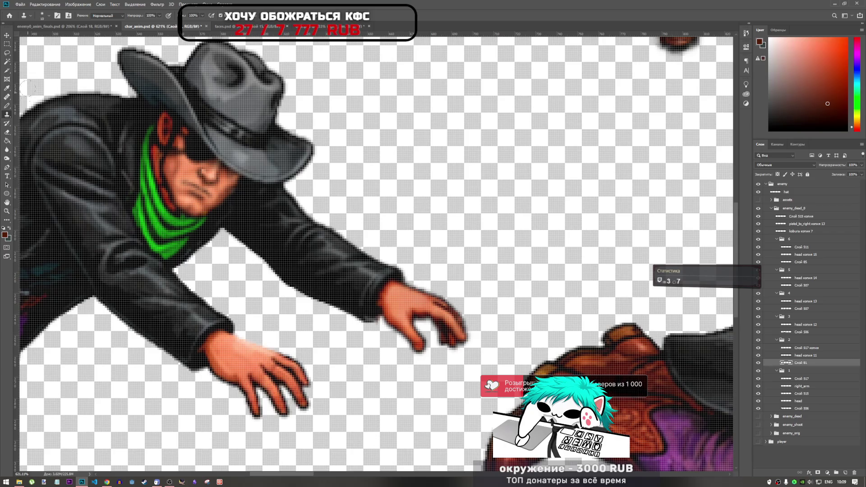
click(6, 53)
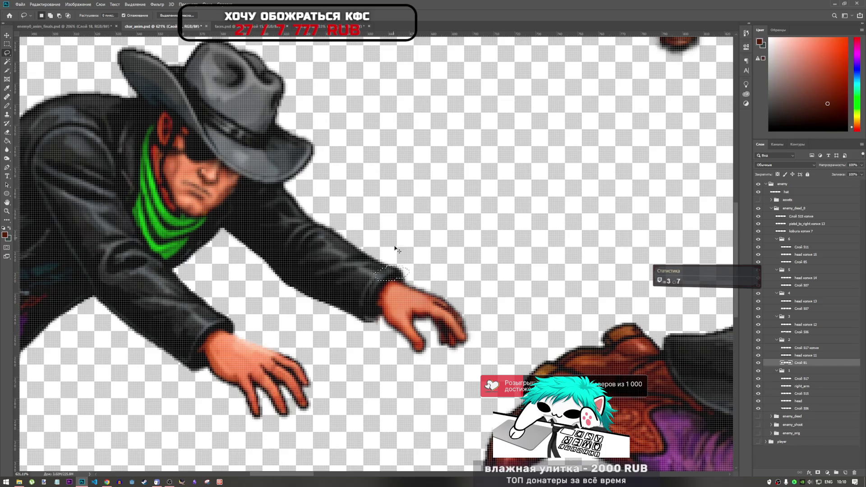
Step: Duplicate the sleeve piece to a new layer, flip it horizontally and move it onto the wrist
key(ctrl+j)
key(ctrl+t)
right_click(421, 249)
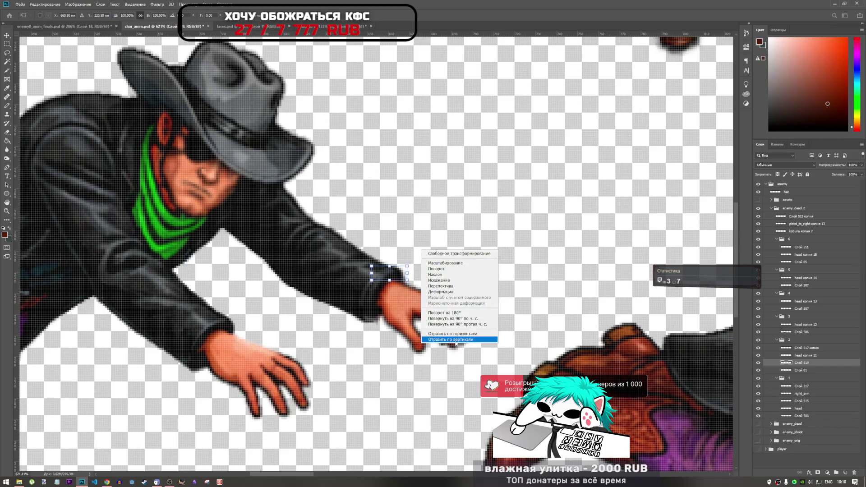
click(444, 334)
mouse_move(391, 273)
mouse_down()
mouse_move(381, 314)
mouse_move(344, 324)
mouse_move(336, 336)
mouse_move(378, 319)
mouse_up()
key(l)
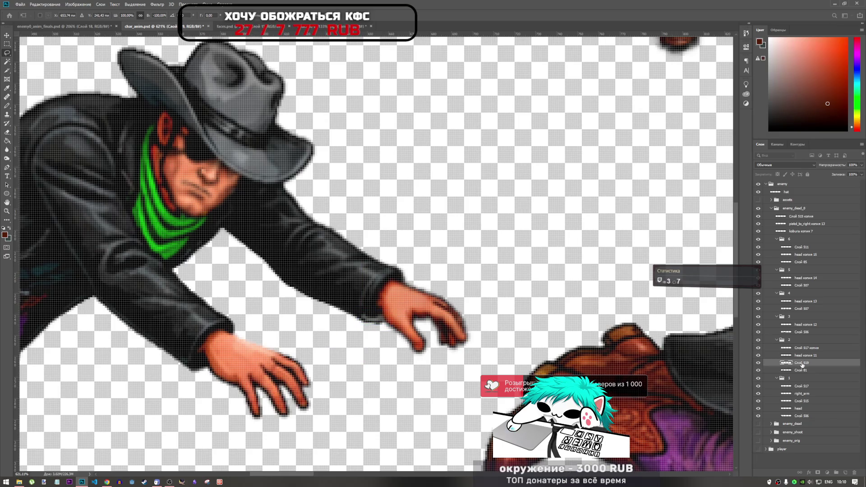
Step: Move Слой 519 above Слой 517 копия and raise the wrist piece by one pixel
drag(798, 363, 796, 347)
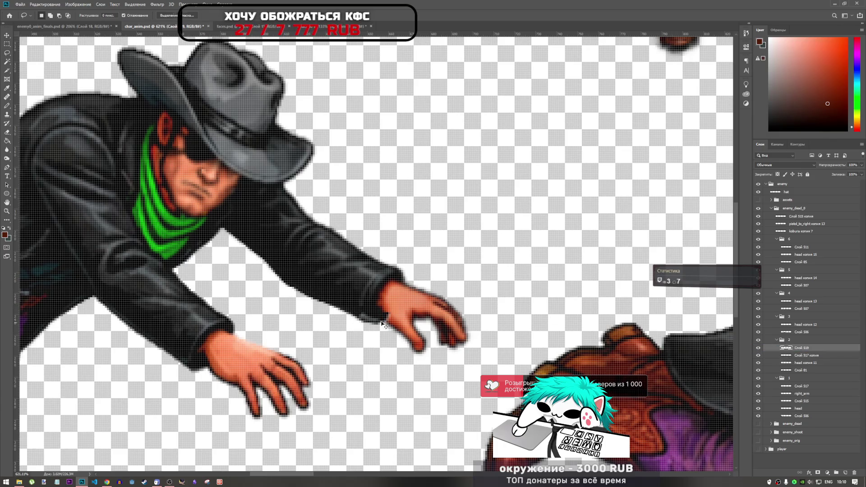
key(ctrl+t)
drag(380, 321, 380, 321)
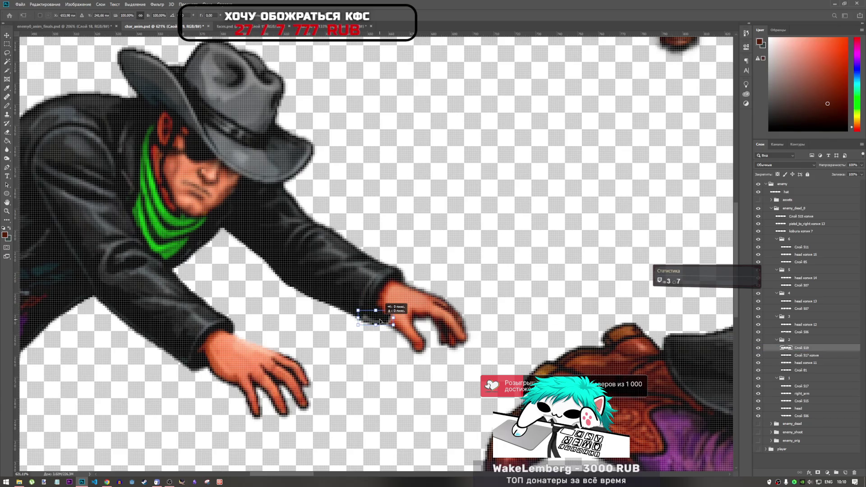
right_click(380, 321)
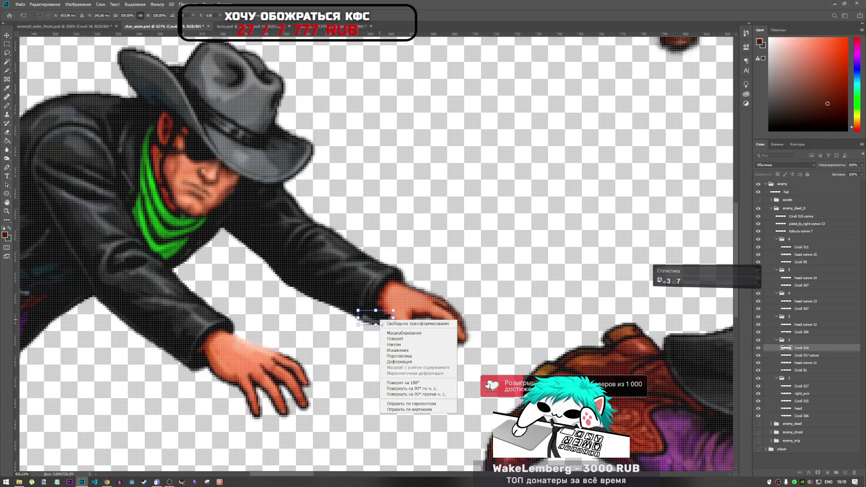
click(427, 404)
right_click(386, 325)
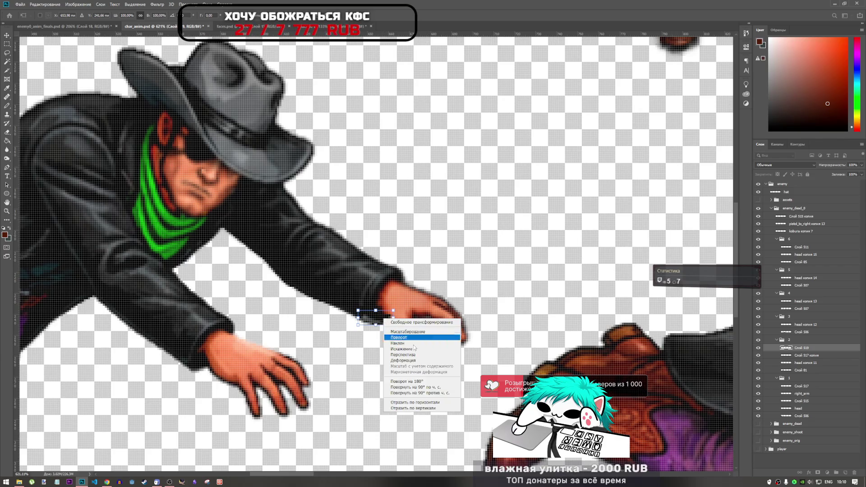
click(428, 401)
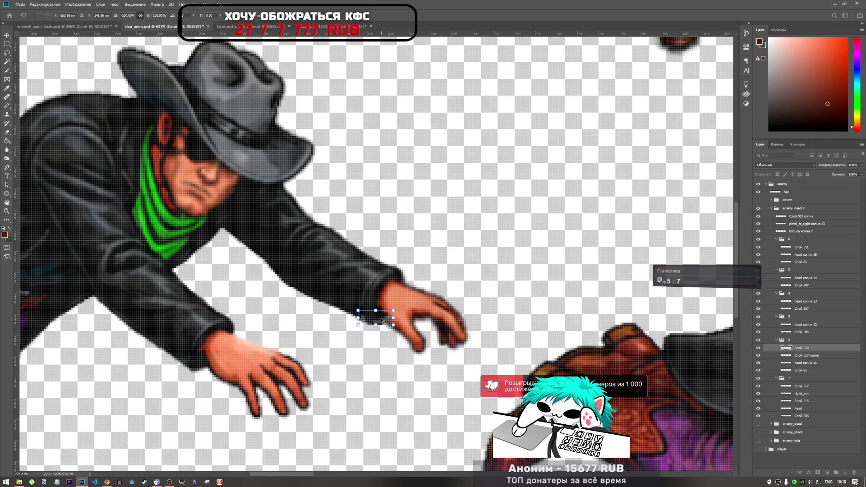
drag(379, 322, 378, 320)
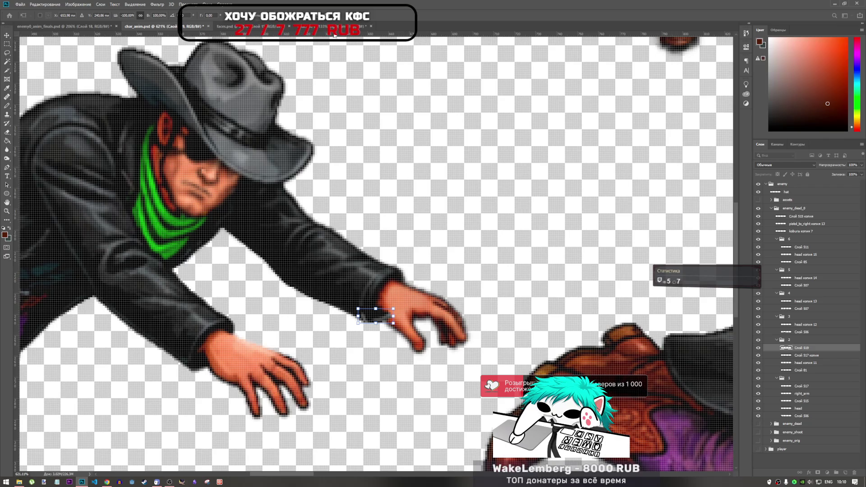
key(Return)
key(l)
Step: Shift the sleeve piece right and down and rotate it to about -31.5°
key(ctrl+t)
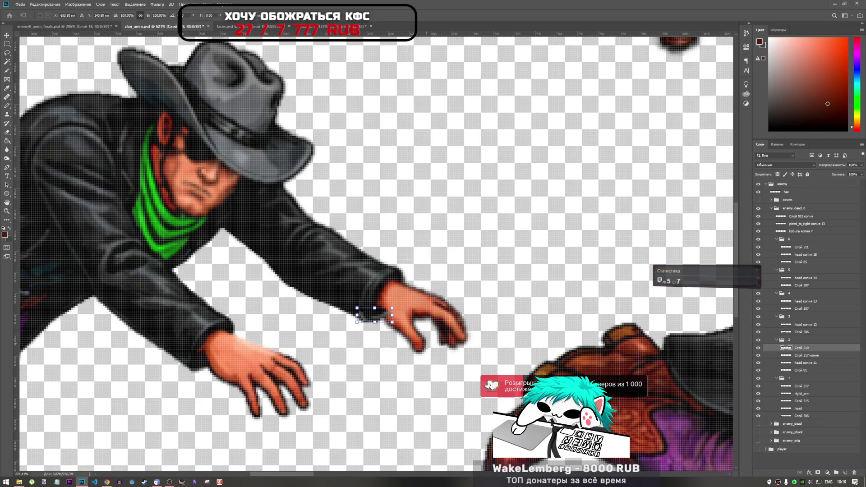
drag(374, 315, 402, 296)
mouse_move(396, 296)
mouse_down()
mouse_move(395, 315)
mouse_move(395, 279)
mouse_move(382, 309)
mouse_up()
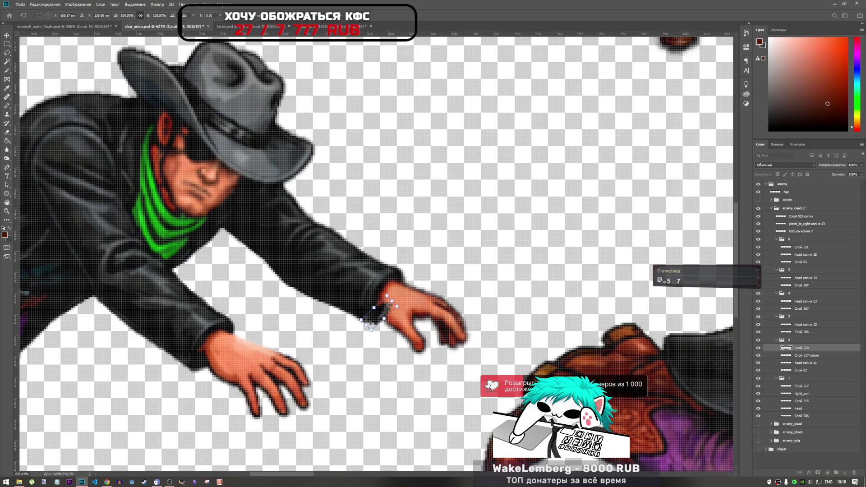
key(l)
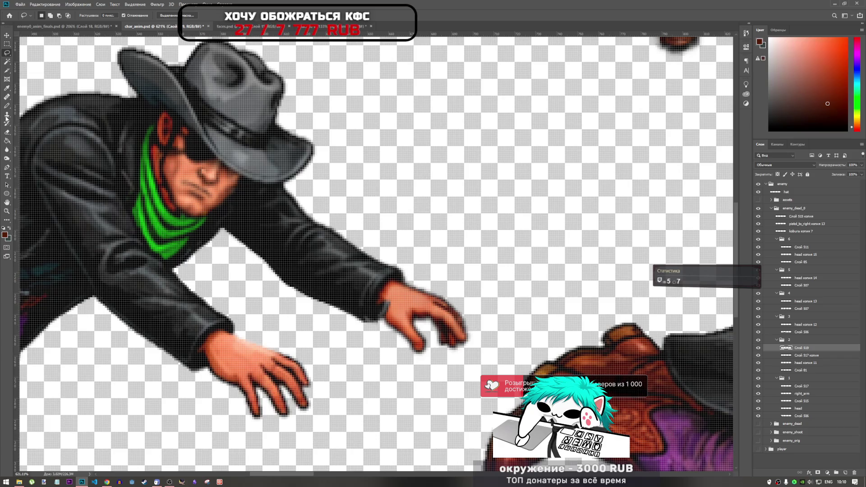
Step: Try warping the wrist piece toward the hand, undo it, and select layers with the Eraser active
click(7, 132)
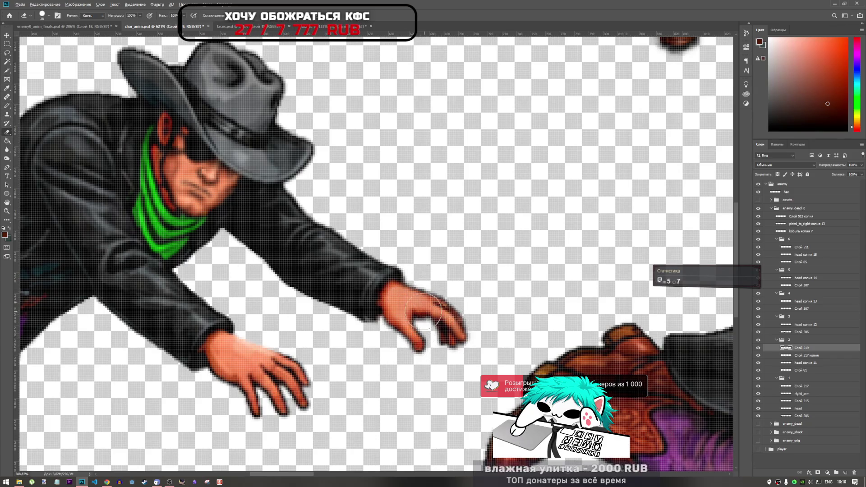
scroll(437, 333, down, 2)
scroll(401, 334, up, 4)
key(ctrl+t)
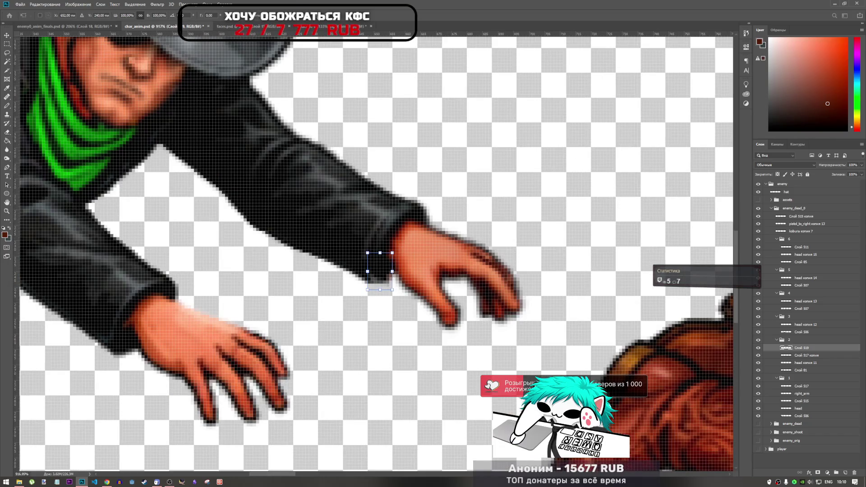
key(ctrl+alt+w)
drag(395, 281, 416, 261)
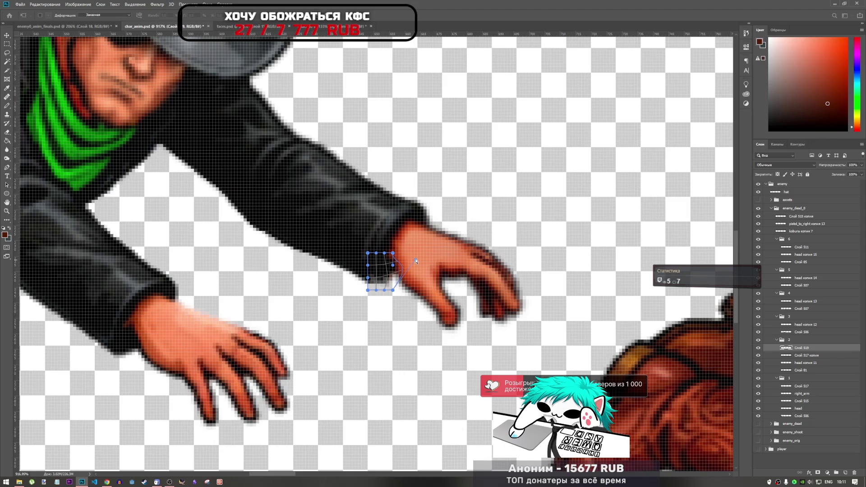
key(ctrl+z)
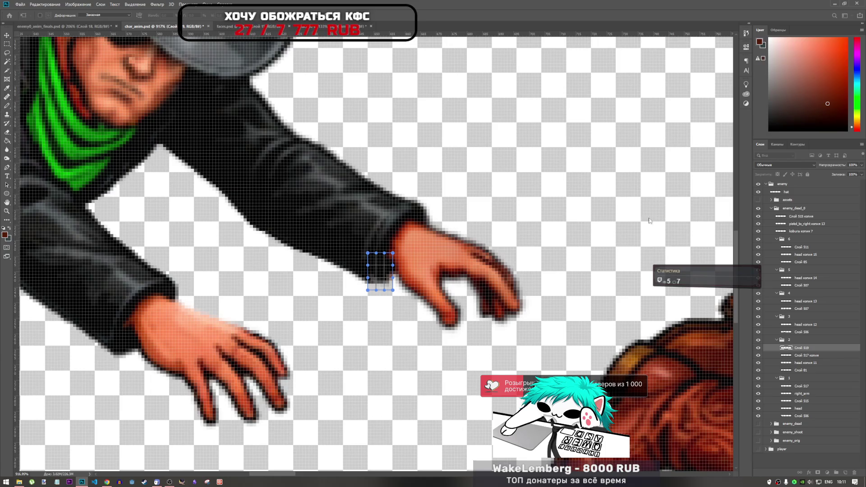
click(807, 362)
key(e)
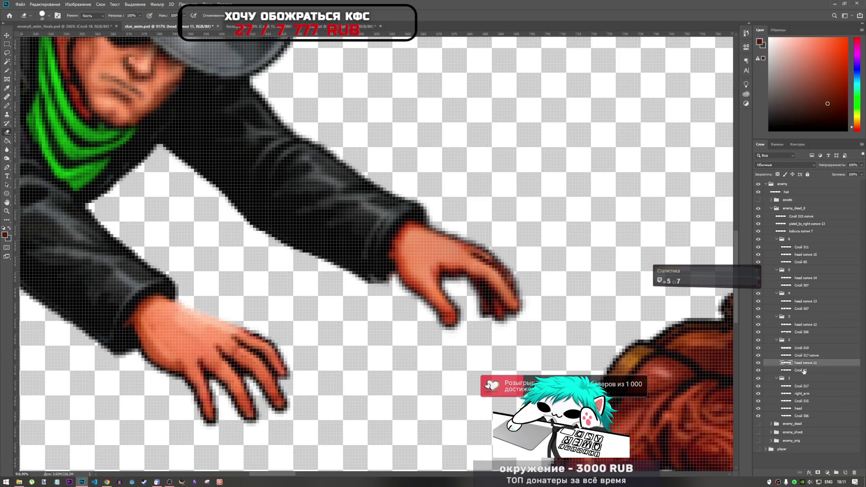
click(802, 370)
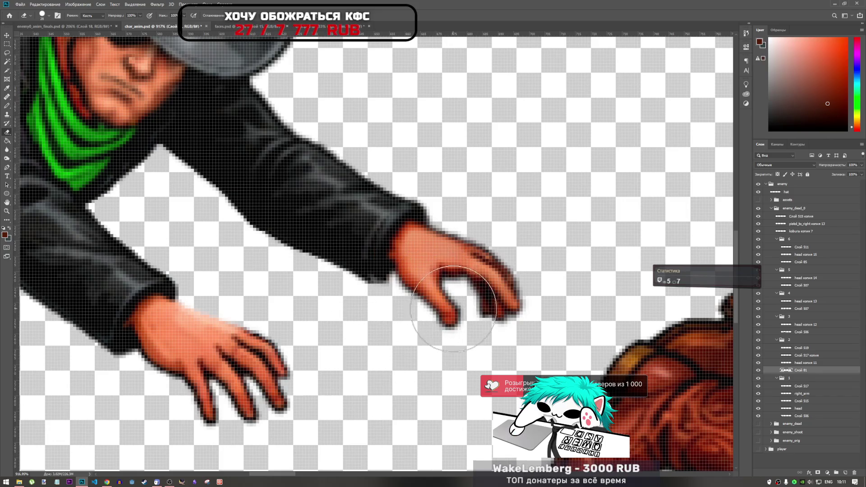
scroll(453, 309, down, 6)
scroll(421, 332, down, 2)
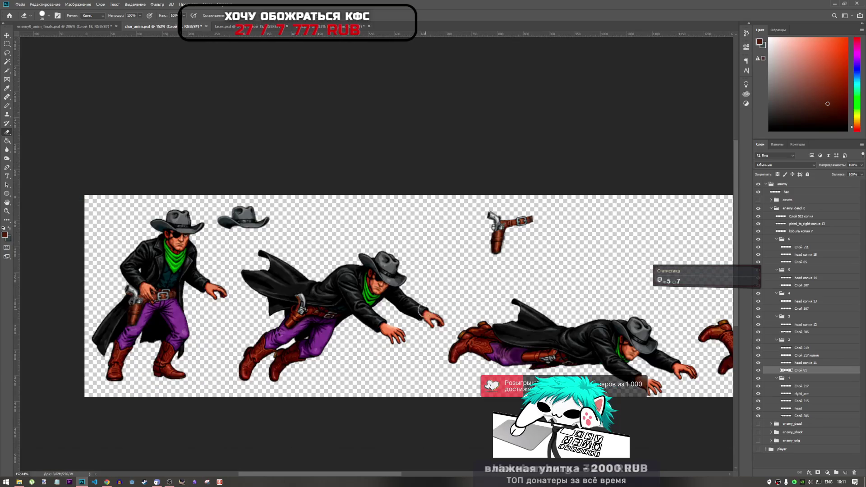
Step: Move layer Слой 517 копия one pixel down and one pixel left
scroll(422, 331, up, 5)
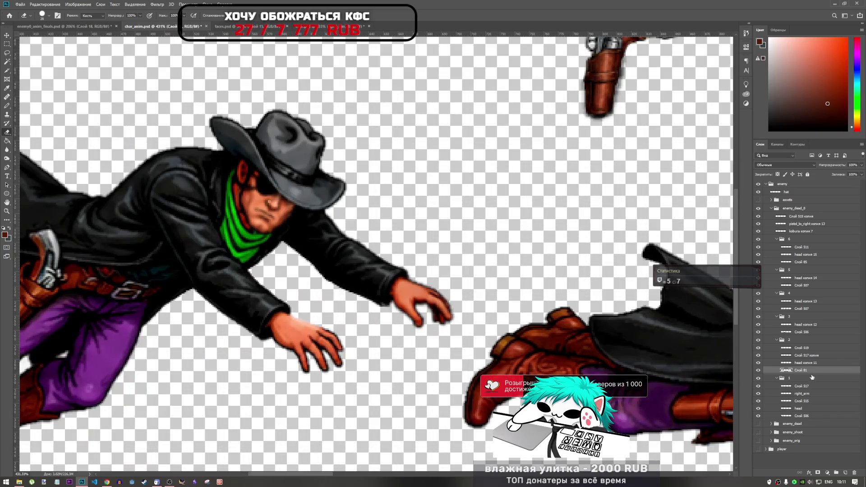
click(807, 355)
key(ctrl+t)
key(Down)
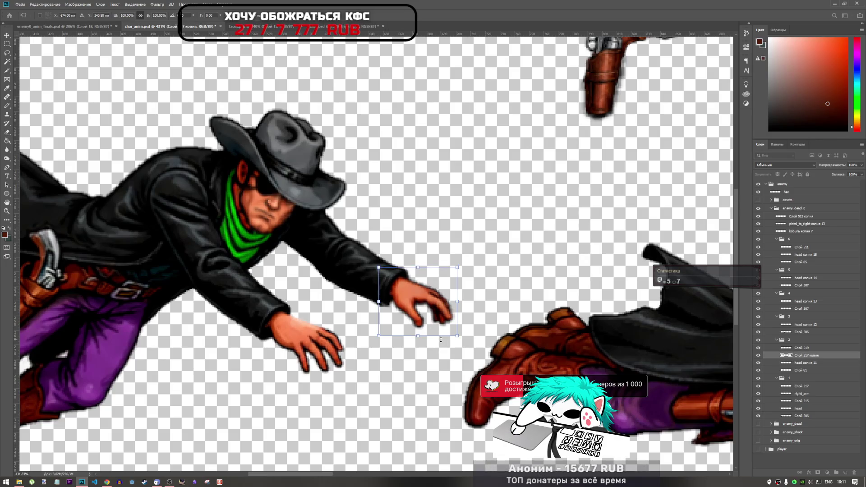
key(Left)
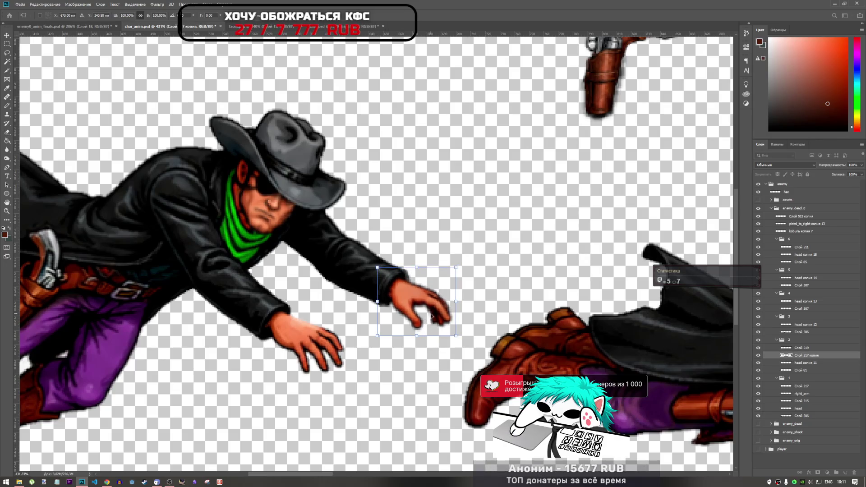
key(Return)
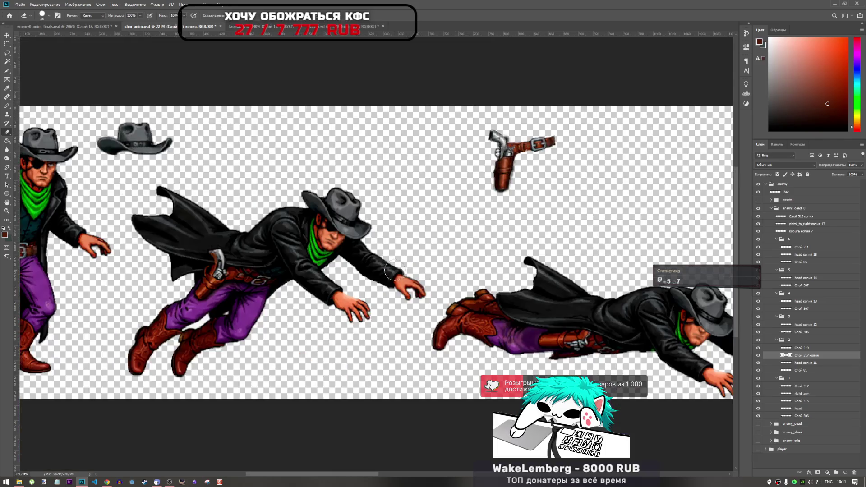
Step: Inspect the joined sleeve and hand, then select layer Слой 506
scroll(411, 283, down, 5)
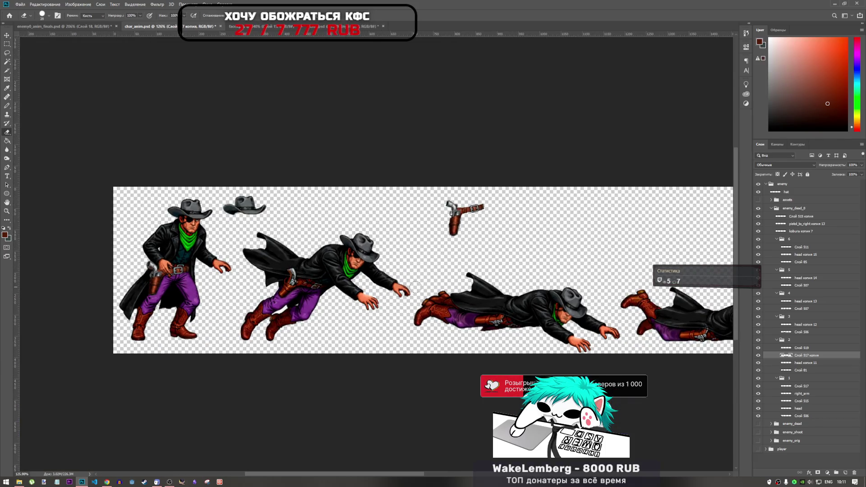
scroll(415, 287, up, 6)
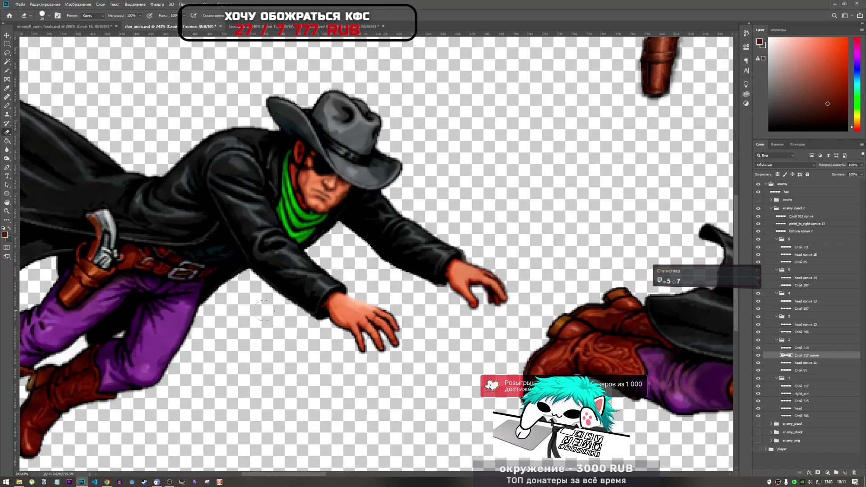
scroll(344, 295, down, 5)
scroll(495, 345, up, 2)
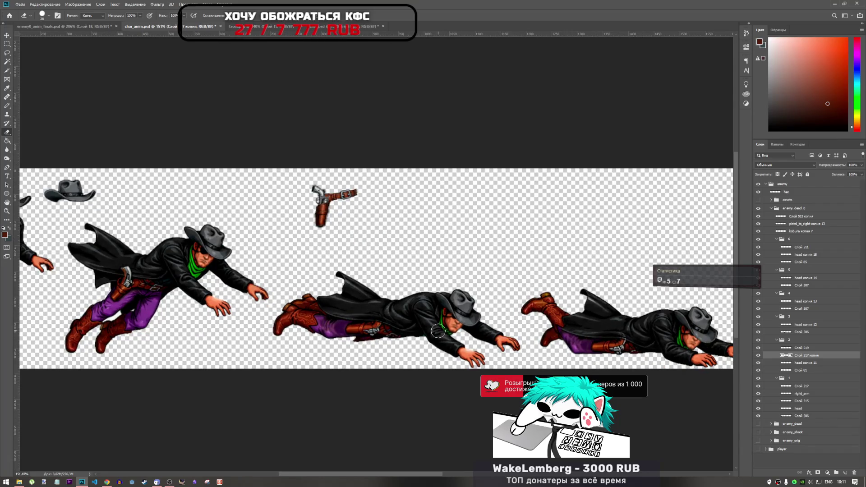
scroll(496, 339, up, 2)
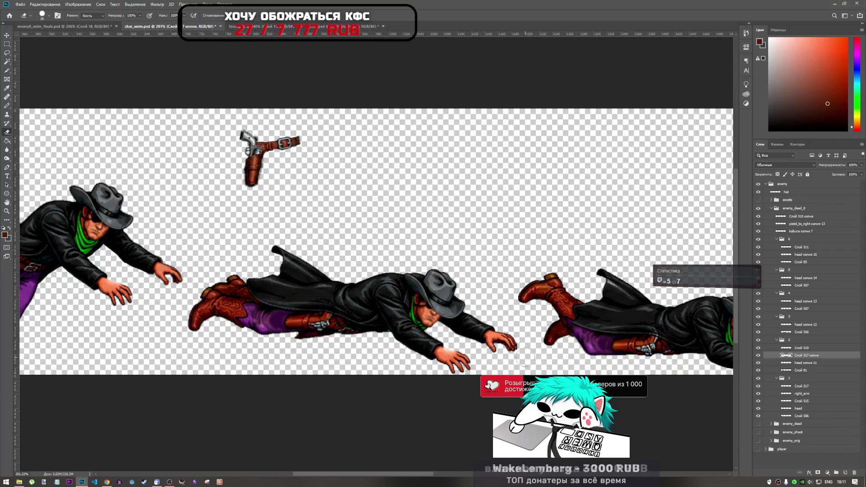
scroll(518, 349, up, 2)
scroll(507, 343, down, 3)
scroll(504, 341, down, 2)
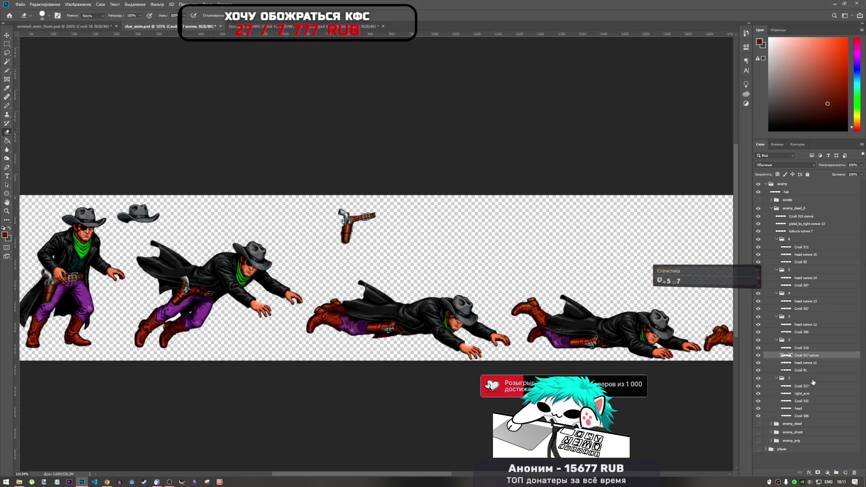
click(801, 417)
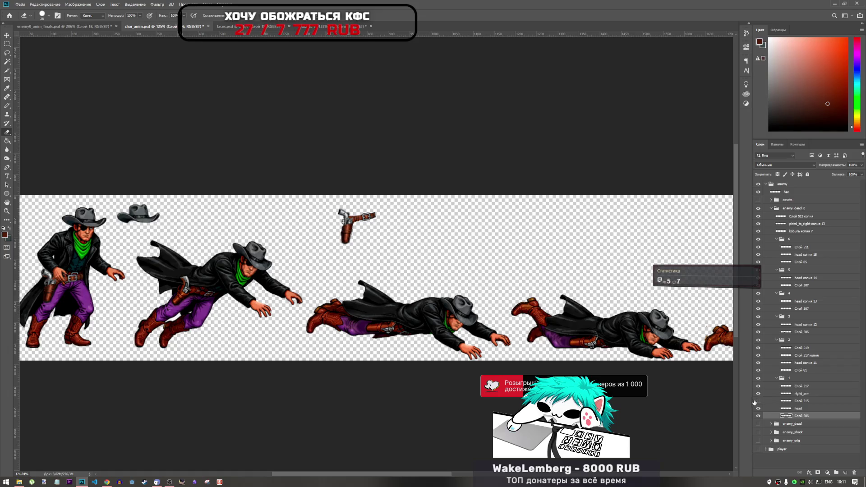
Step: Check the Слой 515 arm piece, then copy hand layer Слой 517 into group 3
click(757, 401)
click(758, 402)
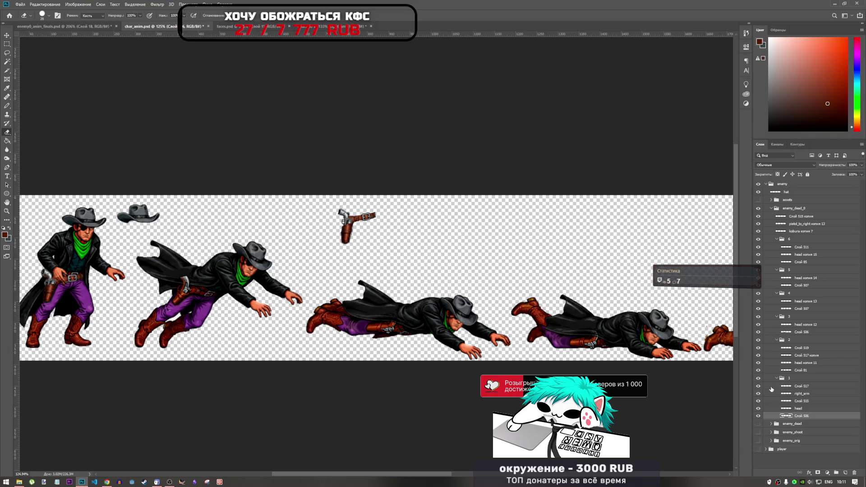
click(801, 386)
drag(803, 388, 813, 323)
Step: Place the copied hand over the lying cowboy's outstretched hand, one pixel lower, and apply
key(ctrl+t)
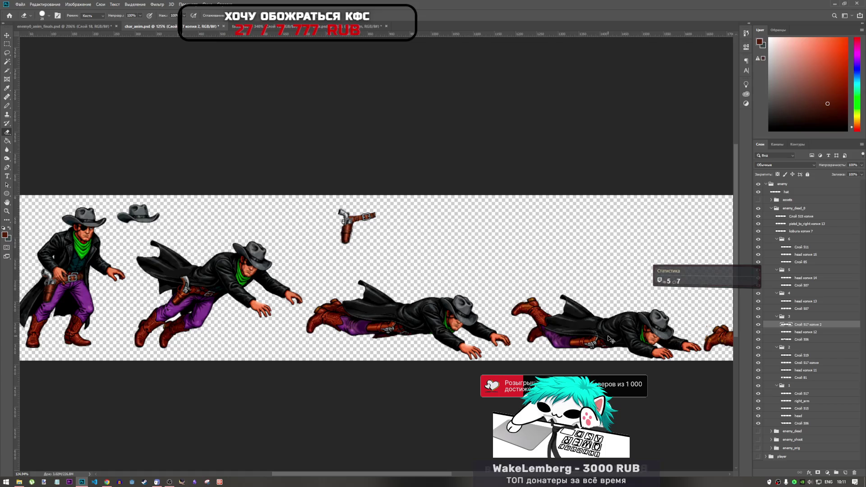
mouse_move(118, 278)
mouse_down()
mouse_move(297, 321)
mouse_move(505, 344)
mouse_move(478, 315)
mouse_move(489, 317)
mouse_move(472, 320)
mouse_up()
scroll(505, 344, up, 2)
scroll(504, 345, up, 5)
drag(548, 273, 558, 292)
key(ctrl+z)
drag(490, 319, 493, 324)
key(Return)
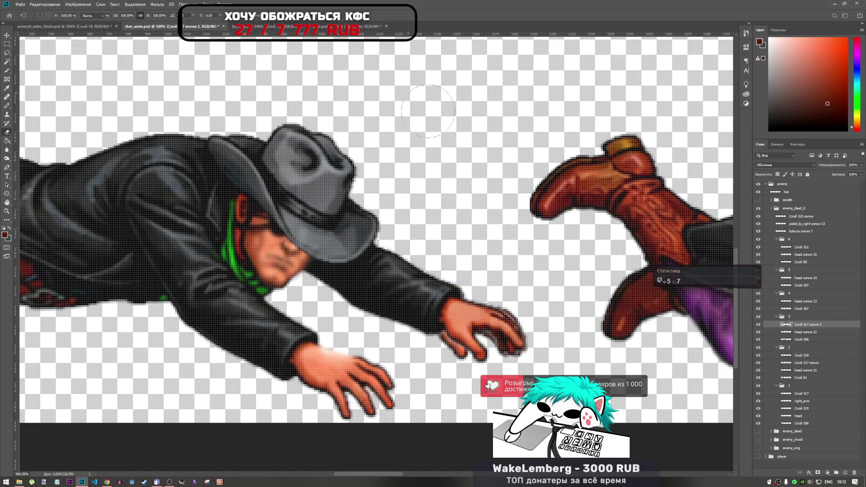
Step: Switch to the Eraser with layer Слой 506 selected
key(e)
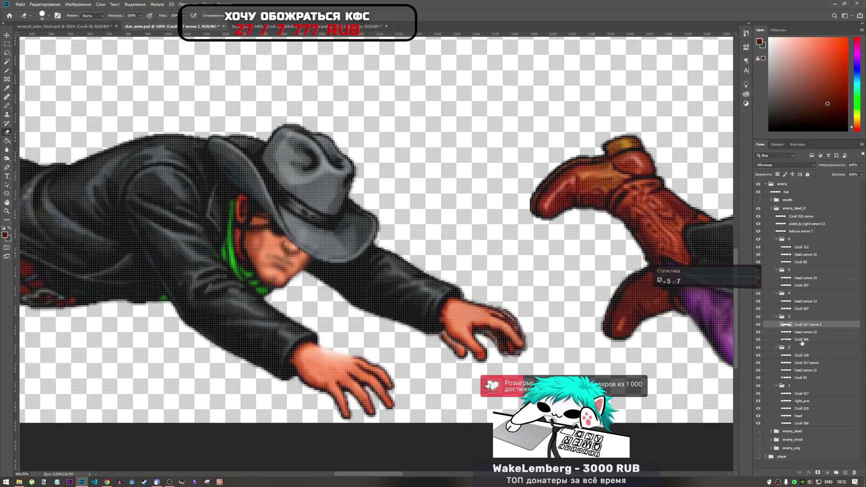
click(801, 339)
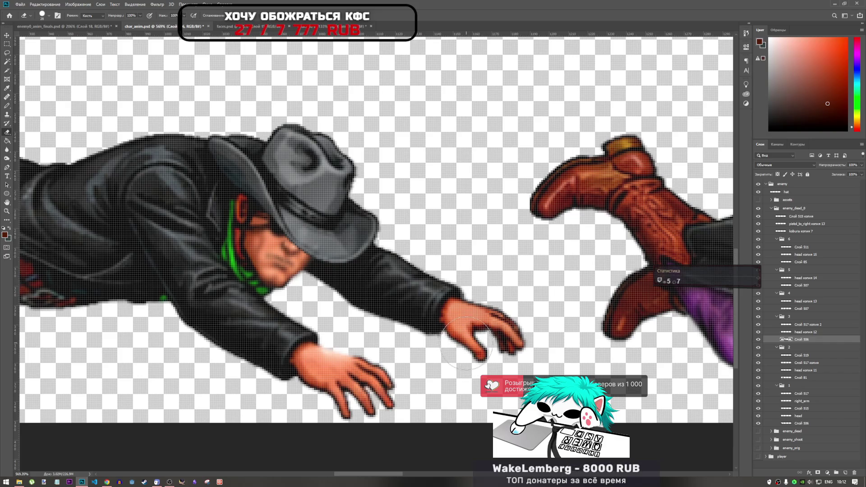
scroll(476, 347, down, 5)
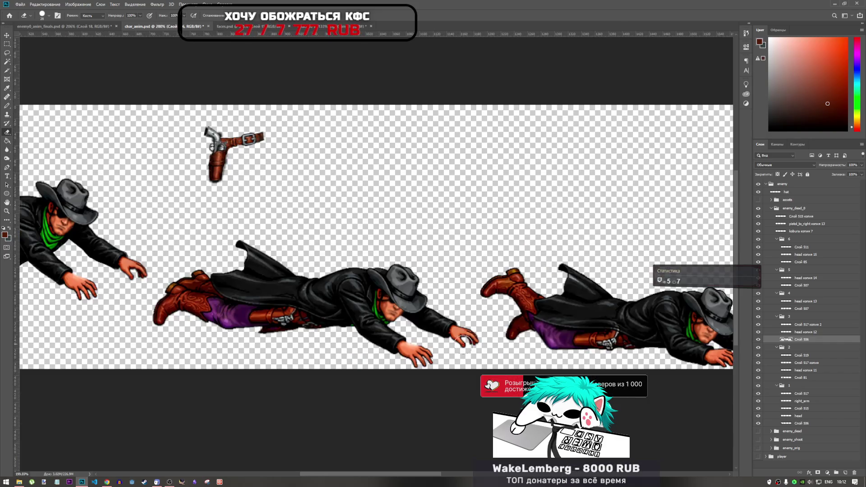
scroll(471, 336, up, 4)
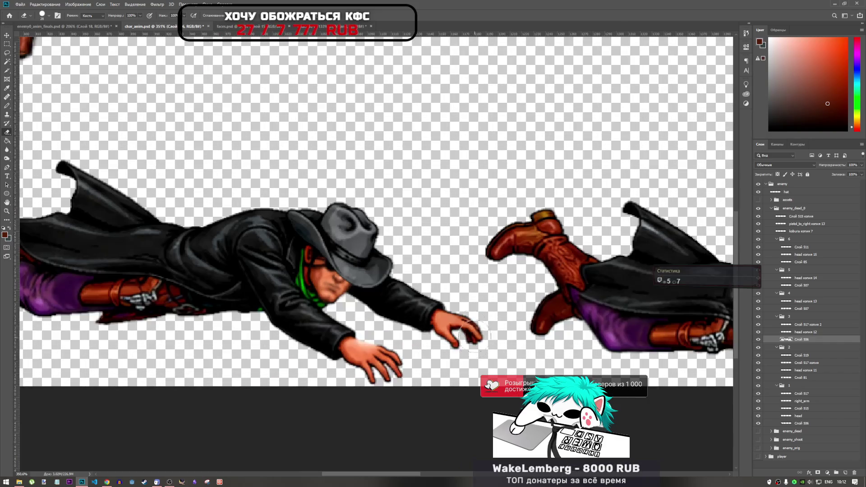
Step: Start Puppet Warp on the copied hand layer Слой 517 копия 2
click(44, 4)
double_click(818, 324)
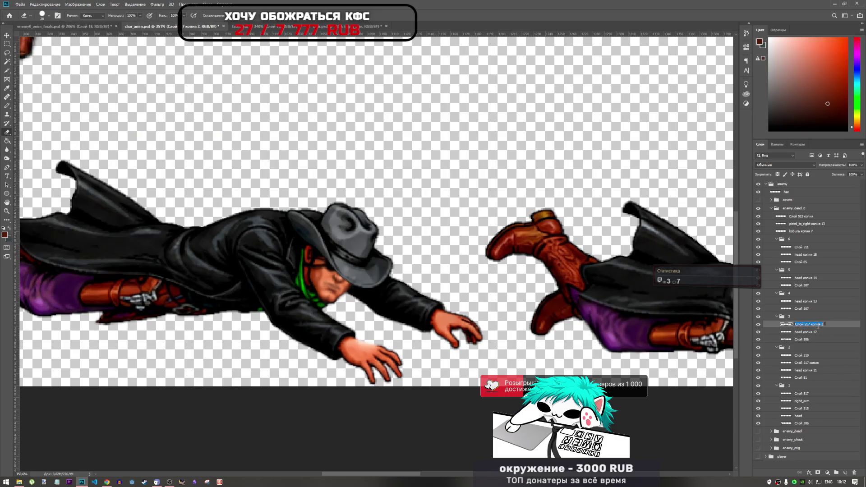
key(Return)
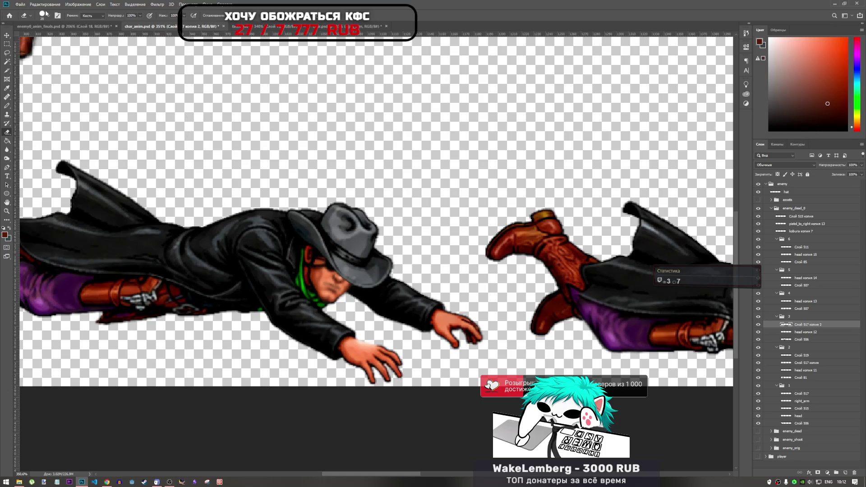
click(44, 4)
click(52, 136)
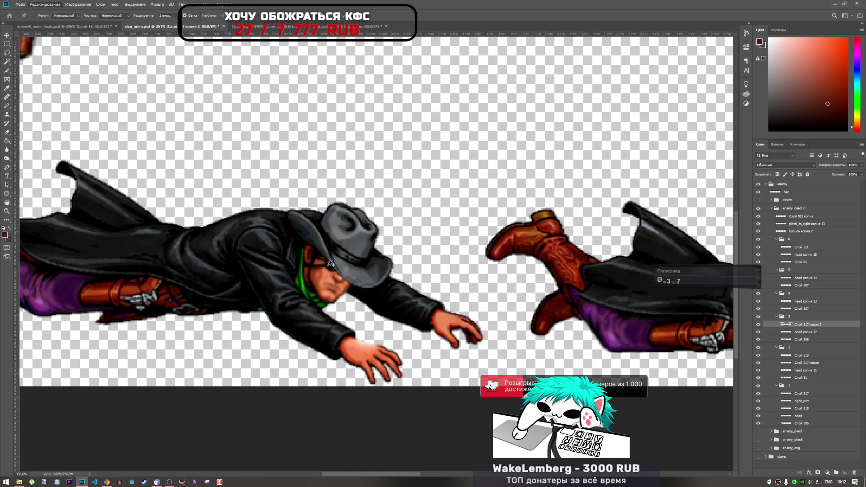
scroll(469, 325, up, 5)
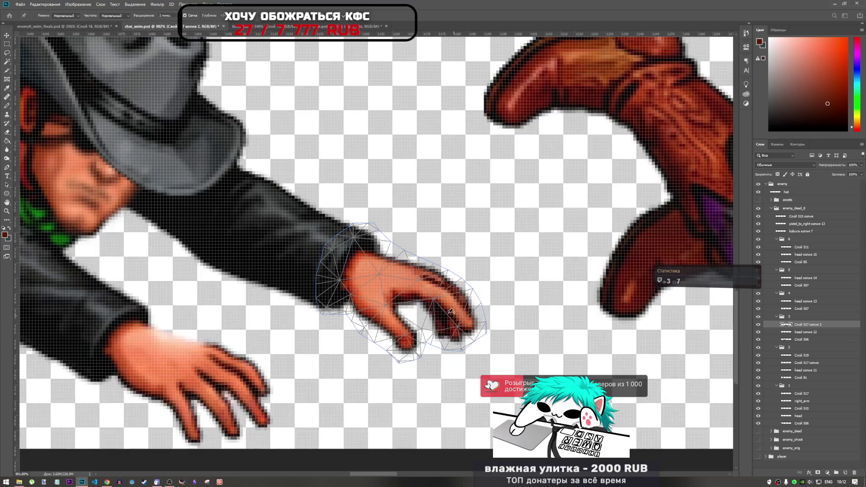
Step: Pin the hand at the wrist and pull the fingertip pin inward to curl the fingers
click(350, 271)
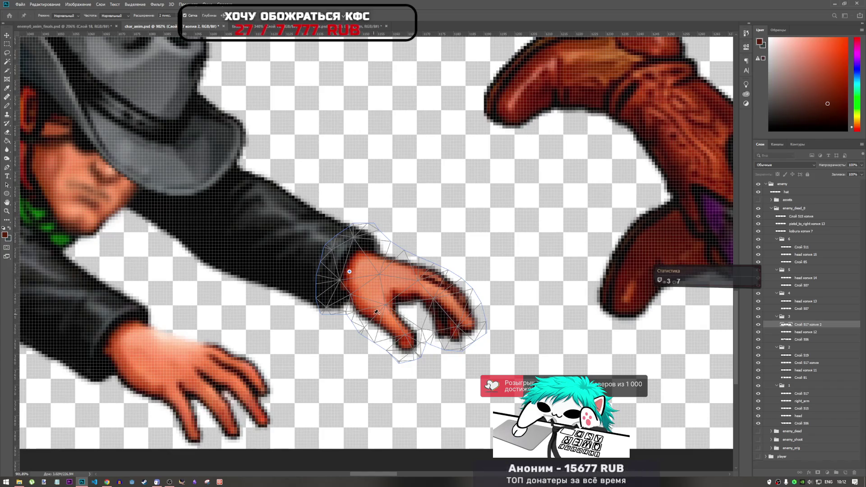
click(380, 265)
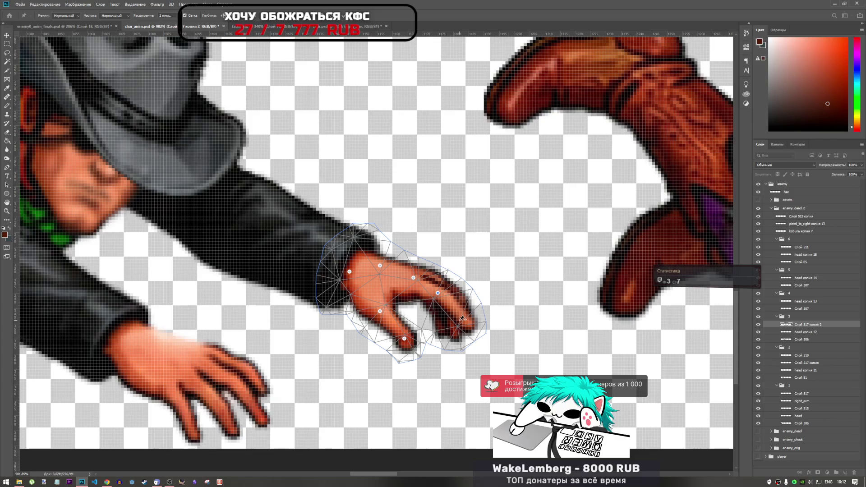
click(460, 334)
key(Return)
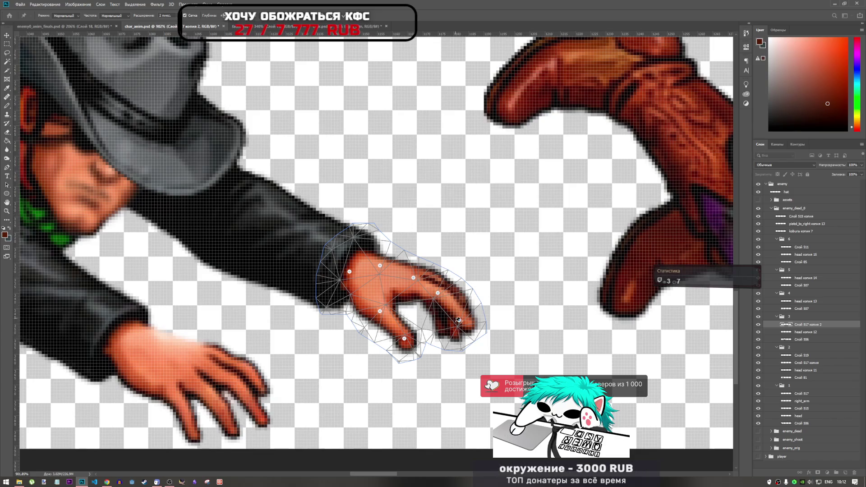
drag(461, 325, 414, 333)
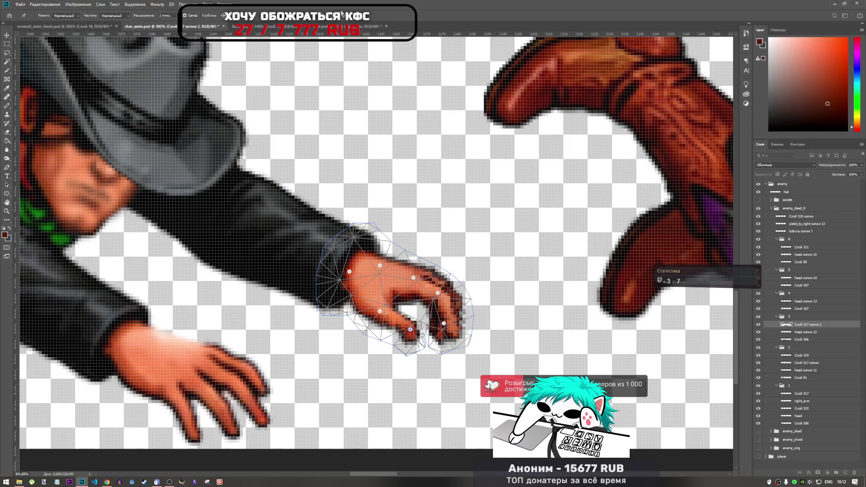
key(Return)
key(e)
scroll(449, 308, down, 8)
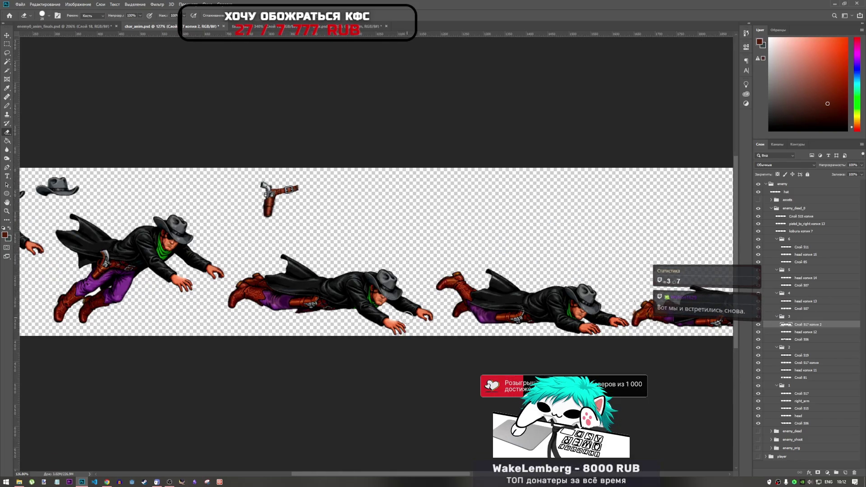
scroll(408, 317, down, 3)
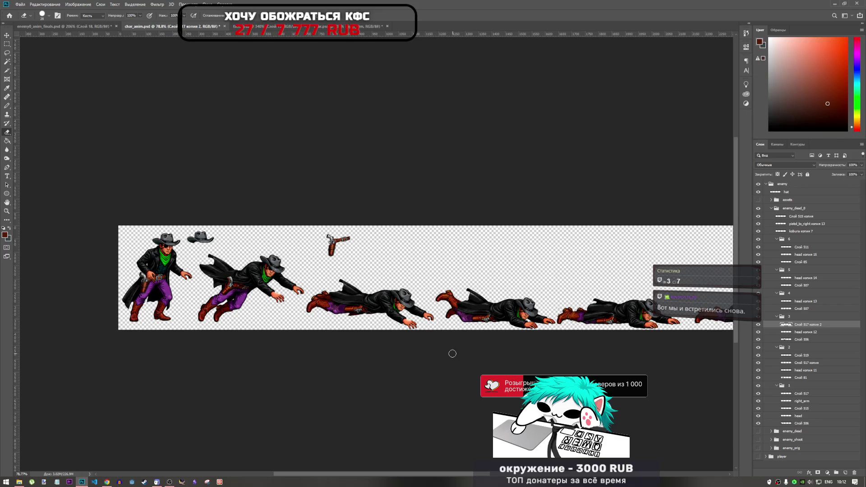
scroll(352, 302, down, 2)
scroll(353, 270, up, 6)
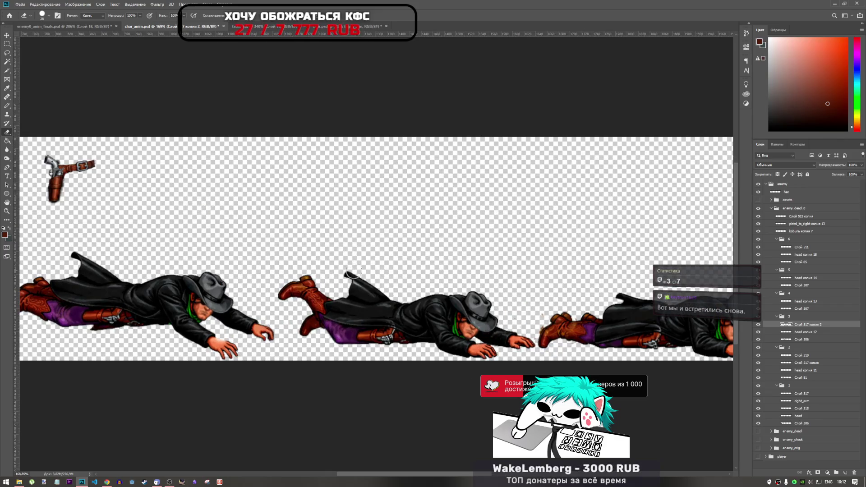
scroll(330, 279, down, 1)
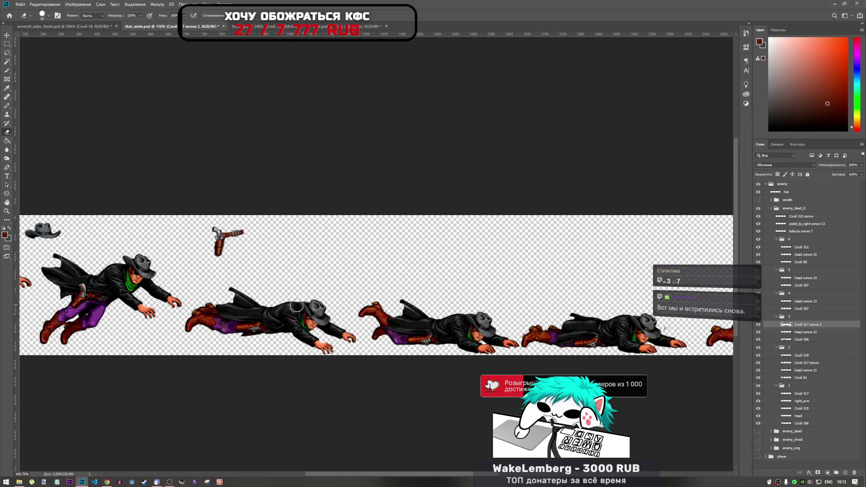
scroll(332, 306, up, 4)
scroll(332, 306, down, 3)
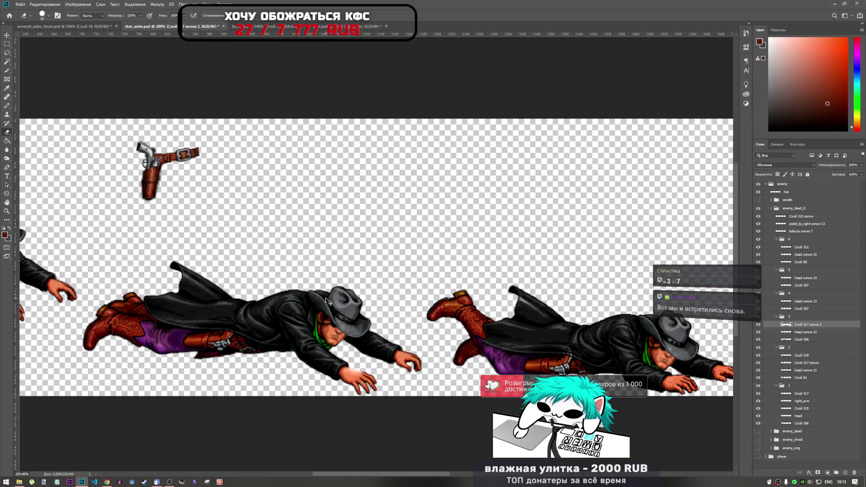
scroll(311, 295, down, 2)
click(232, 26)
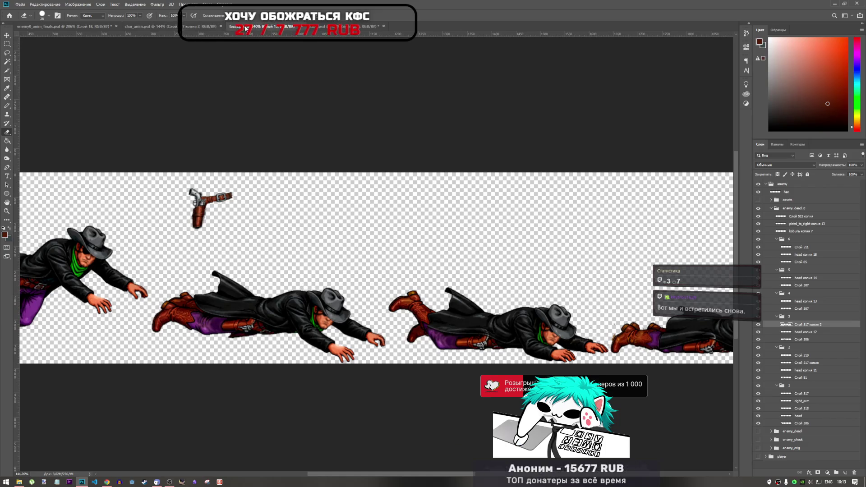
click(198, 26)
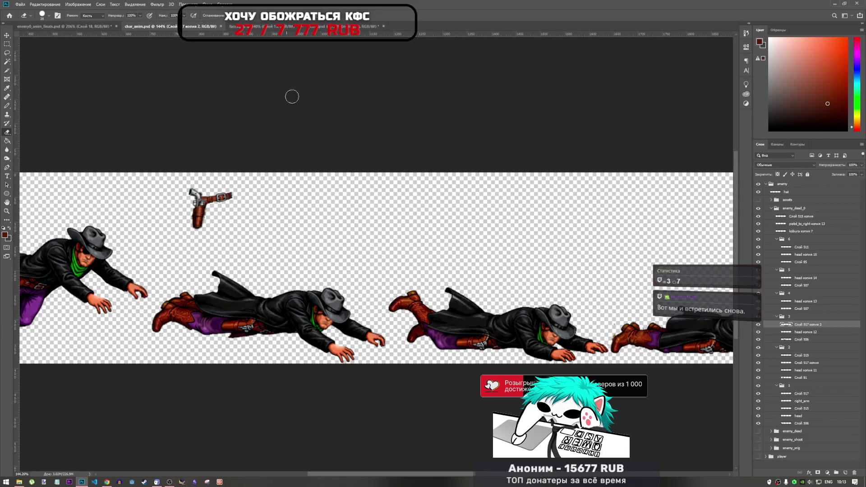
scroll(351, 341, up, 2)
scroll(342, 342, up, 2)
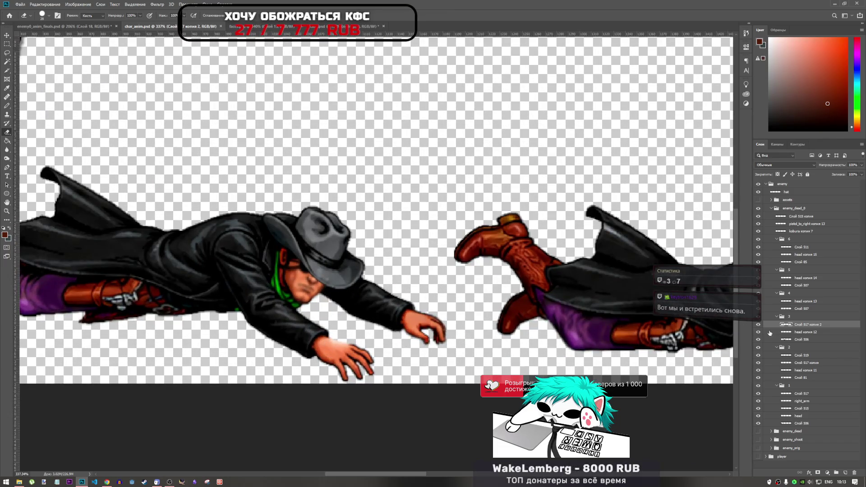
scroll(449, 299, down, 5)
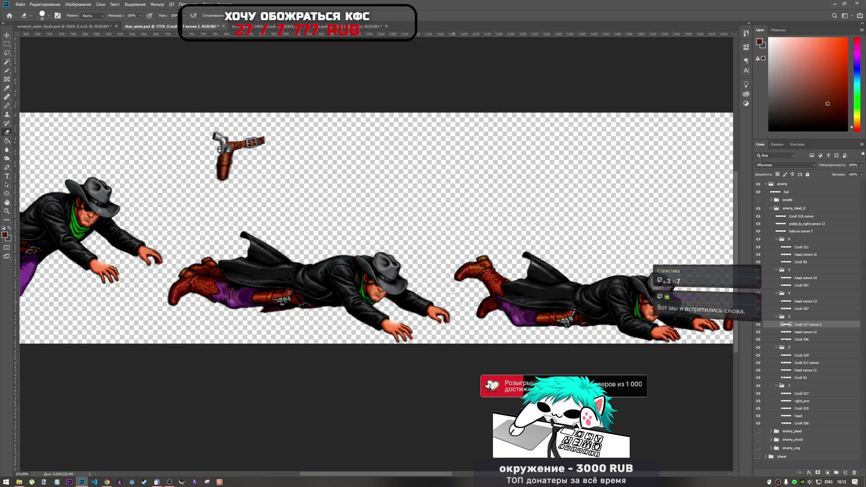
scroll(450, 298, down, 2)
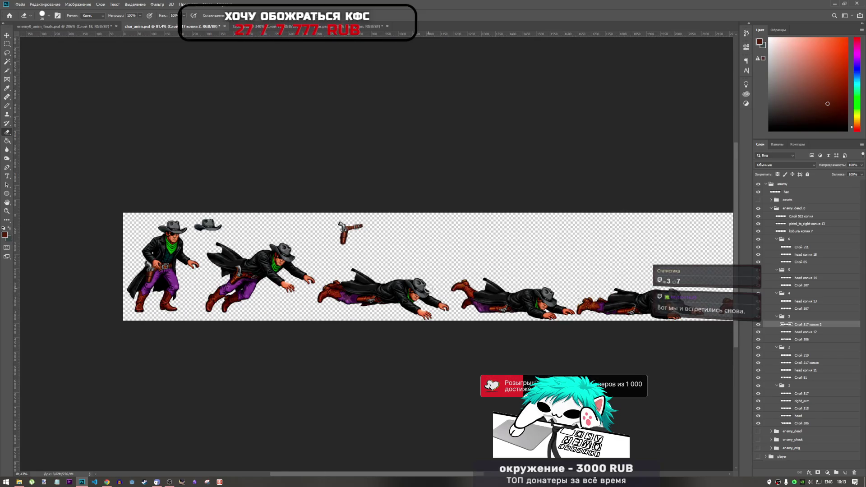
scroll(427, 288, up, 3)
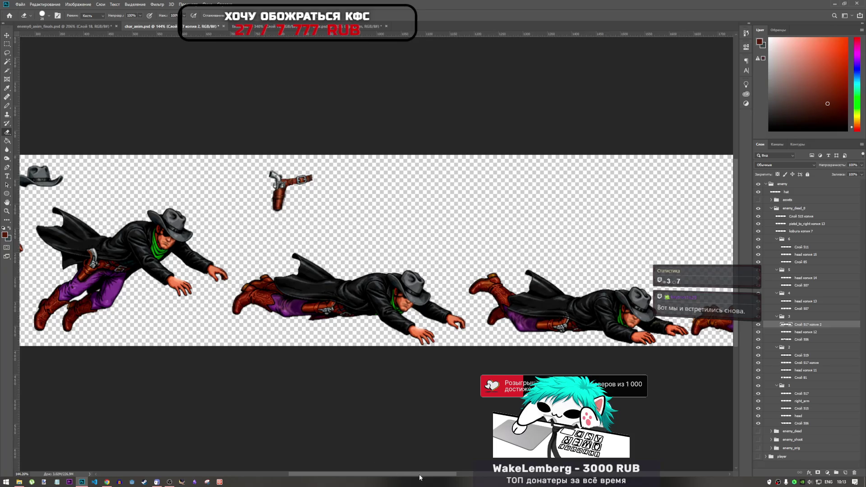
mouse_move(419, 474)
mouse_down()
mouse_move(495, 475)
mouse_move(410, 459)
mouse_up()
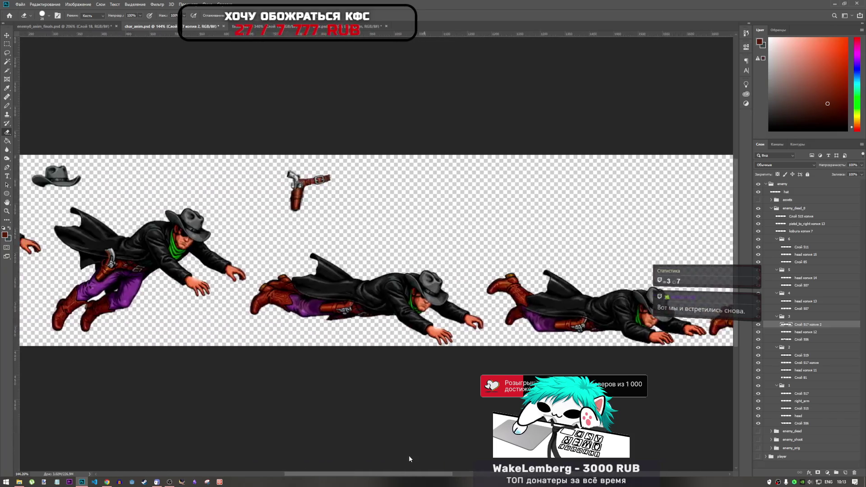
scroll(319, 435, left, 8)
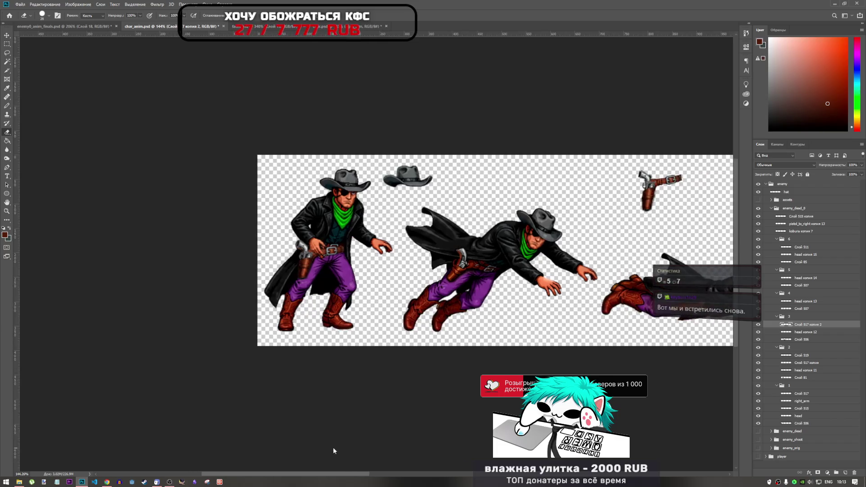
scroll(332, 447, right, 5)
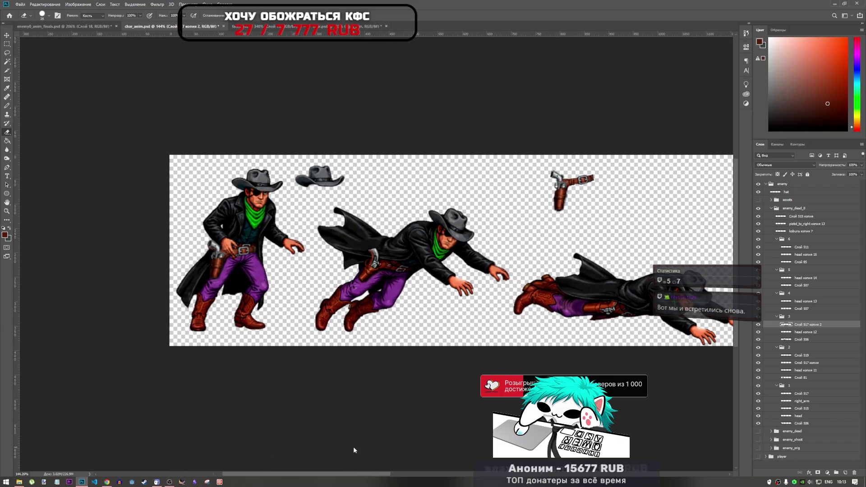
alt+scroll(354, 442, up, 5)
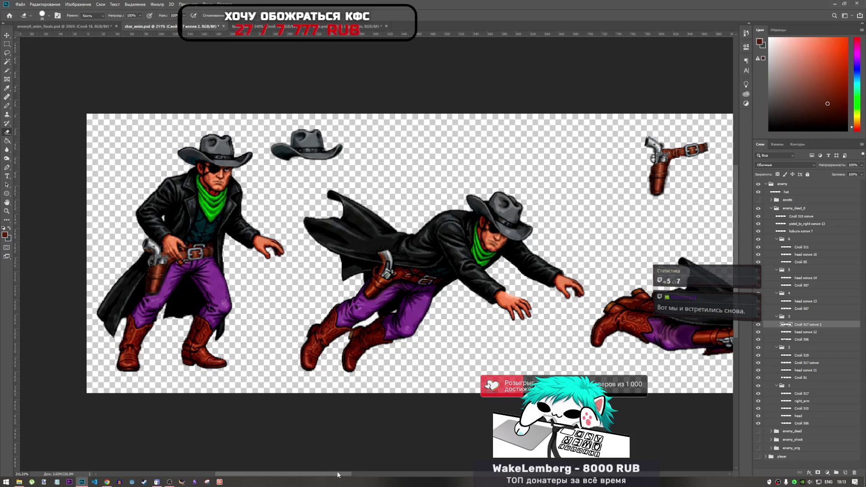
mouse_move(342, 473)
mouse_down()
mouse_move(485, 468)
mouse_move(447, 470)
mouse_up()
scroll(327, 365, up, 6)
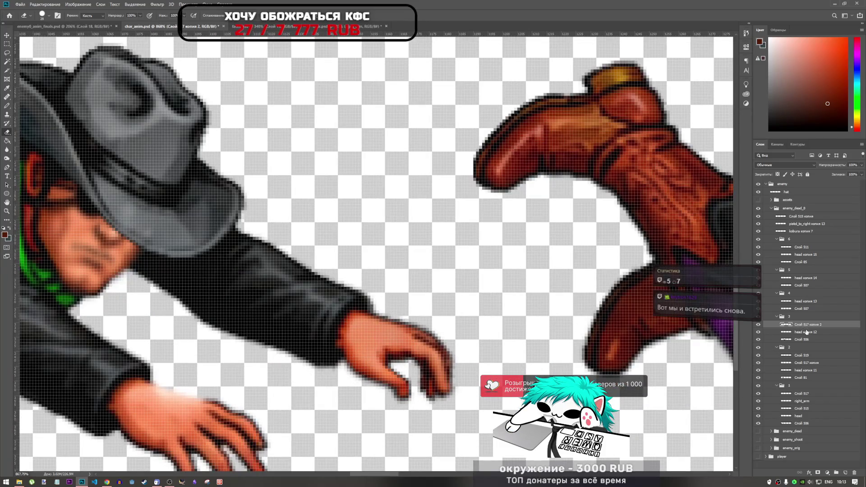
ctrl+click(790, 325)
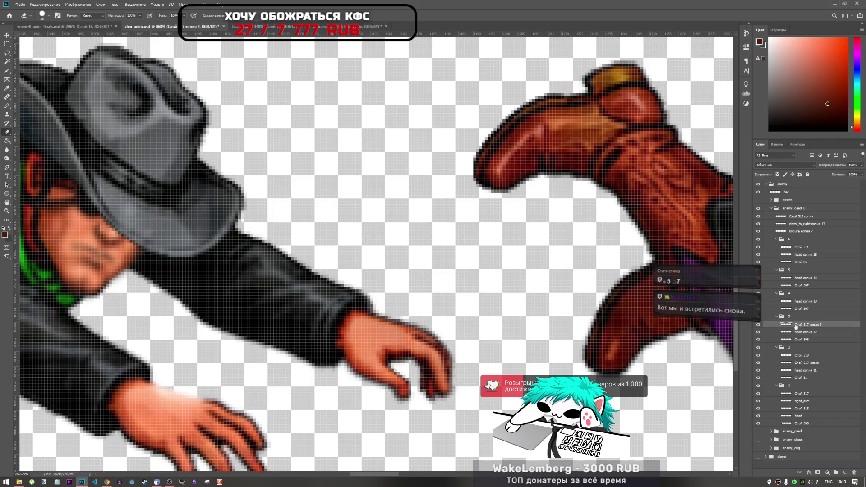
key(ctrl+t)
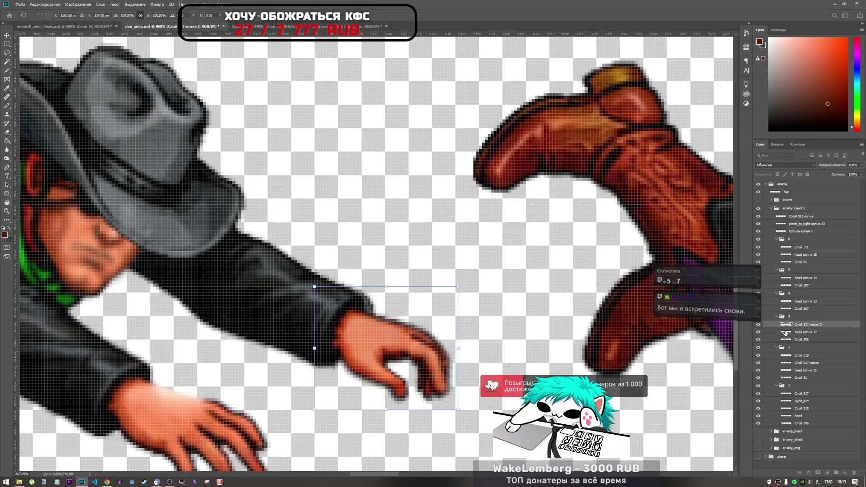
key(Return)
key(e)
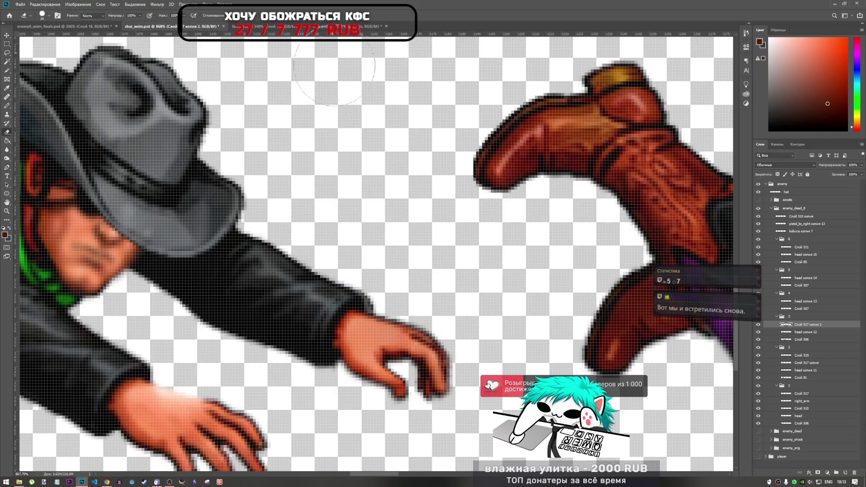
key(ctrl+comma)
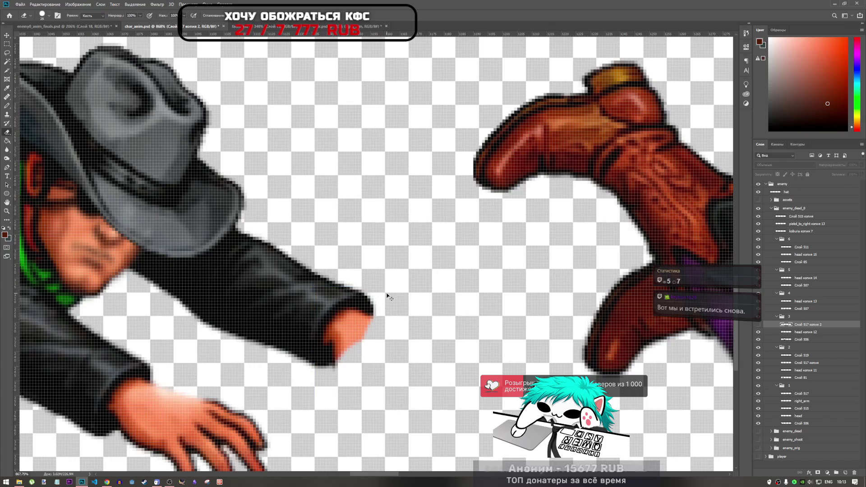
key(ctrl+comma)
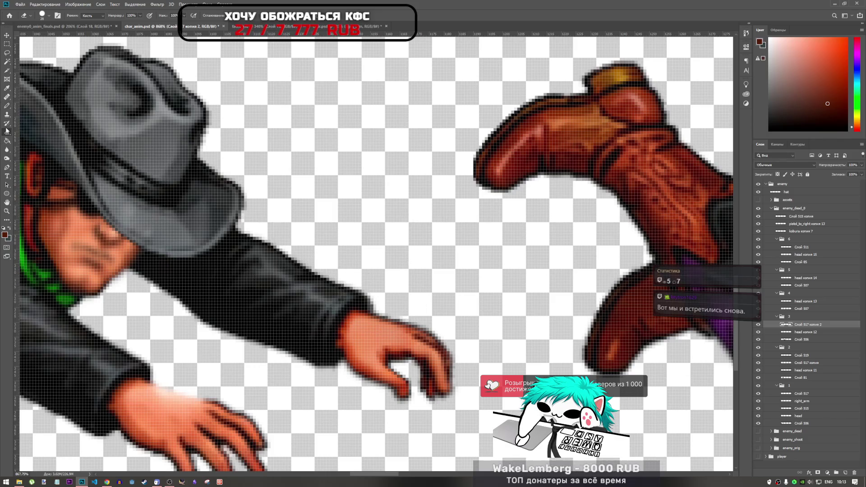
scroll(336, 315, down, 6)
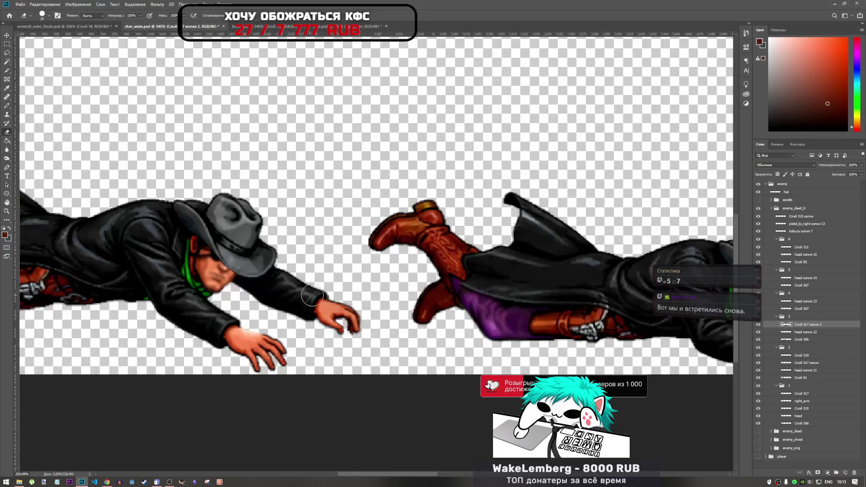
Step: Zoom out to review the retouched holster across the standing, diving and lying cowboy frames
scroll(339, 317, down, 3)
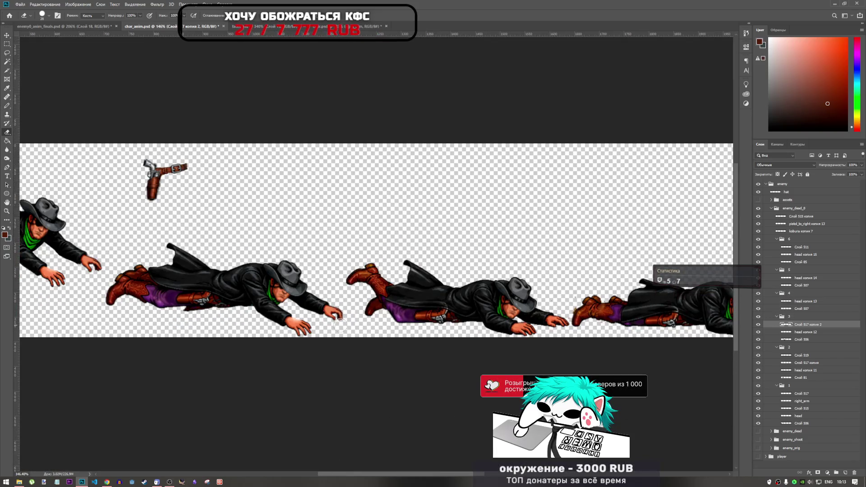
scroll(544, 319, up, 6)
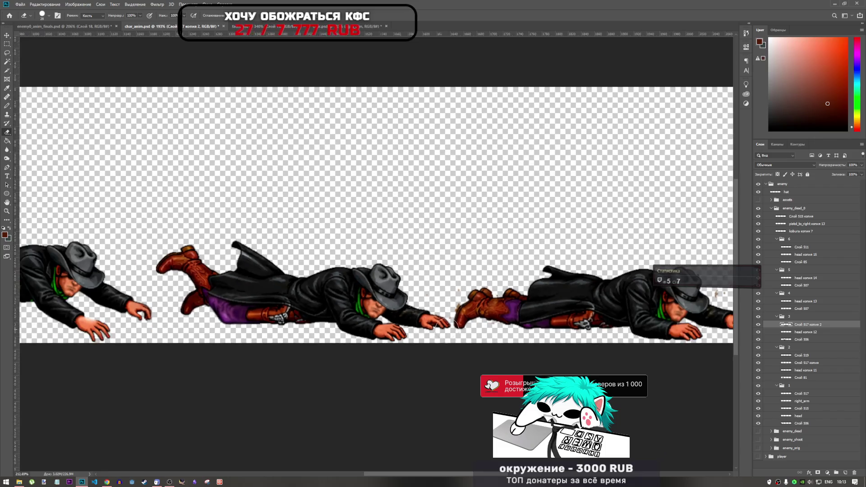
scroll(419, 328, down, 6)
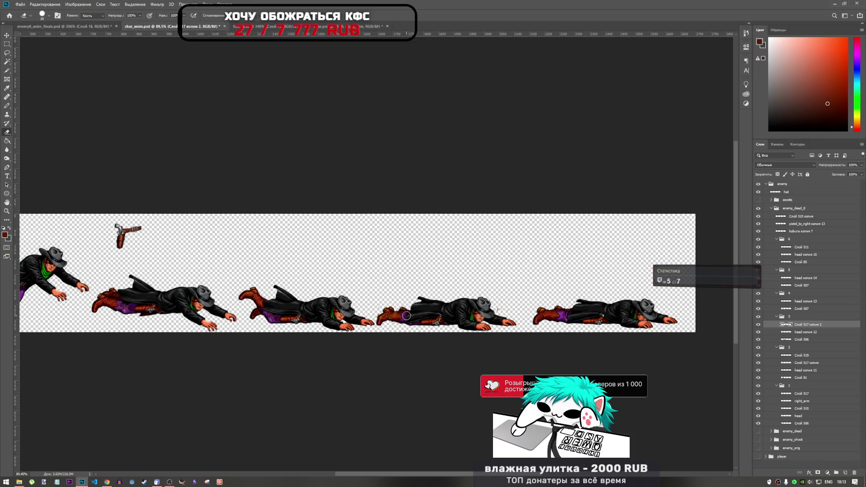
scroll(432, 315, left, 5)
scroll(100, 253, up, 6)
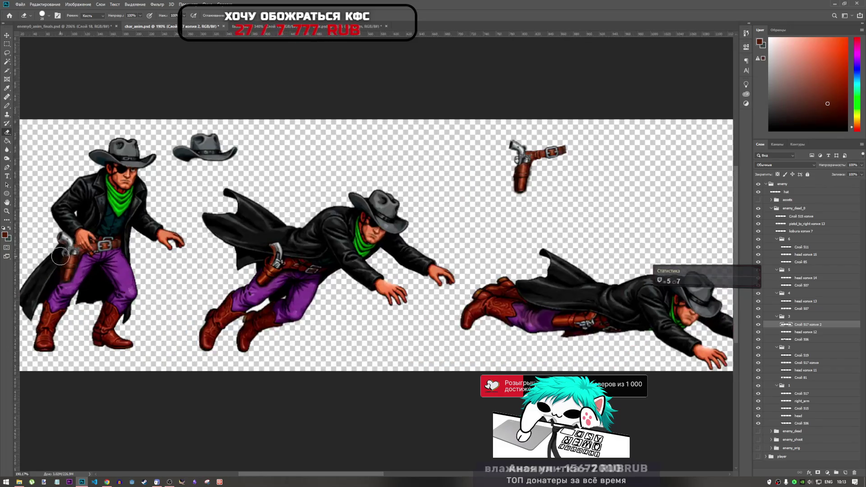
scroll(208, 135, down, 5)
scroll(180, 180, up, 7)
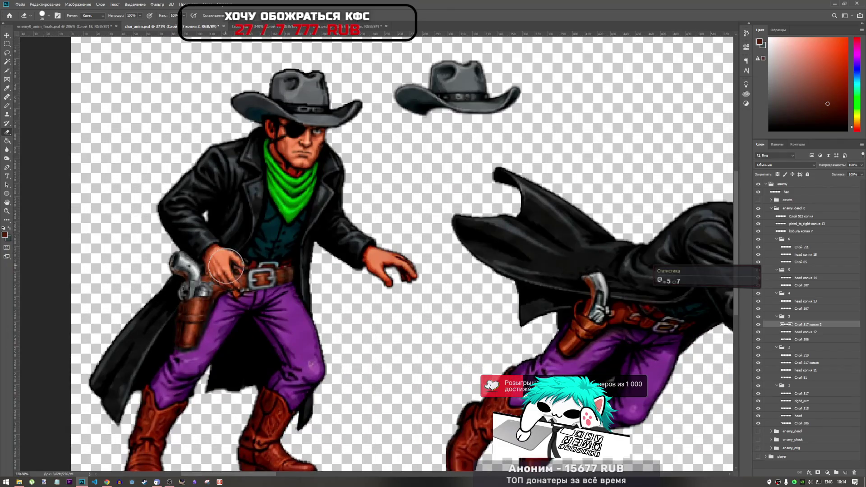
right_click(229, 267)
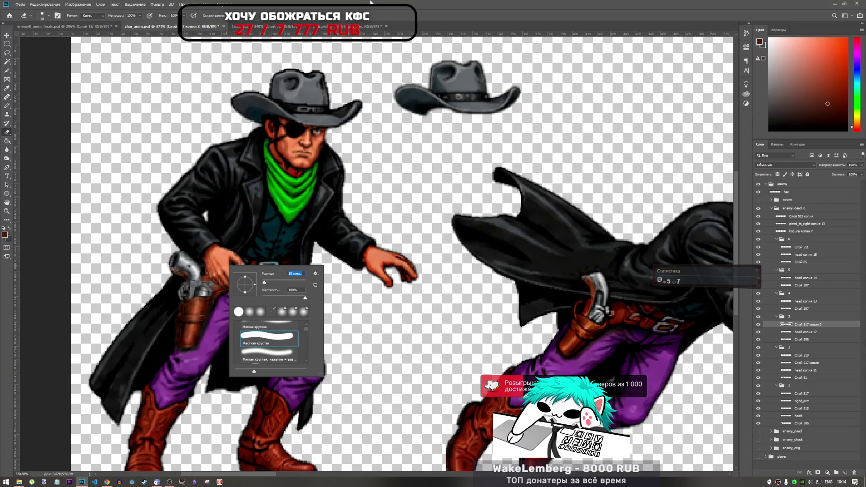
key(Return)
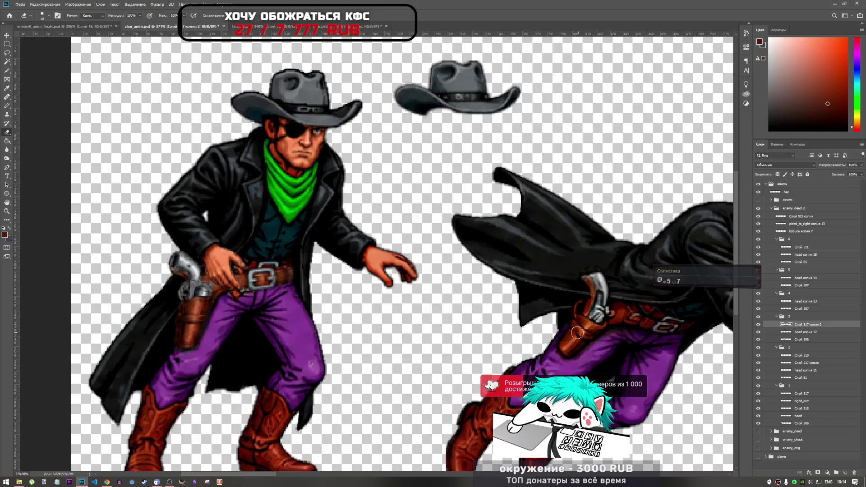
scroll(438, 301, down, 7)
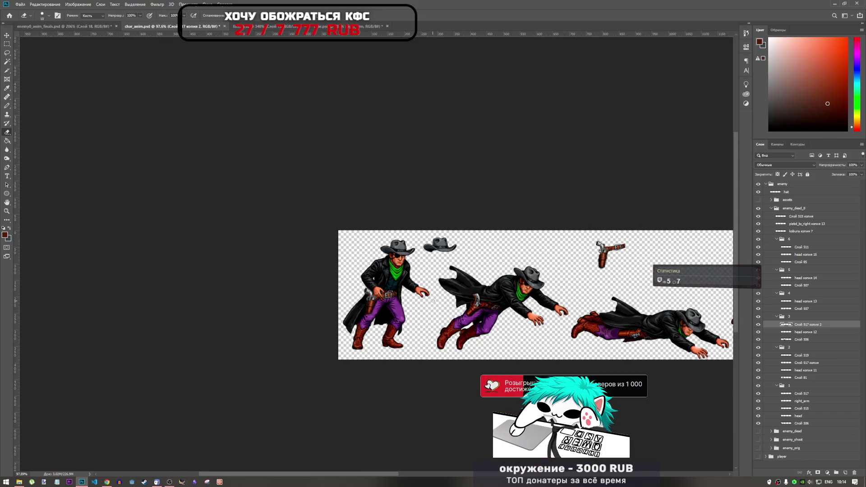
scroll(438, 301, up, 2)
Step: Make Слой 506 the active layer, then erase a patch beside the belt and undo it
click(801, 396)
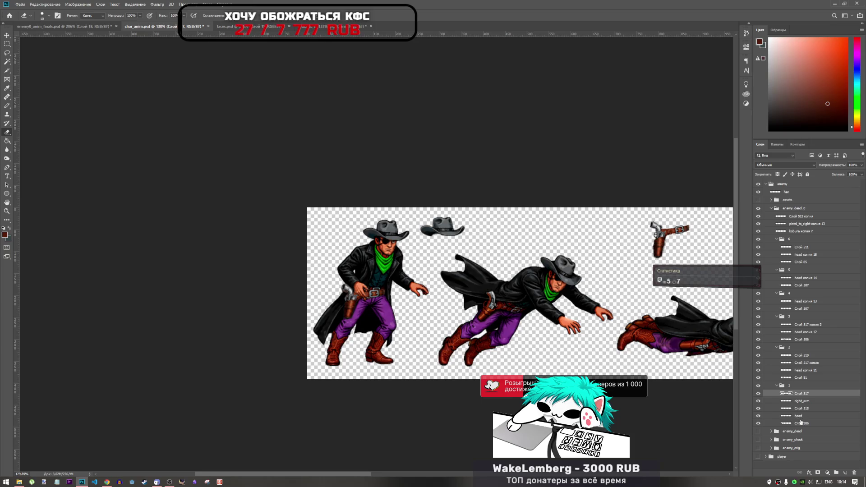
click(802, 423)
scroll(374, 295, up, 5)
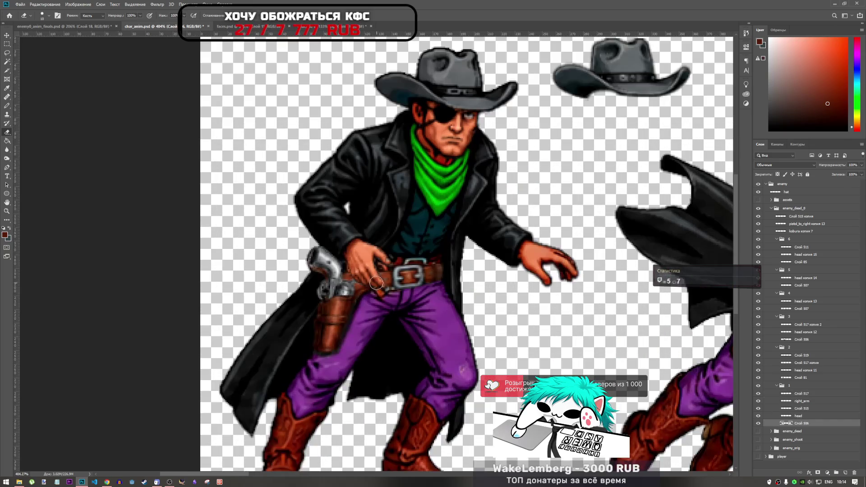
drag(377, 307, 383, 293)
key(ctrl+z)
scroll(382, 289, up, 2)
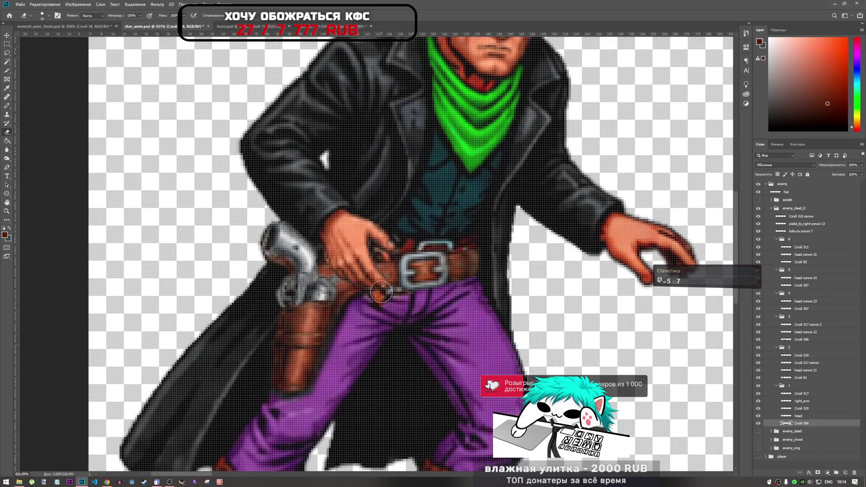
Step: Clone Stamp pixels sampled near the belt over the belt area between hand and buckle
click(7, 115)
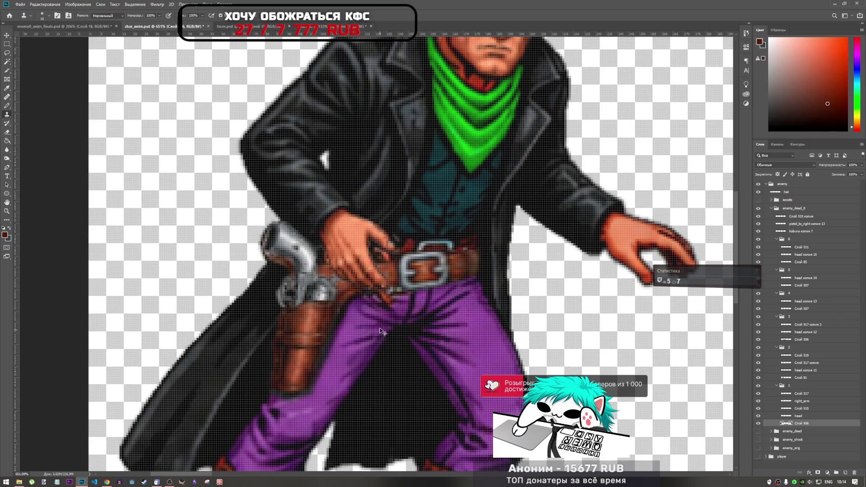
alt+click(393, 312)
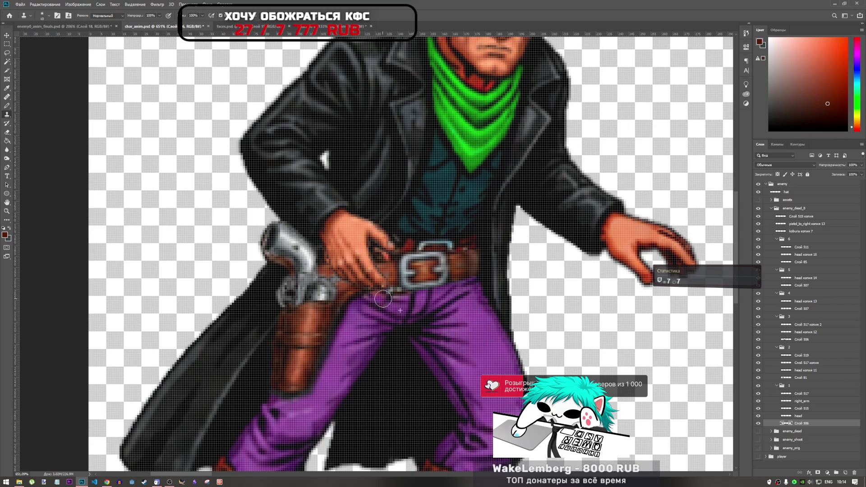
mouse_move(375, 295)
mouse_down()
mouse_move(403, 320)
mouse_move(390, 313)
mouse_move(392, 299)
mouse_up()
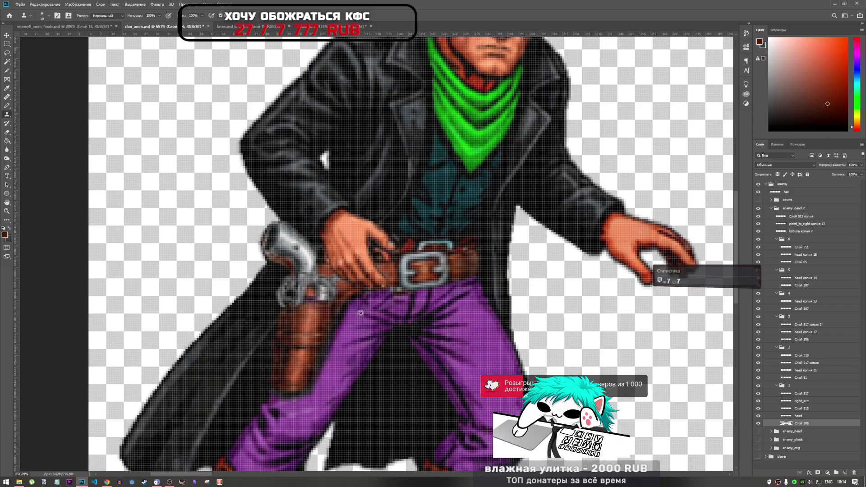
scroll(381, 310, up, 2)
scroll(405, 301, down, 4)
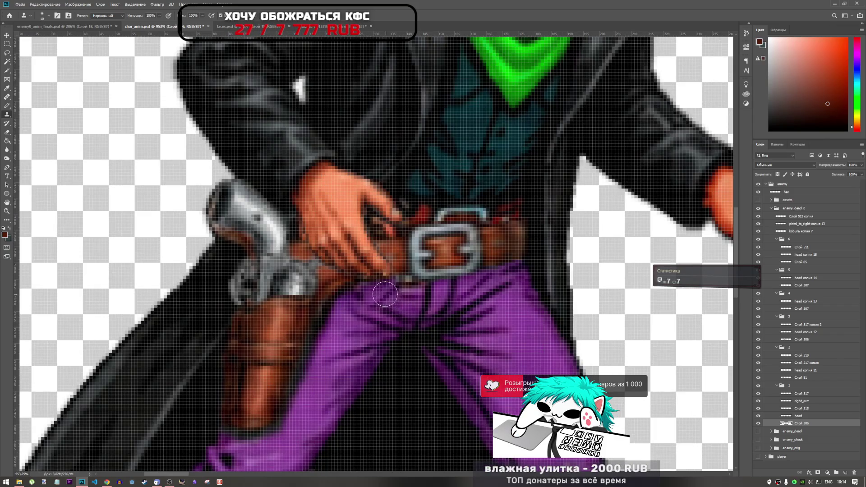
scroll(402, 310, up, 2)
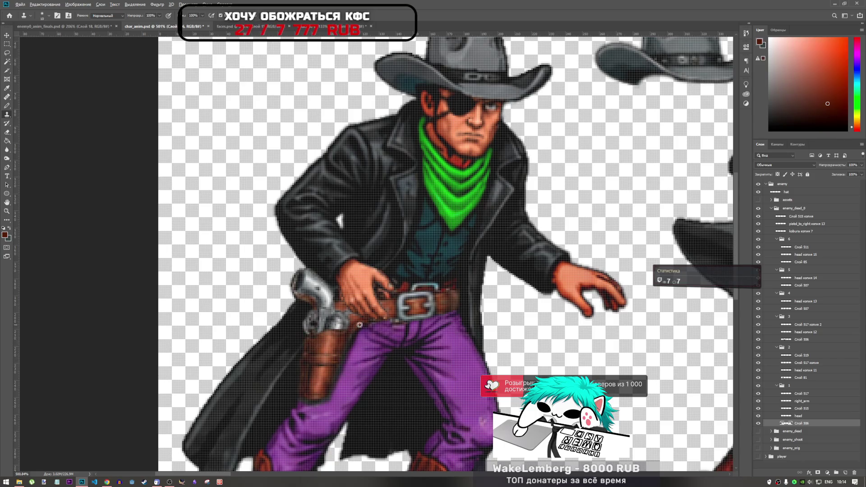
scroll(388, 325, up, 5)
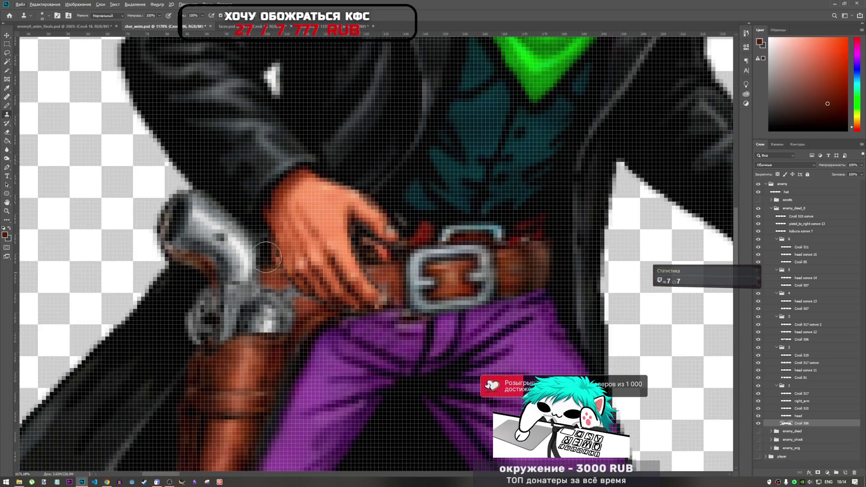
scroll(266, 257, down, 9)
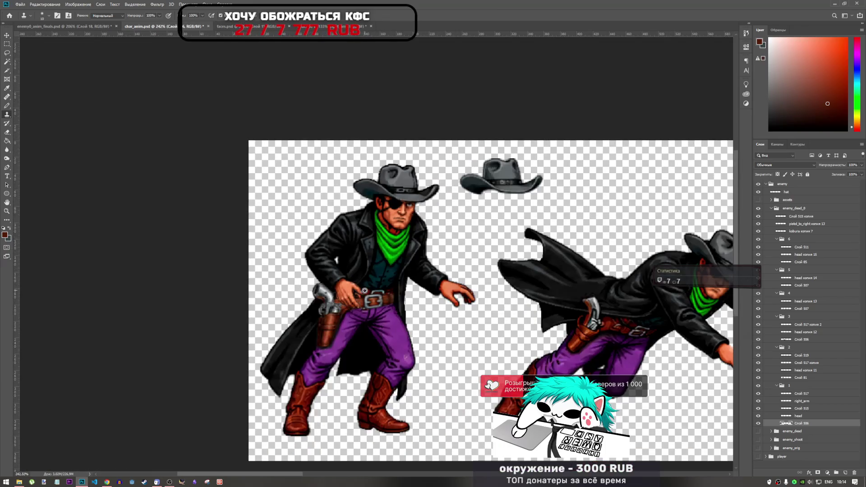
Step: Inspect the revolver up close, hiding and reshowing the body layer to compare
scroll(364, 291, up, 2)
scroll(354, 292, down, 4)
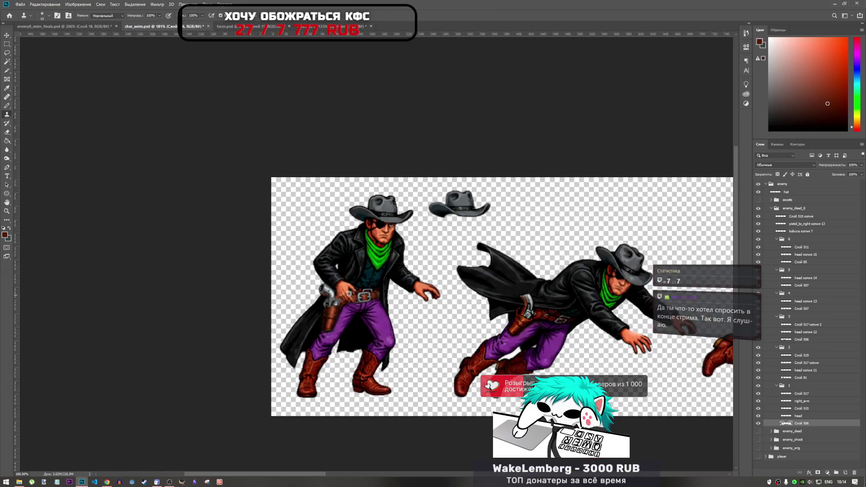
scroll(349, 294, down, 2)
scroll(353, 288, up, 4)
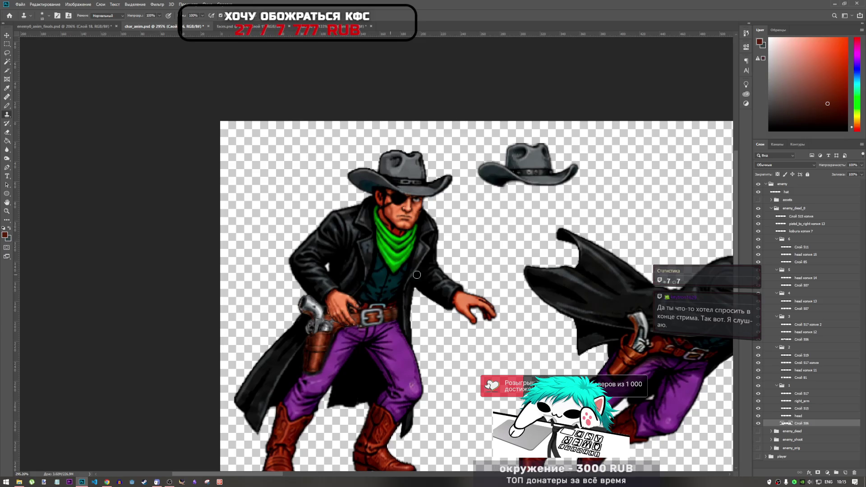
scroll(388, 306, up, 3)
scroll(303, 309, up, 2)
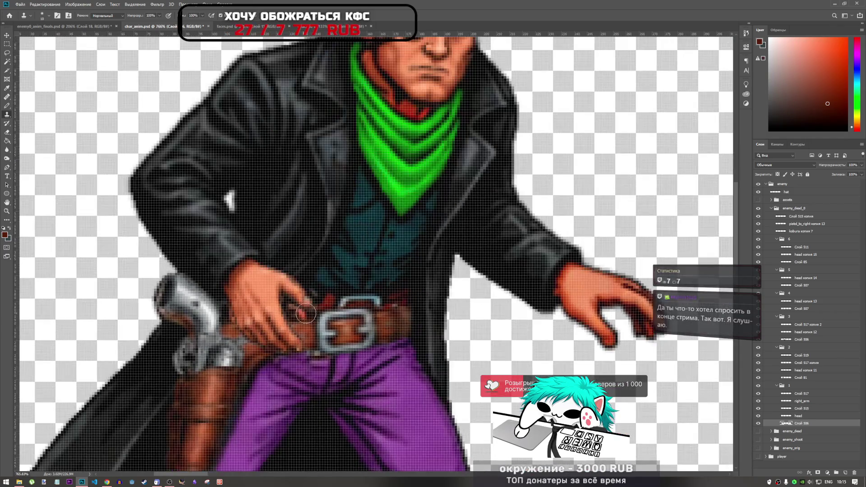
scroll(305, 310, up, 3)
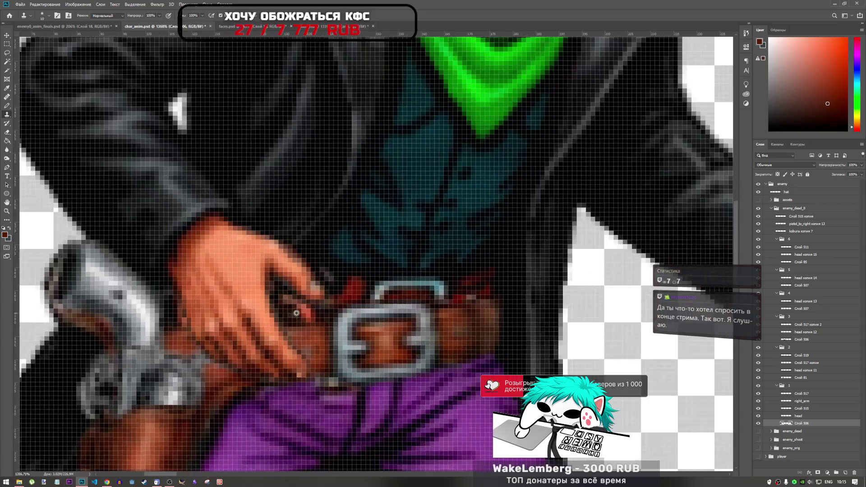
scroll(298, 304, down, 2)
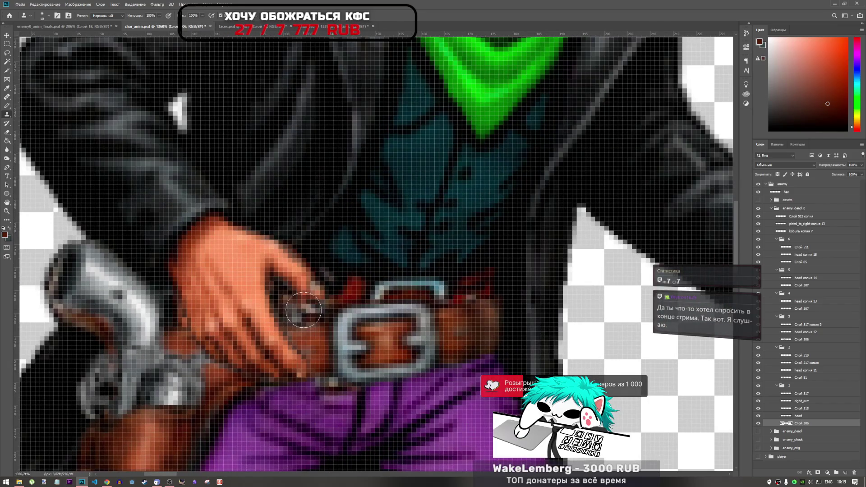
scroll(334, 300, down, 2)
scroll(343, 299, up, 2)
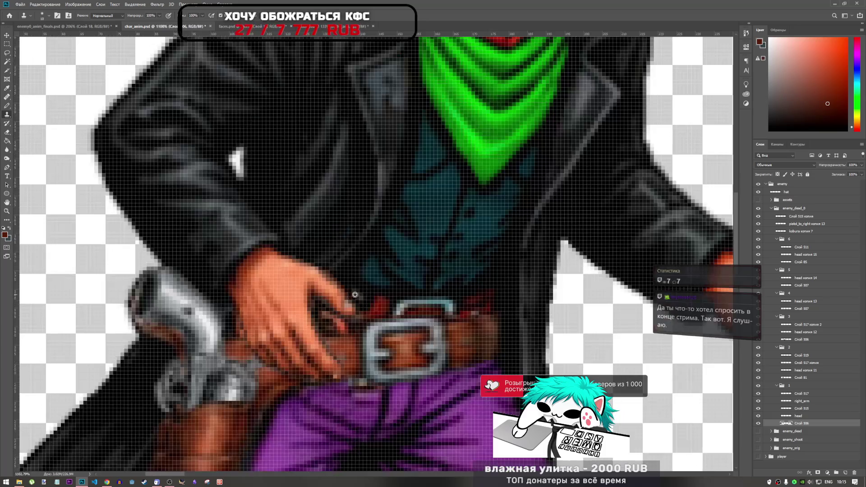
scroll(358, 255, down, 2)
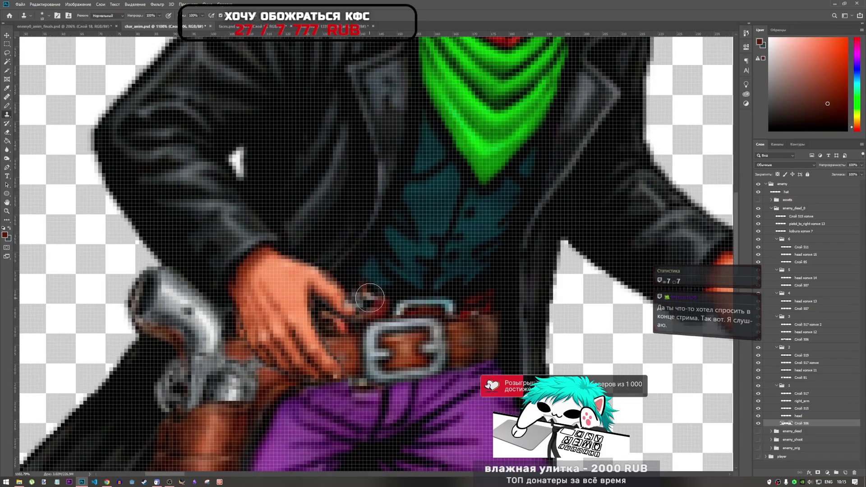
scroll(370, 280, up, 2)
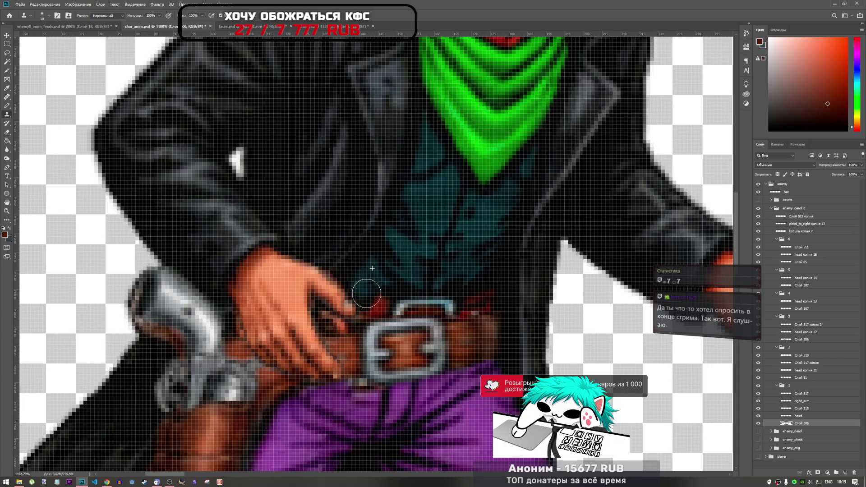
scroll(365, 320, down, 2)
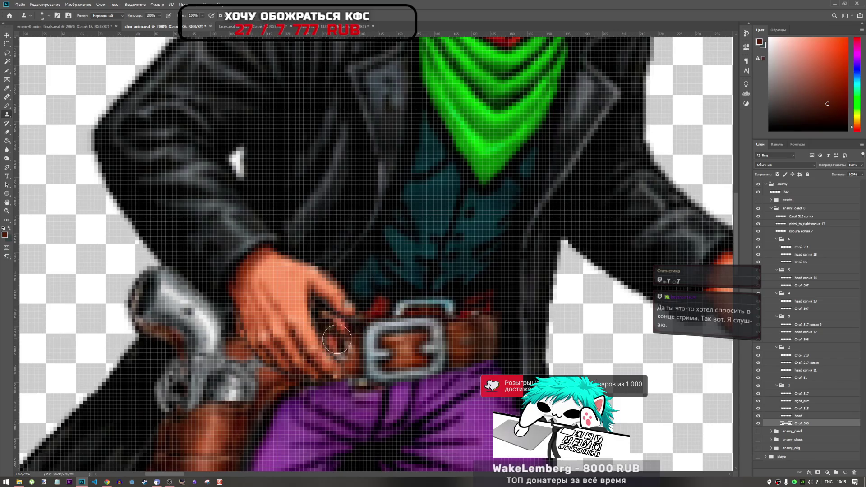
scroll(338, 327, up, 2)
scroll(338, 327, down, 2)
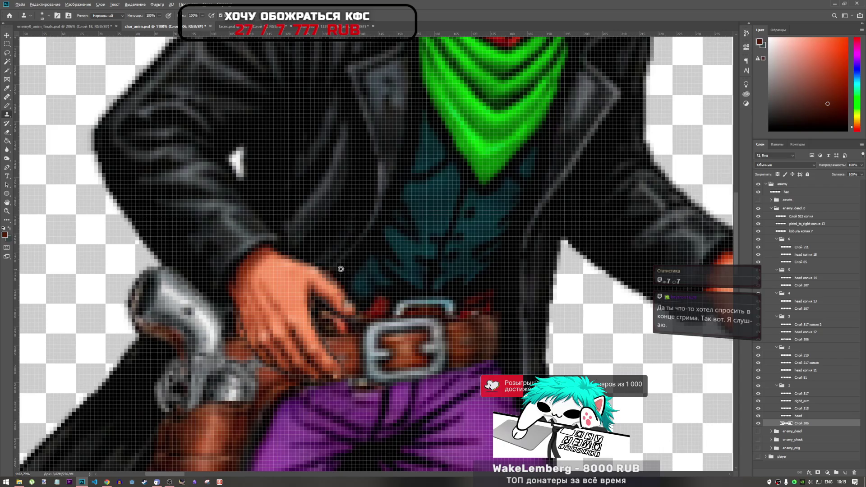
scroll(382, 353, up, 2)
scroll(382, 354, down, 3)
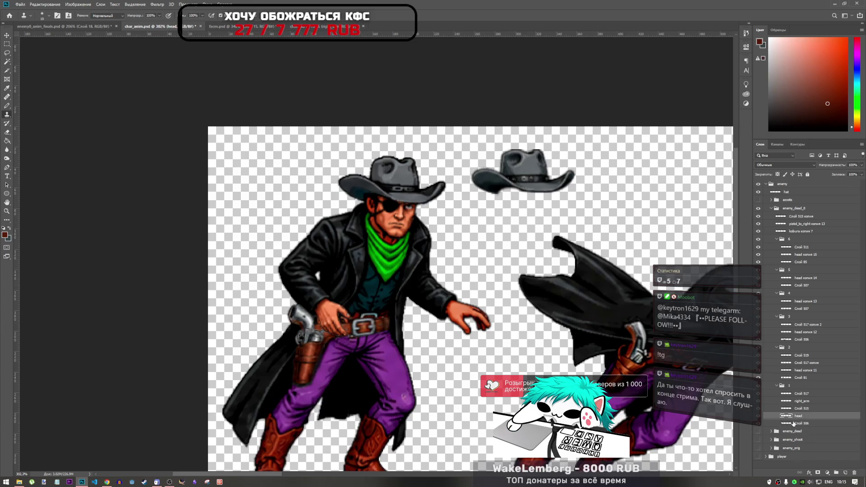
click(757, 424)
click(758, 424)
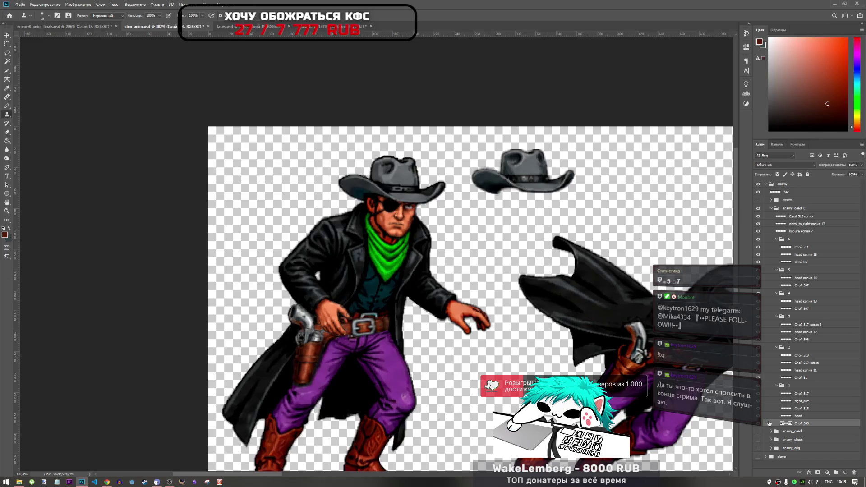
scroll(267, 330, up, 1)
scroll(266, 330, up, 3)
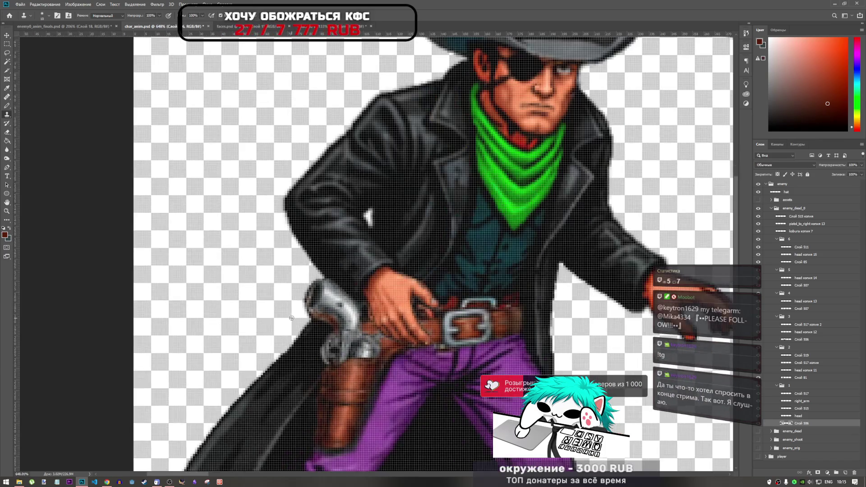
scroll(294, 318, down, 1)
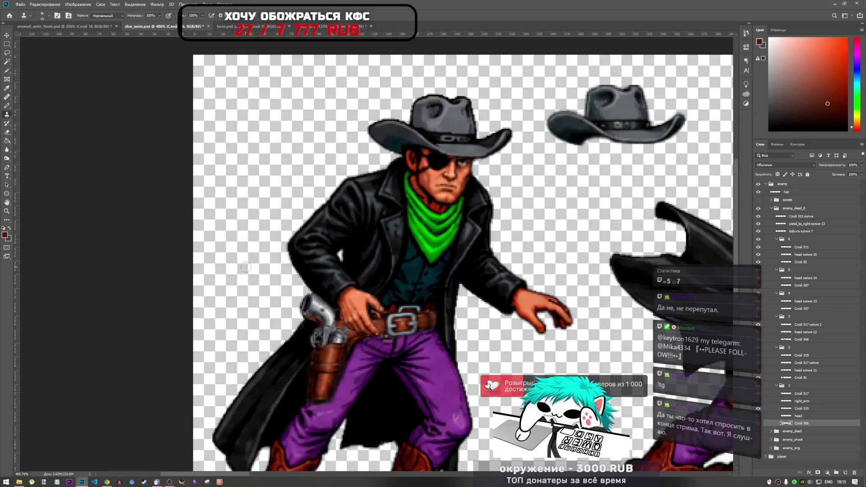
scroll(251, 274, up, 3)
scroll(251, 274, up, 1)
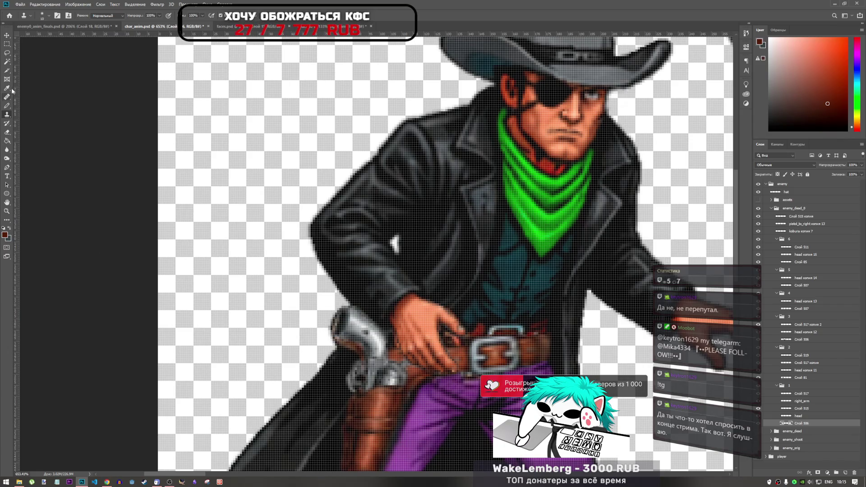
Step: Erase the stray pixels on the revolver's hammer
click(6, 132)
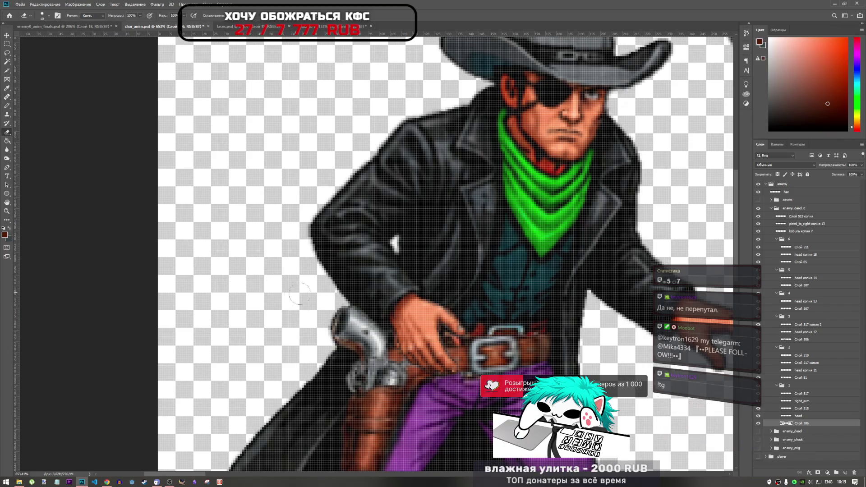
mouse_move(334, 327)
mouse_down()
mouse_move(338, 316)
mouse_move(363, 351)
mouse_move(329, 331)
mouse_move(337, 320)
mouse_up()
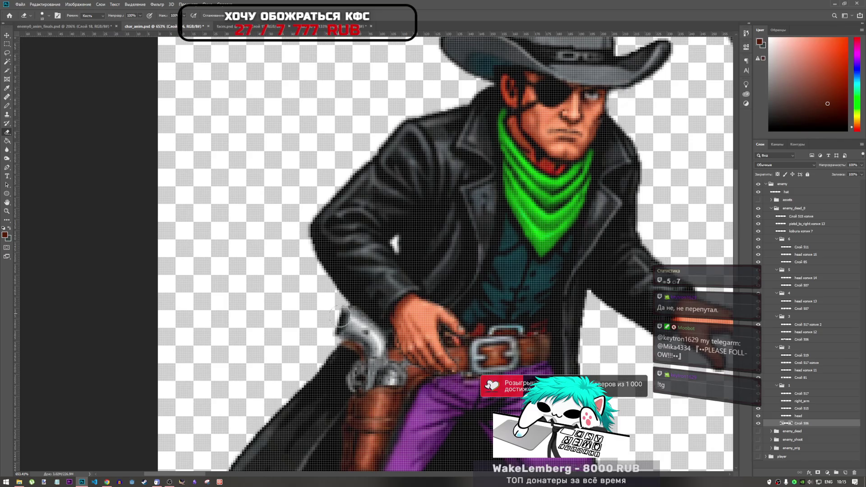
scroll(336, 315, down, 3)
scroll(331, 315, up, 5)
scroll(329, 315, down, 3)
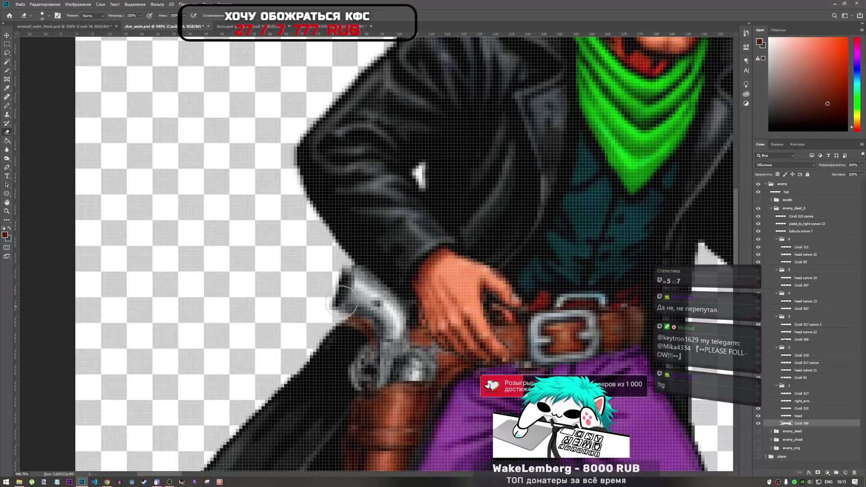
scroll(345, 288, up, 3)
scroll(346, 295, down, 3)
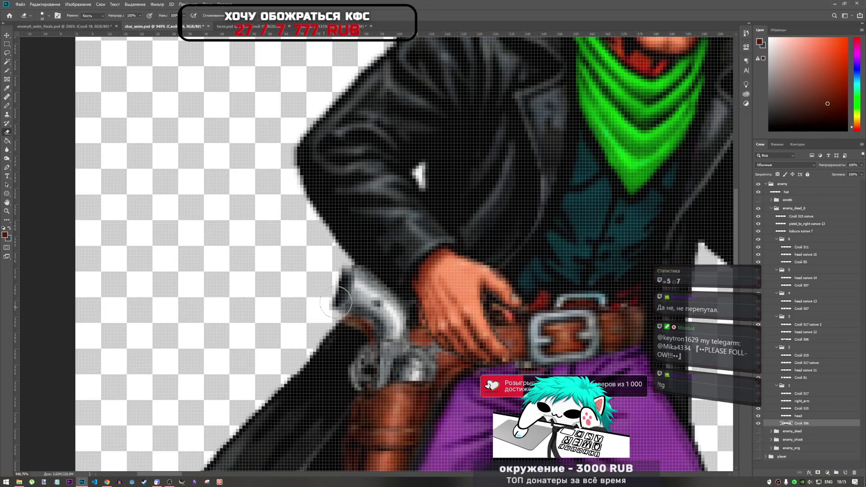
scroll(340, 281, up, 3)
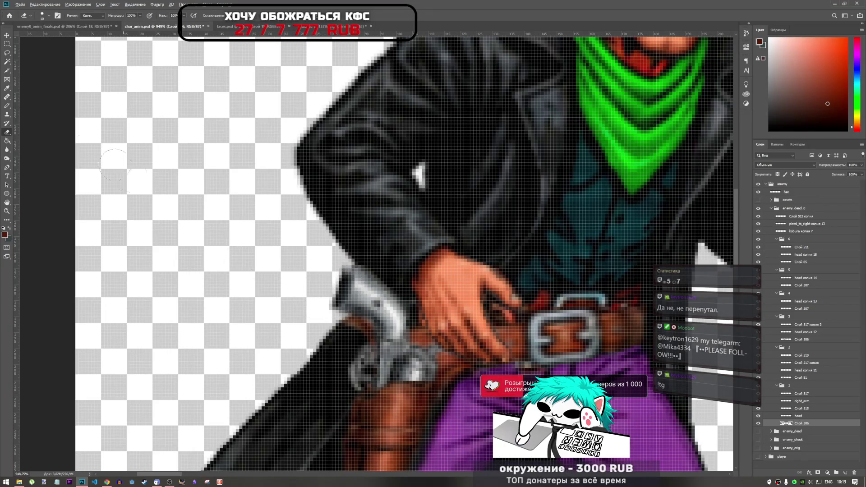
Step: Switch to the Clone Stamp and zoom in and out to check the cloned cylinder texture
key(s)
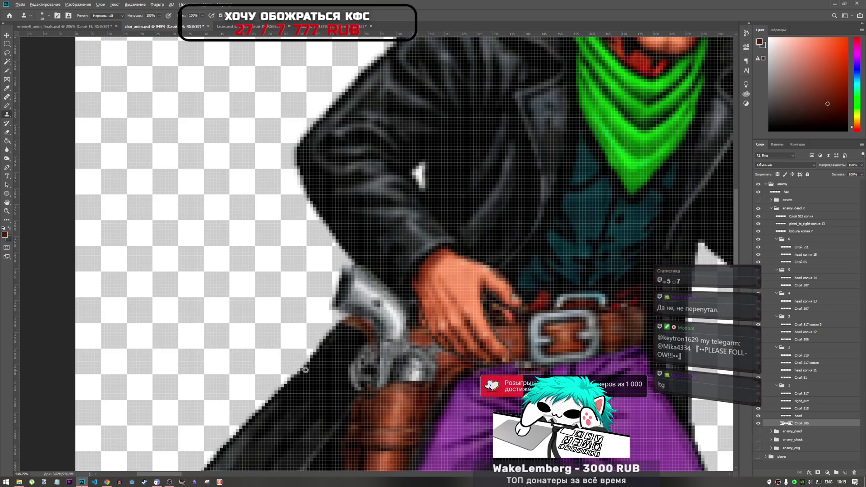
scroll(365, 326, down, 3)
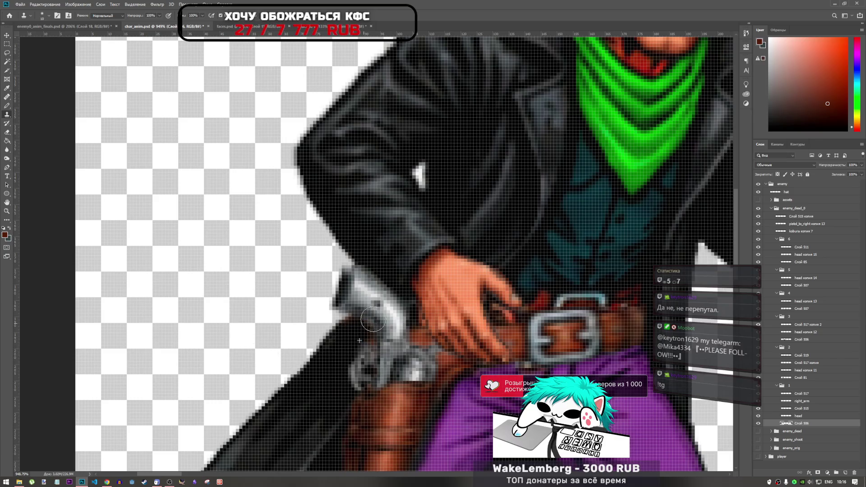
scroll(364, 308, up, 3)
scroll(365, 308, down, 3)
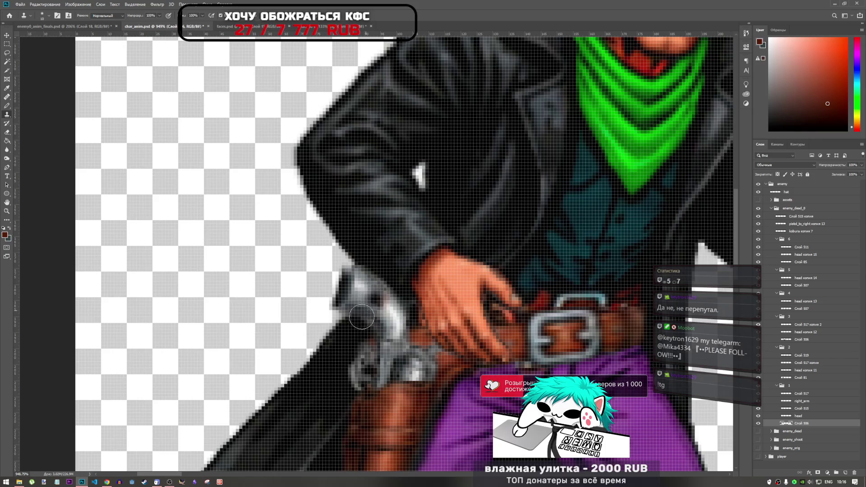
scroll(370, 328, up, 3)
scroll(370, 328, down, 3)
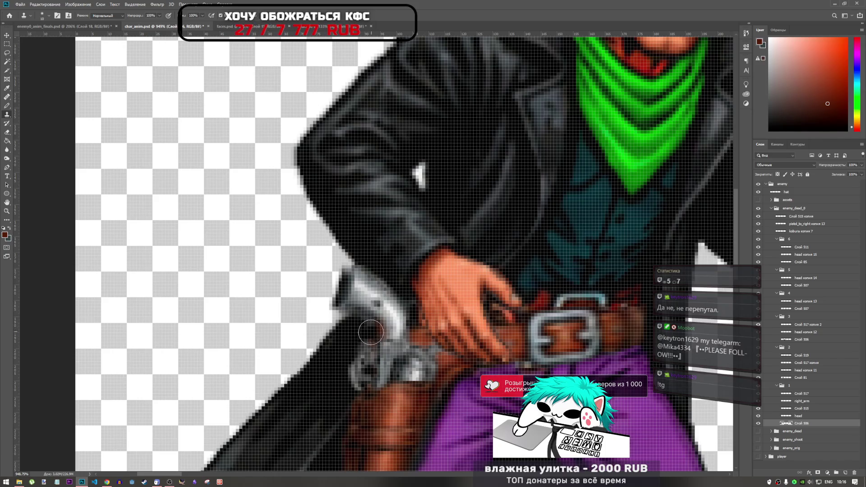
scroll(375, 344, up, 3)
scroll(386, 325, down, 2)
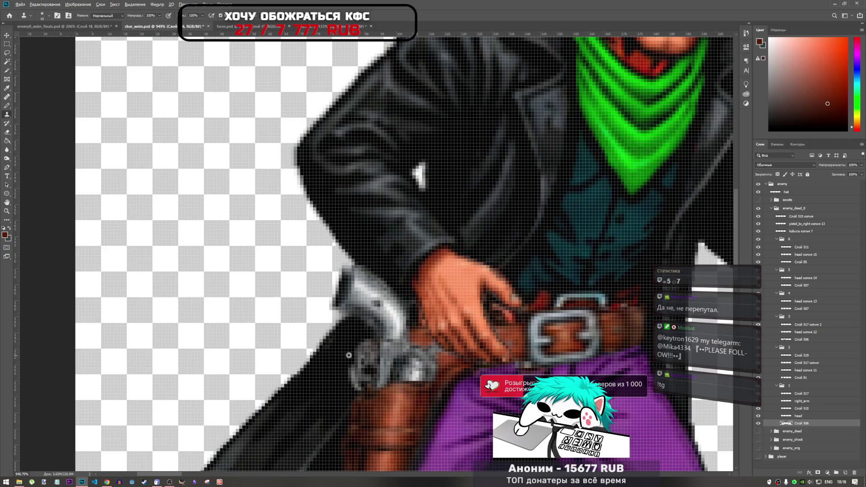
scroll(354, 356, down, 1)
scroll(362, 356, up, 3)
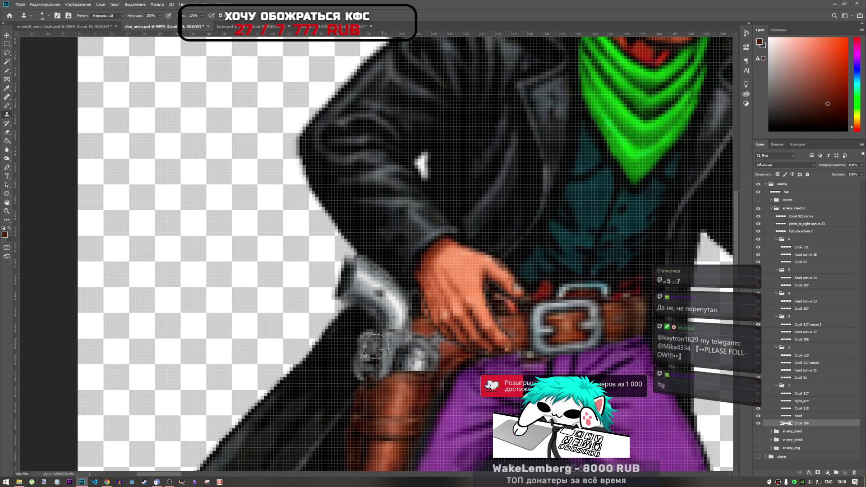
scroll(347, 360, down, 2)
scroll(343, 363, up, 2)
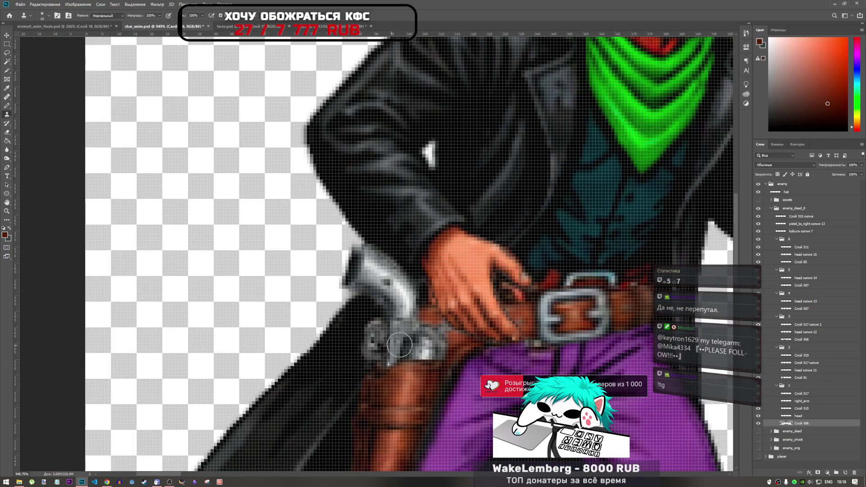
scroll(384, 345, down, 2)
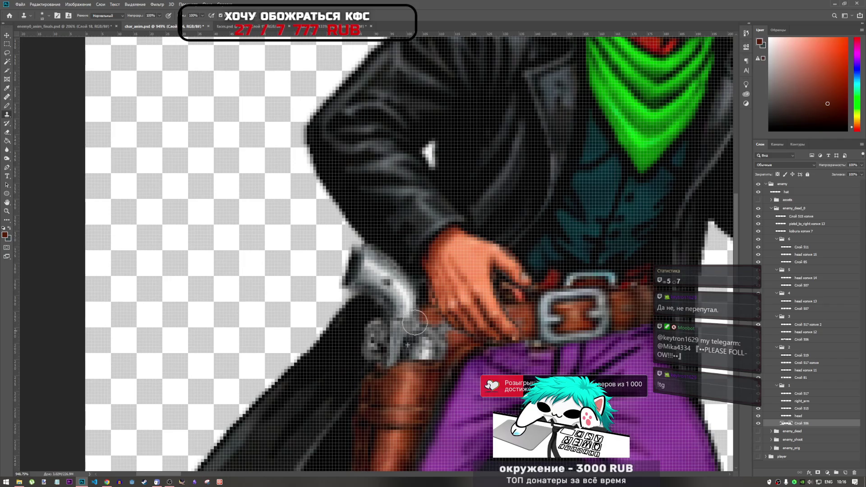
scroll(389, 325, up, 2)
scroll(387, 320, down, 2)
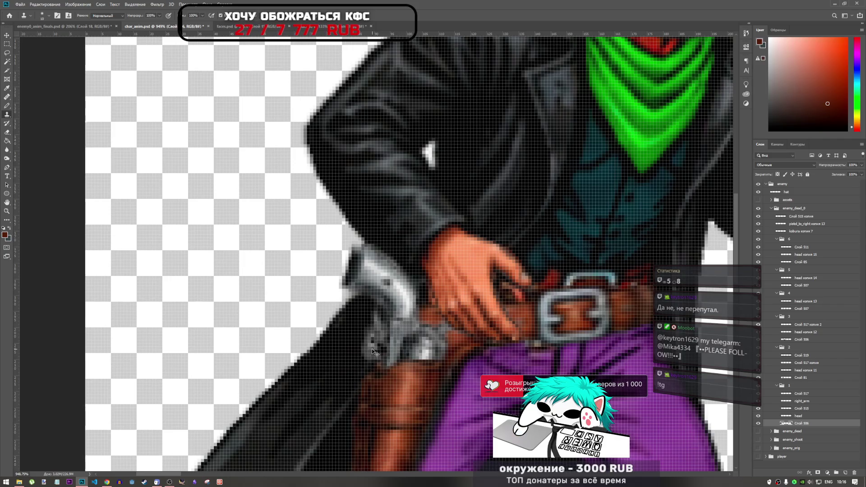
scroll(356, 361, up, 2)
scroll(303, 403, down, 2)
scroll(392, 336, up, 2)
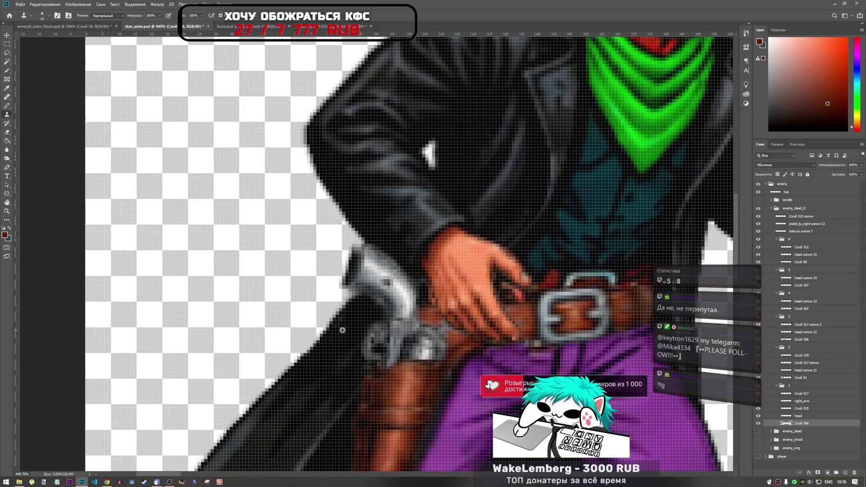
scroll(374, 341, down, 2)
scroll(374, 341, up, 2)
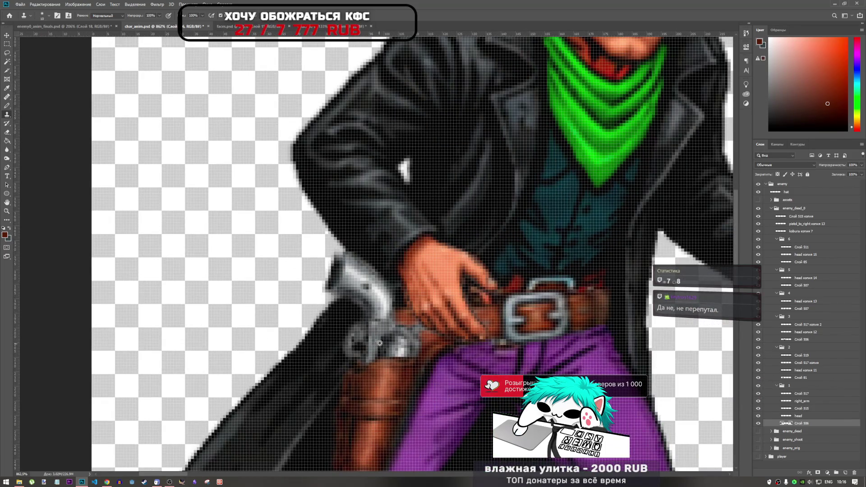
scroll(379, 342, down, 2)
scroll(379, 343, up, 2)
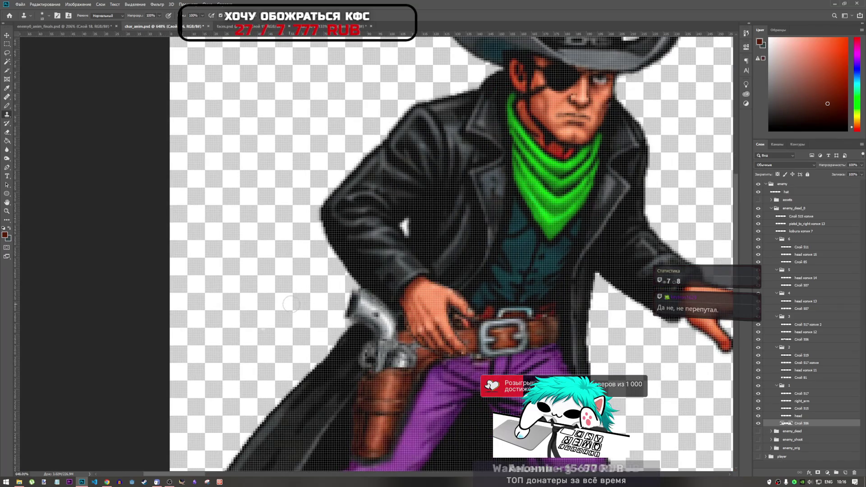
scroll(372, 332, down, 3)
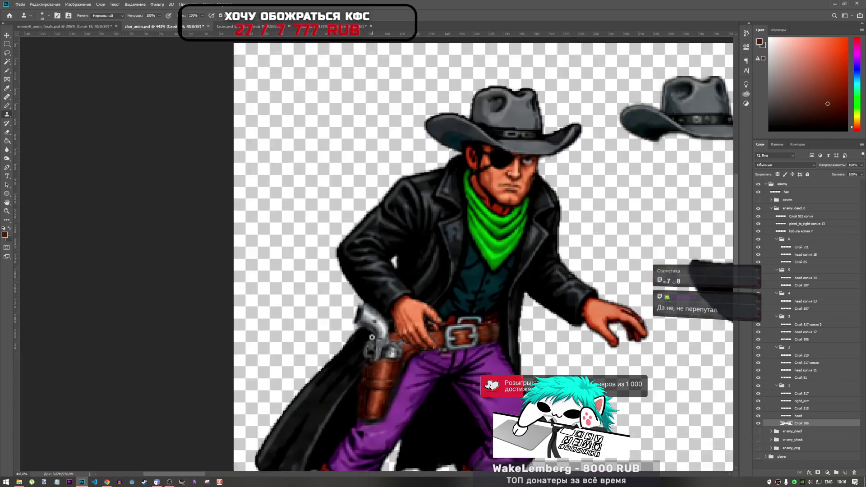
scroll(378, 331, up, 2)
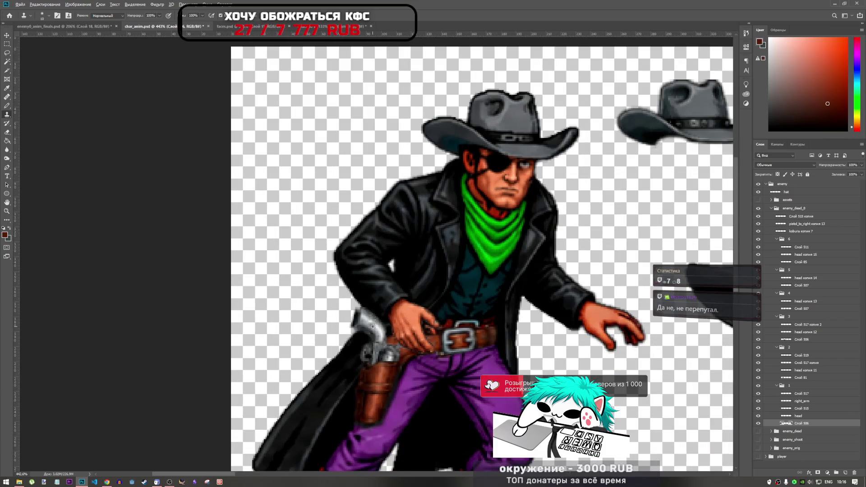
scroll(374, 324, down, 2)
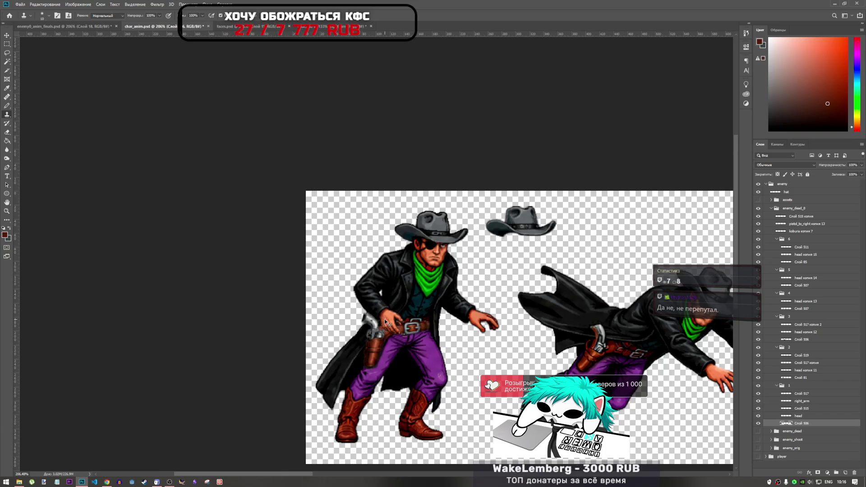
scroll(476, 374, up, 2)
scroll(451, 361, down, 1)
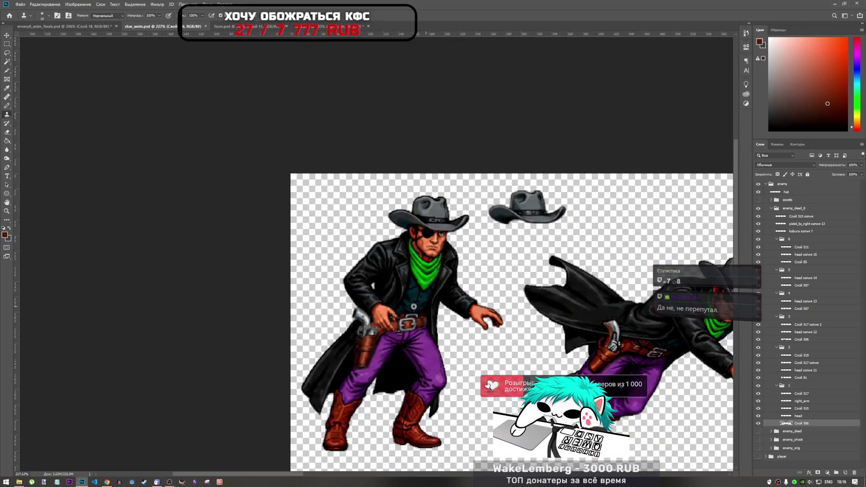
scroll(368, 322, up, 3)
scroll(338, 207, down, 2)
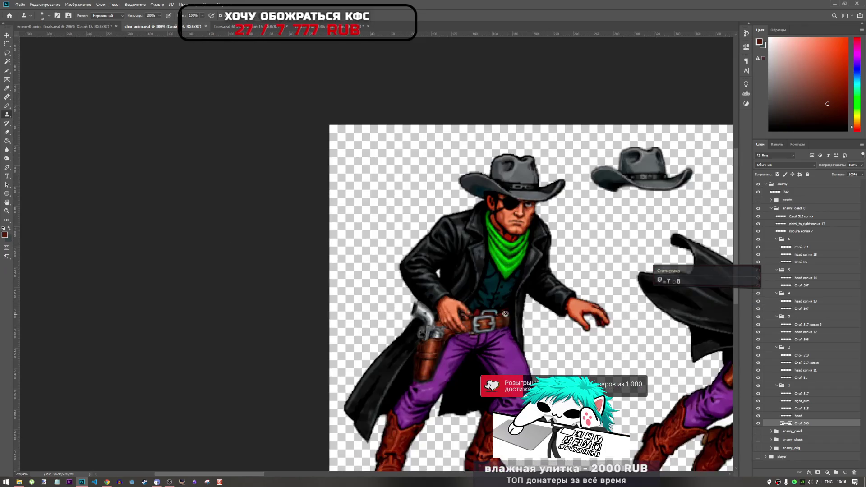
scroll(338, 206, up, 1)
scroll(338, 207, down, 1)
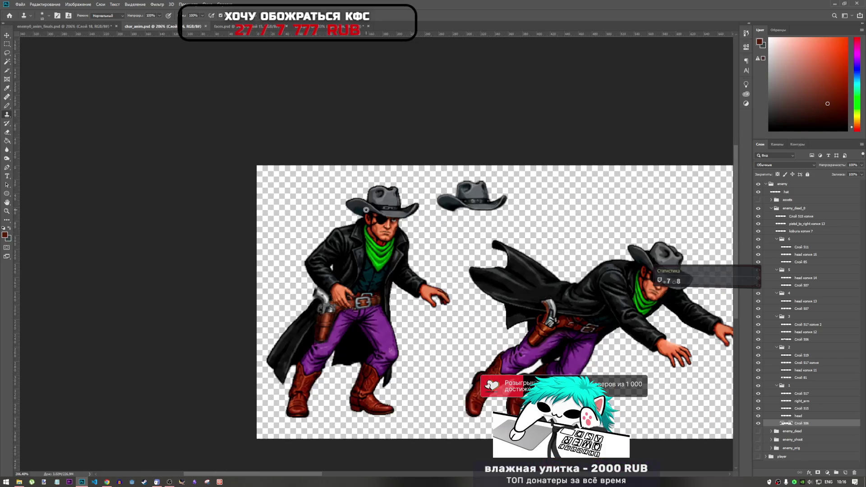
click(245, 28)
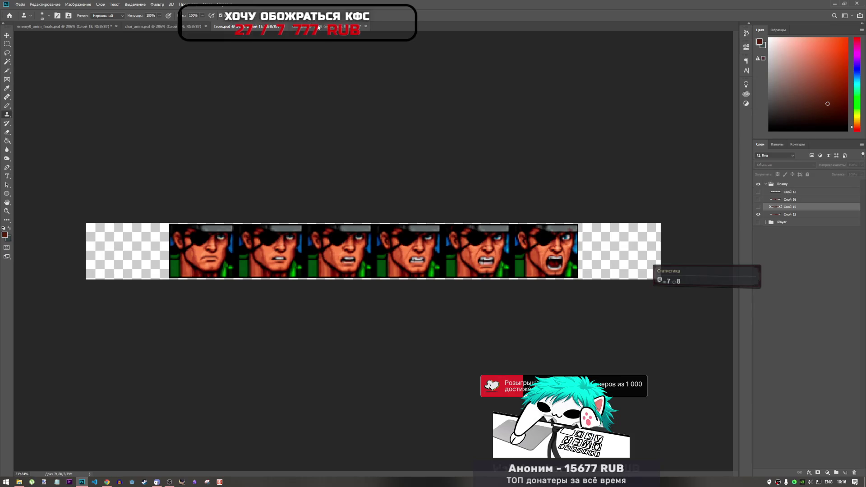
key(ctrl+Tab)
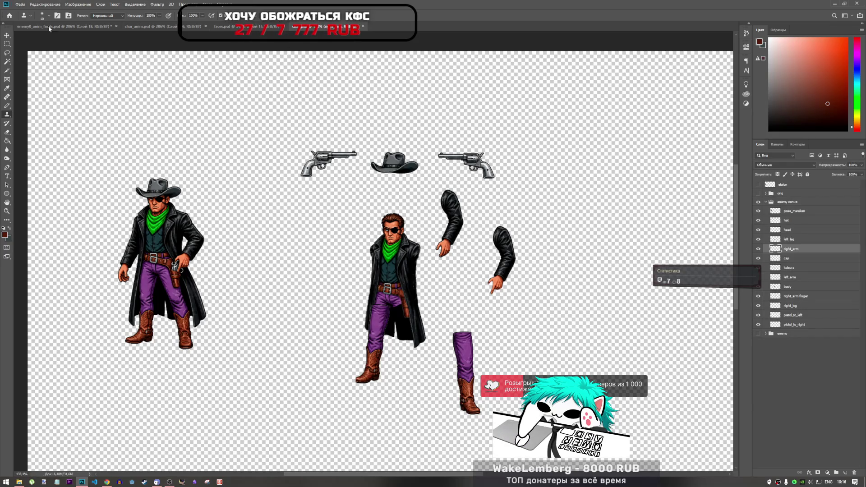
click(49, 27)
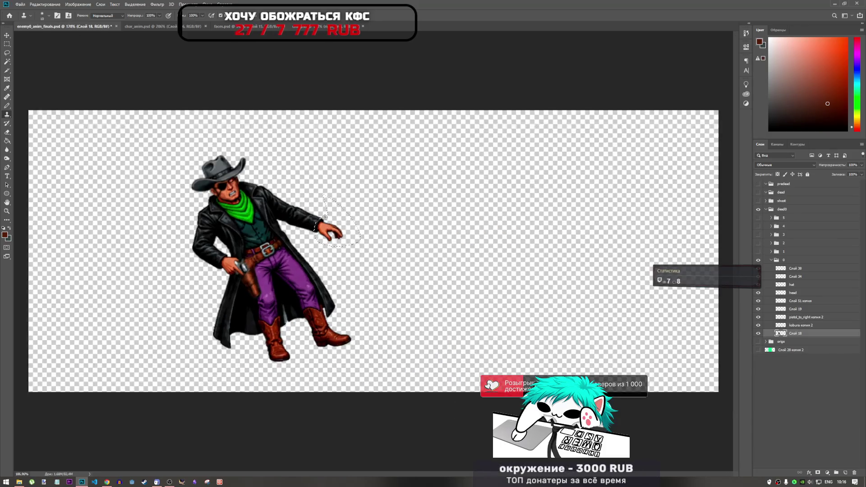
scroll(324, 217, up, 1)
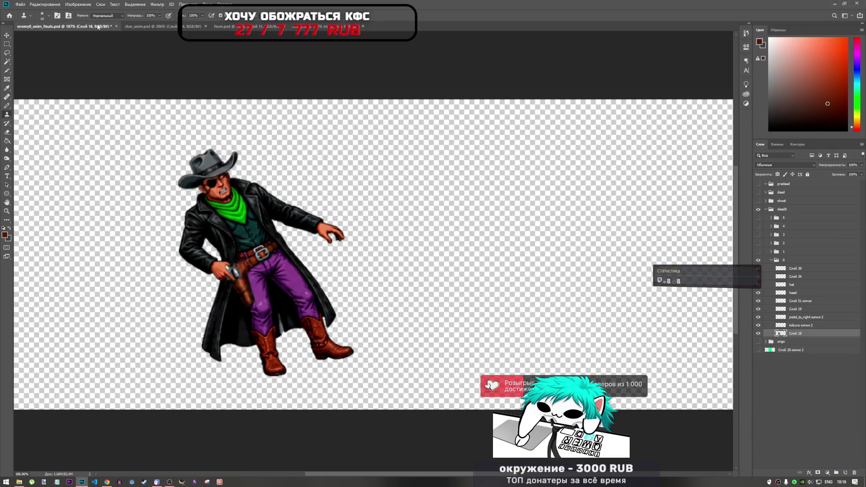
click(130, 27)
scroll(363, 258, down, 1)
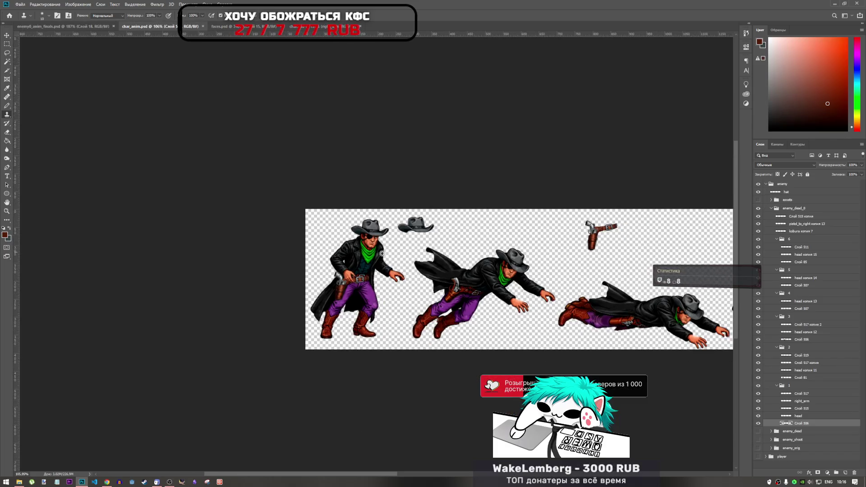
scroll(251, 289, up, 3)
scroll(251, 288, up, 6)
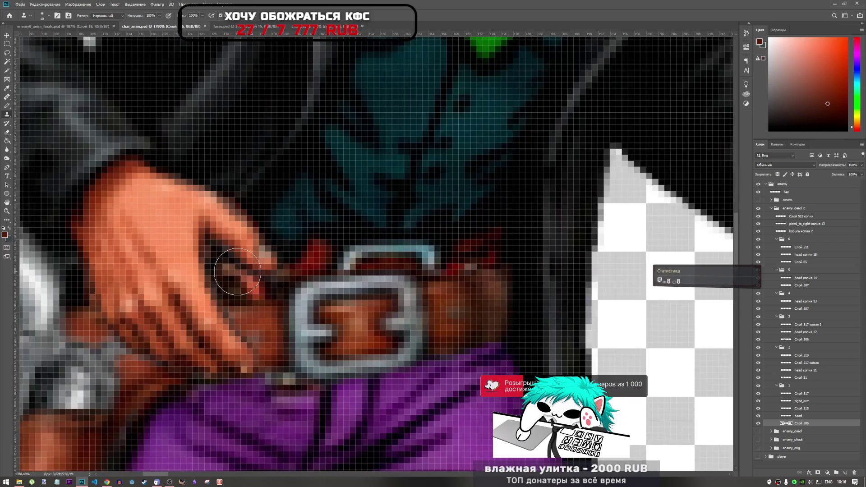
click(237, 272)
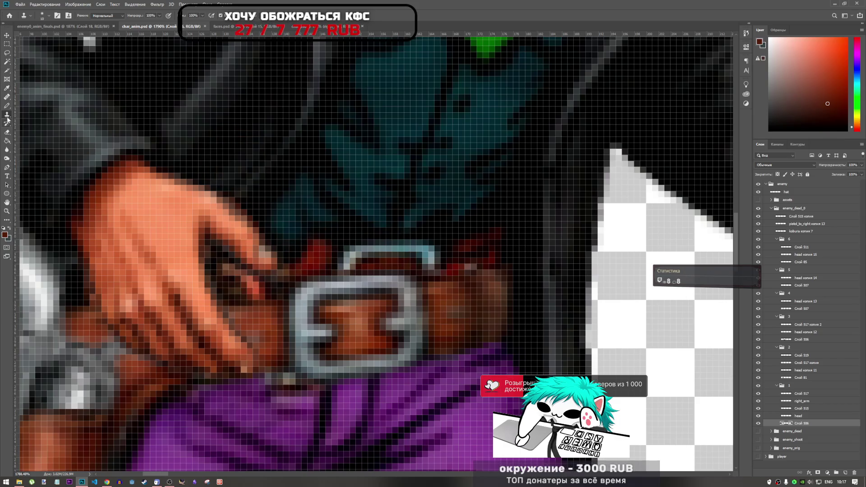
Step: With the Pencil, sample a dark red from the artwork and paint it beside the belt buckle
key(b)
alt+click(326, 254)
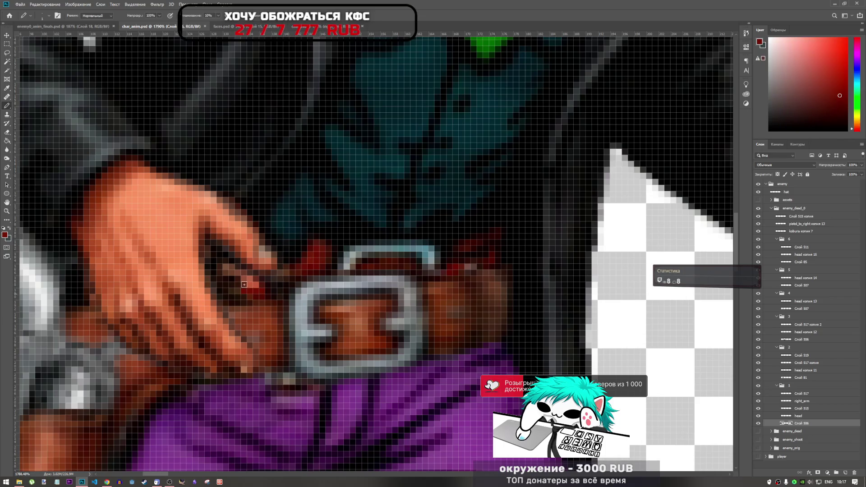
click(253, 285)
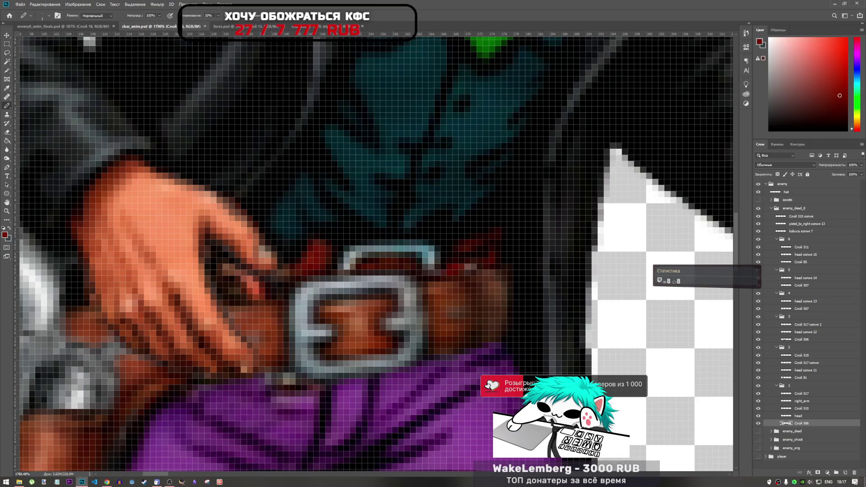
Step: Add a new empty layer above Слой 506 and sample a darker red from the belt
click(846, 473)
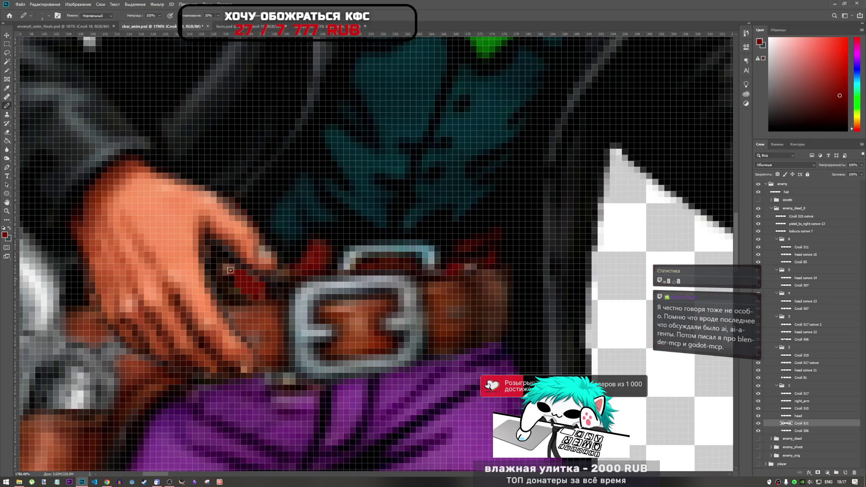
alt+click(301, 252)
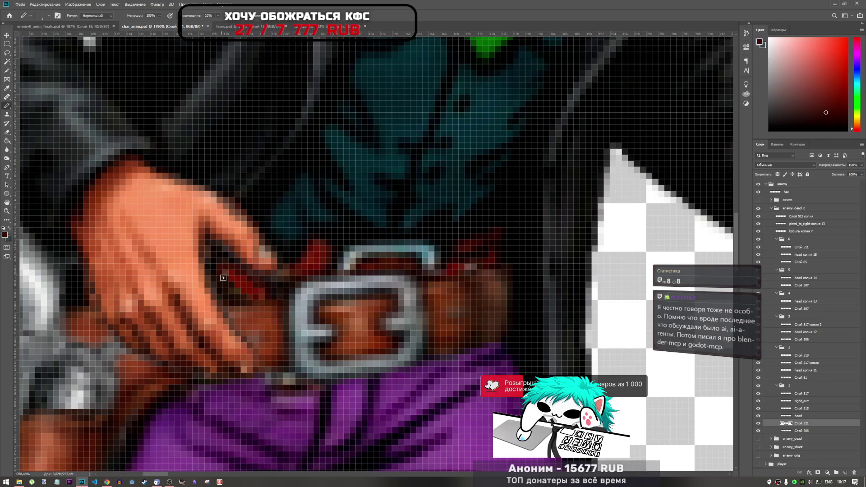
scroll(269, 297, down, 3)
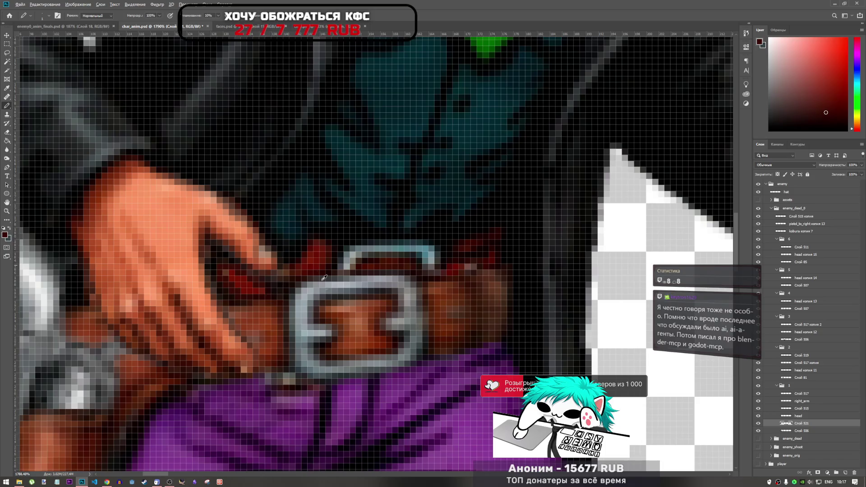
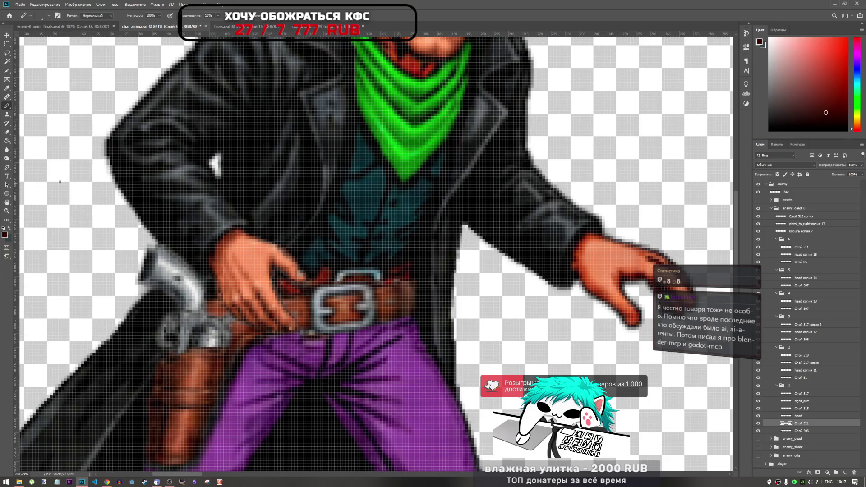
Step: Try the Dodge/Burn tool, then switch to the Blur tool
click(7, 159)
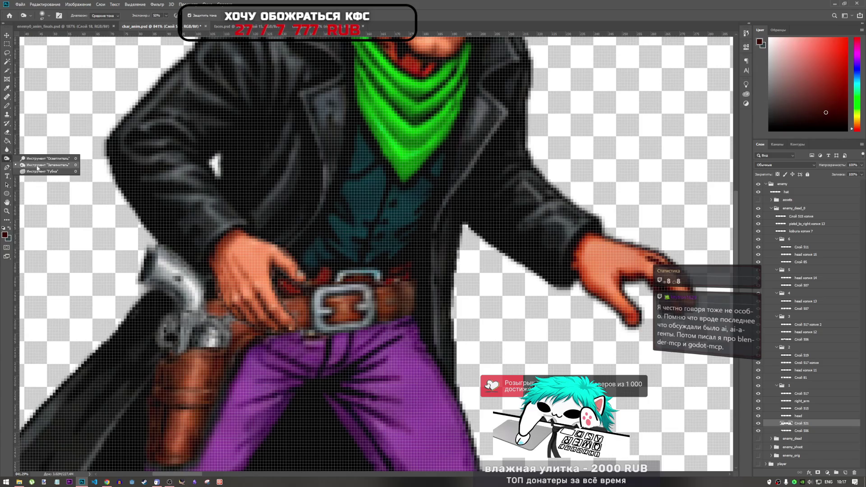
drag(7, 149, 45, 155)
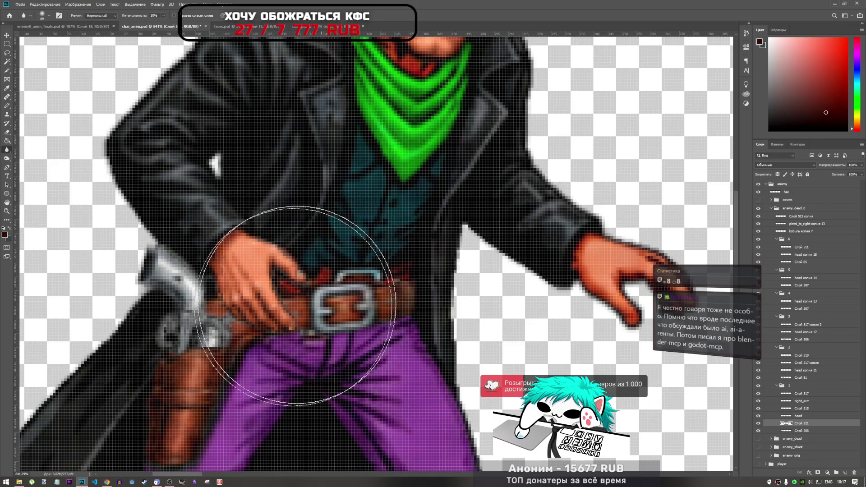
scroll(302, 289, down, 2)
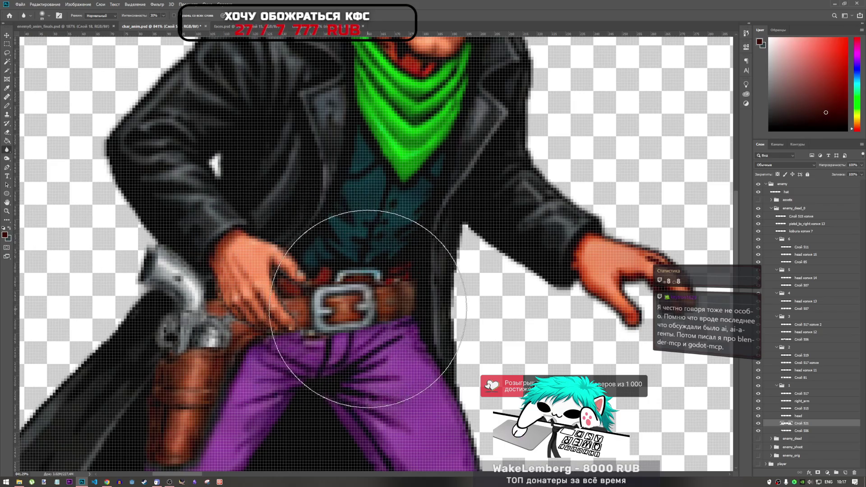
scroll(329, 315, down, 1)
scroll(340, 310, down, 1)
scroll(338, 271, up, 5)
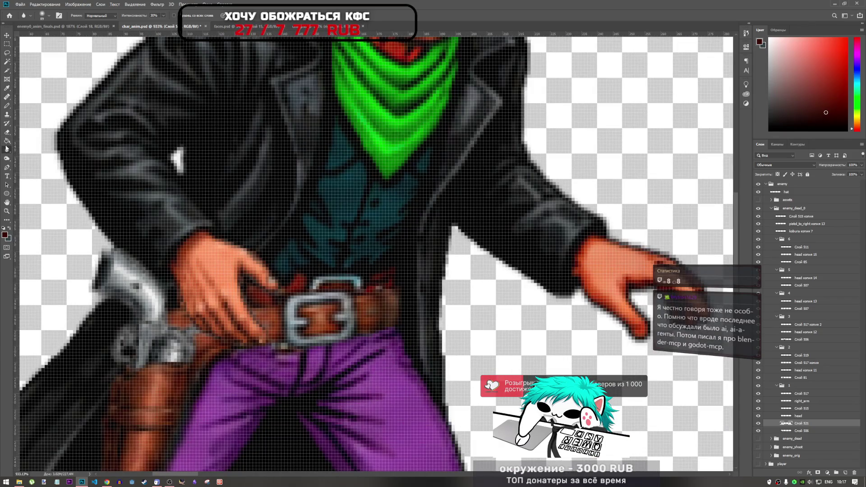
Step: Switch to the hard Pencil and sample black near the belt buckle
click(7, 105)
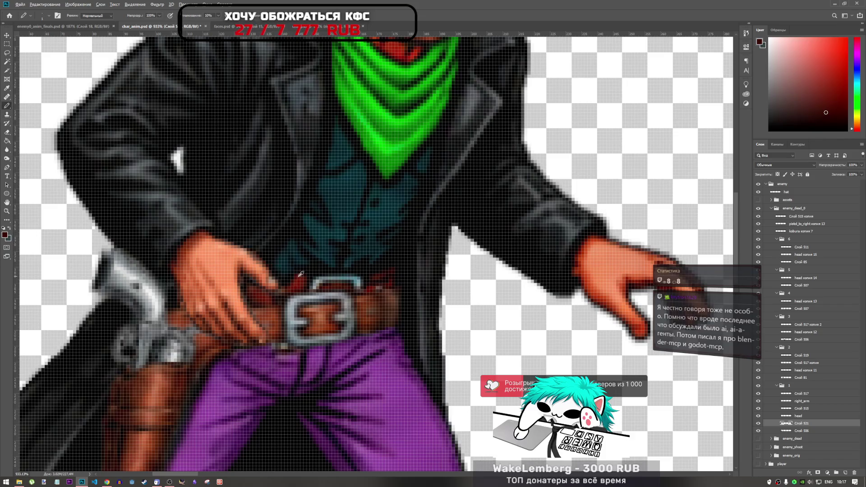
scroll(314, 277, up, 3)
alt+click(307, 273)
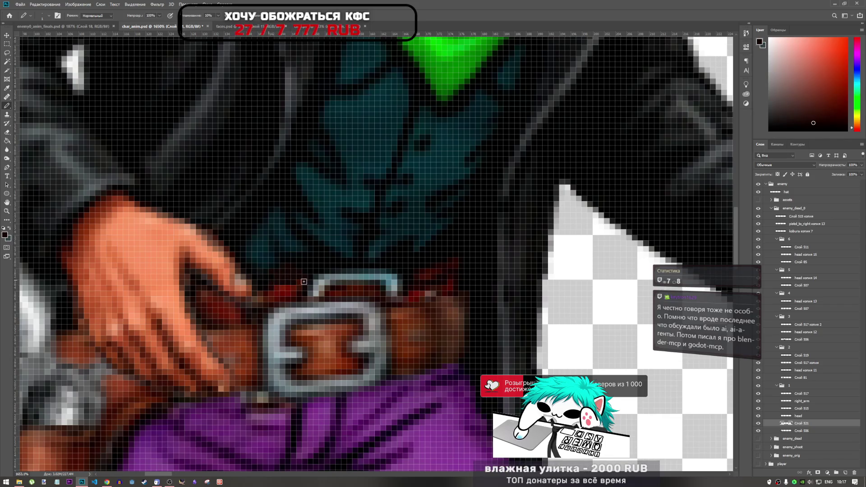
scroll(303, 281, down, 2)
scroll(315, 287, down, 3)
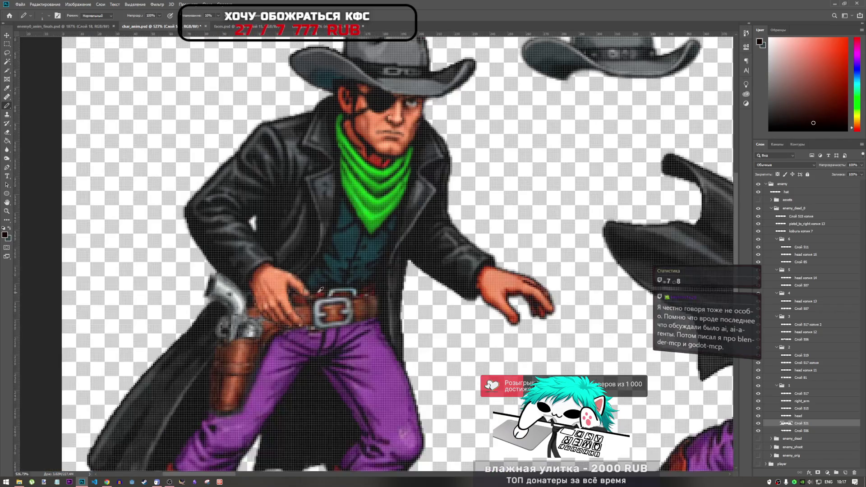
scroll(320, 289, down, 1)
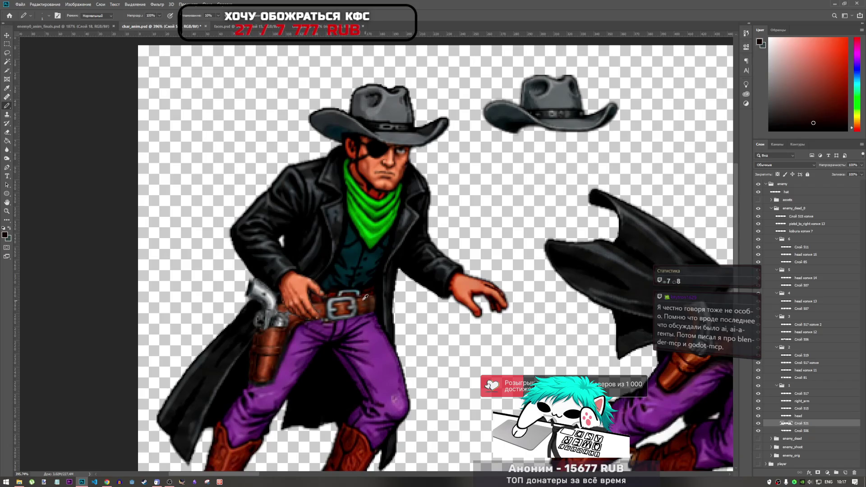
scroll(365, 296, down, 1)
scroll(343, 293, up, 2)
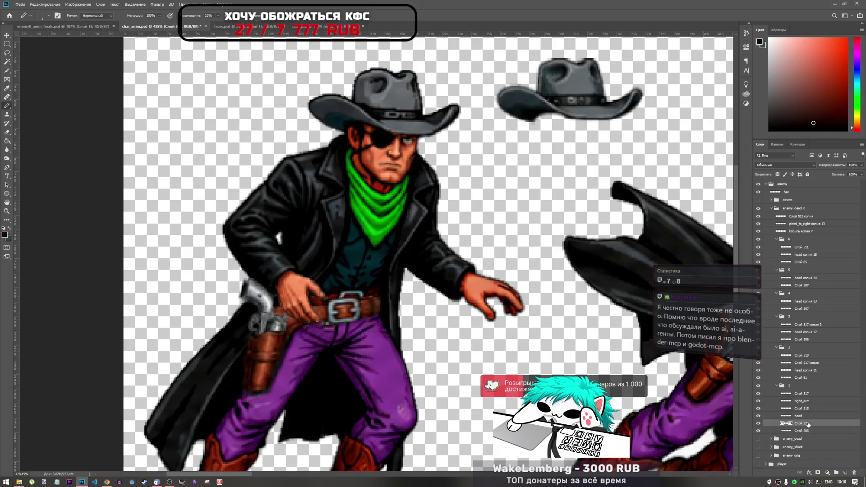
Step: Select layer Слой 521 and save the sprite sheet
click(801, 393)
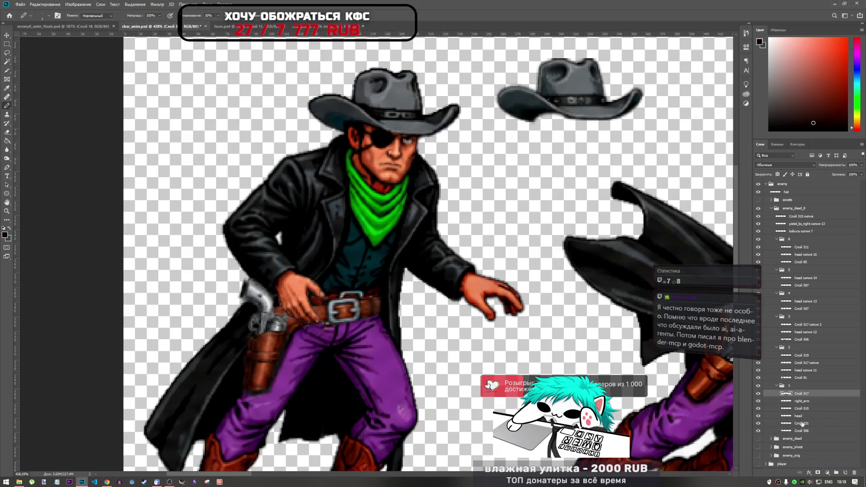
shift+click(801, 423)
click(801, 423)
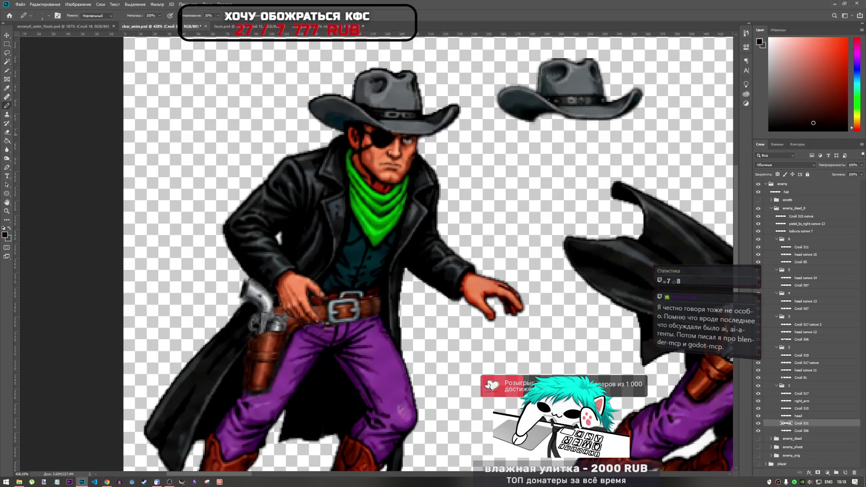
key(ctrl+s)
Step: Sample the dark red from the cowboy's belt
scroll(327, 301, down, 2)
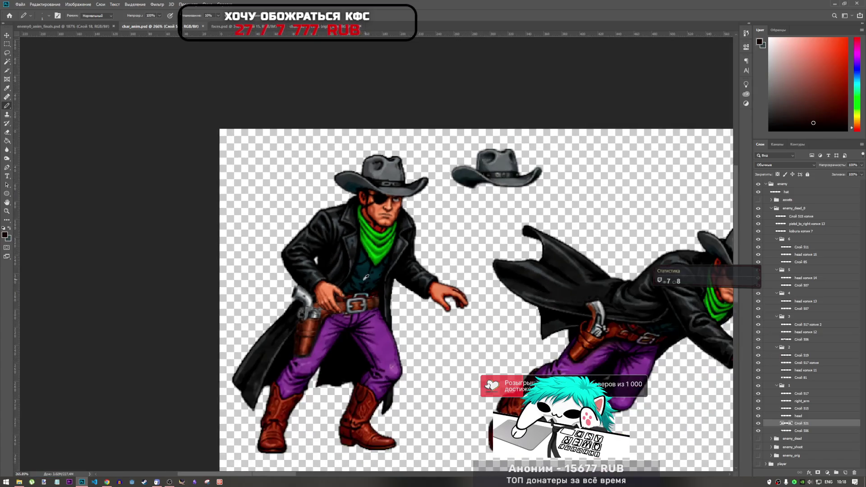
scroll(326, 301, up, 6)
scroll(326, 301, down, 6)
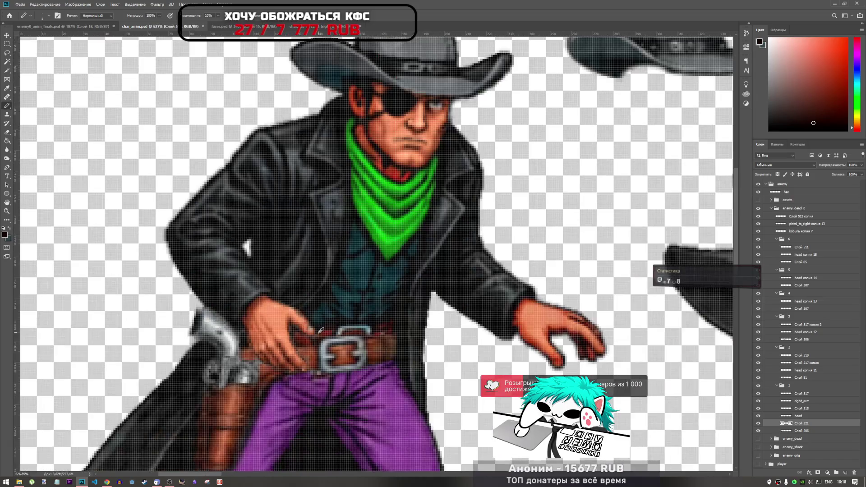
scroll(327, 333, up, 6)
scroll(328, 332, up, 2)
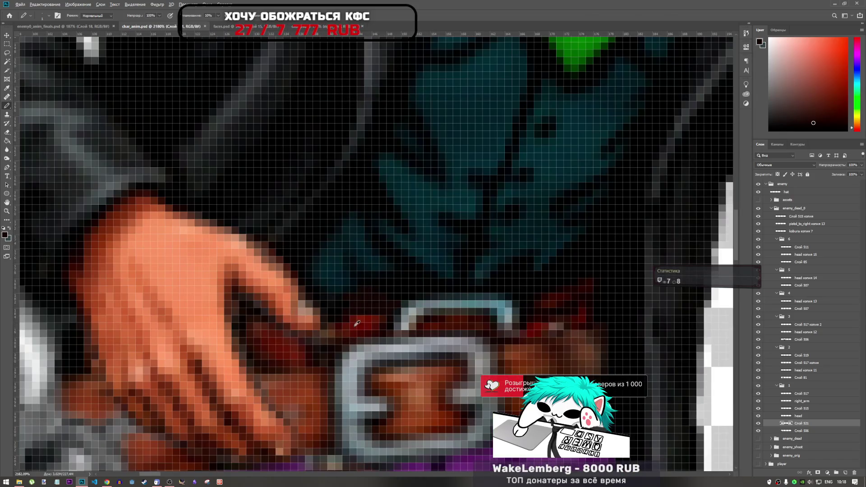
alt+click(357, 325)
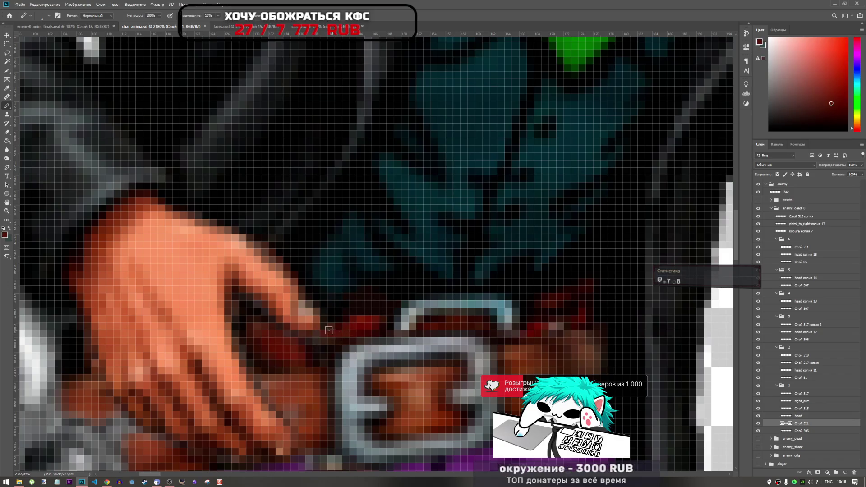
Step: Merge the first frame's bottom layer using Merge Visible
scroll(323, 331, down, 4)
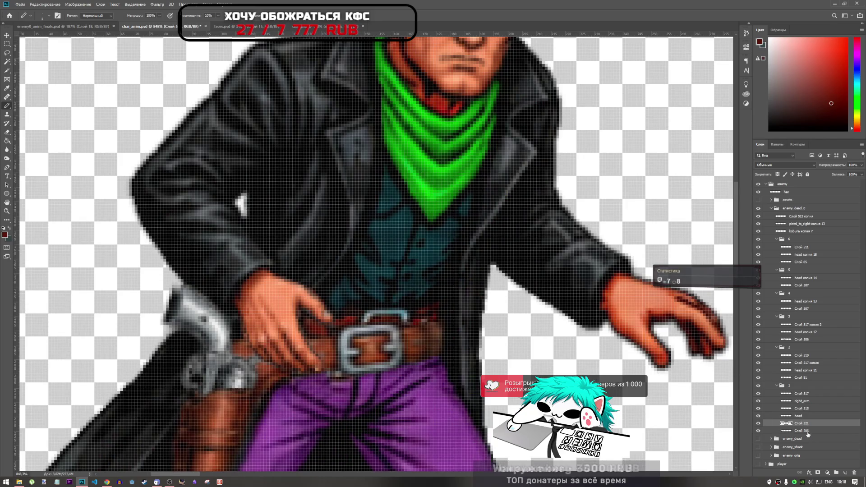
shift+click(805, 431)
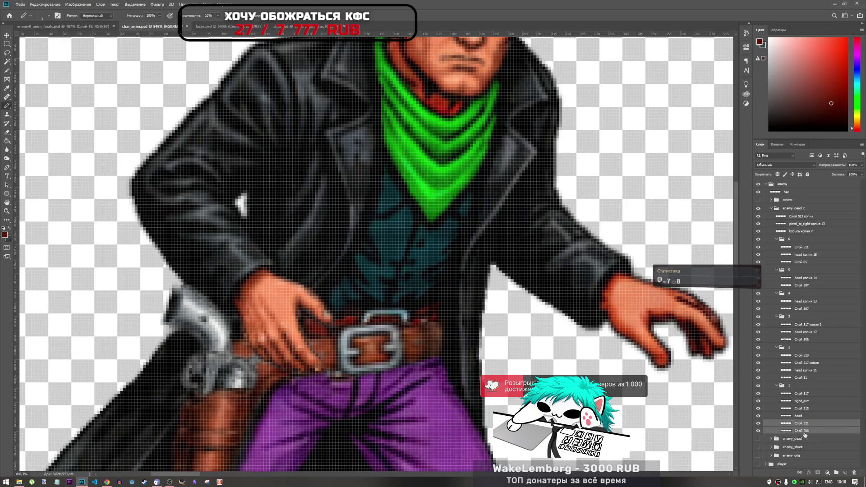
right_click(803, 434)
click(766, 346)
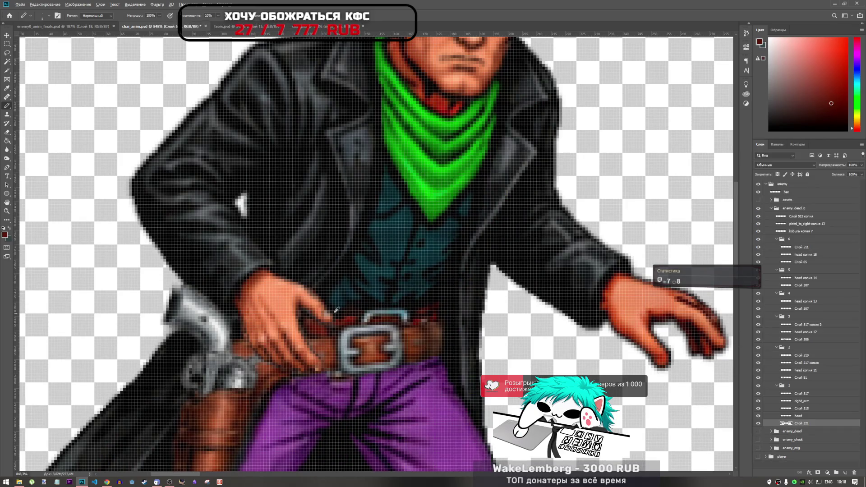
Step: Paint a pixel on the belt, dismiss the selected-layers warning, and reselect Слой 521
scroll(333, 312, down, 5)
scroll(333, 312, up, 4)
scroll(332, 311, up, 2)
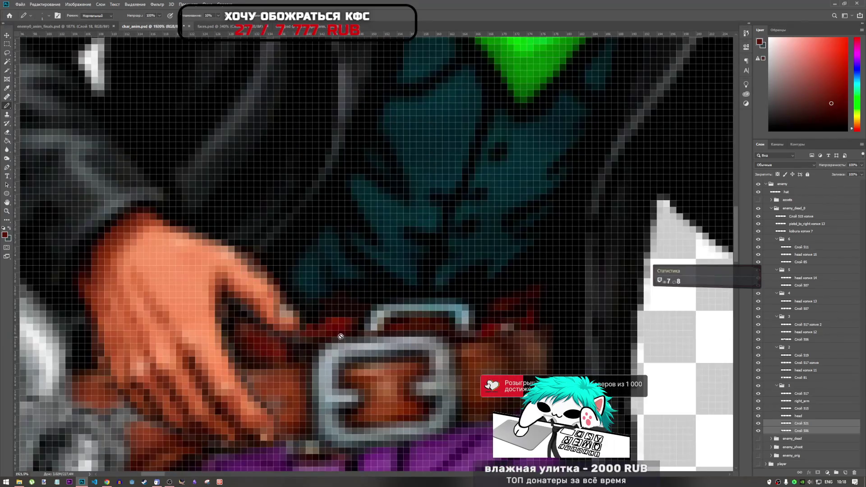
scroll(321, 326, down, 5)
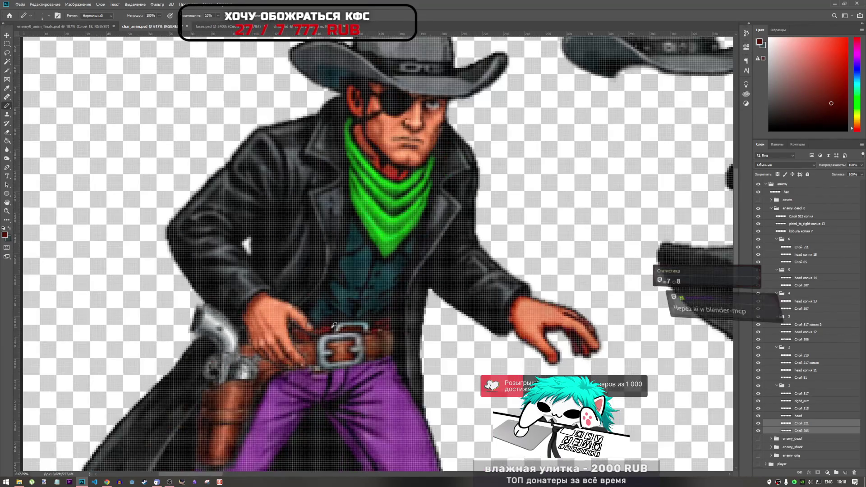
scroll(311, 333, up, 7)
click(310, 332)
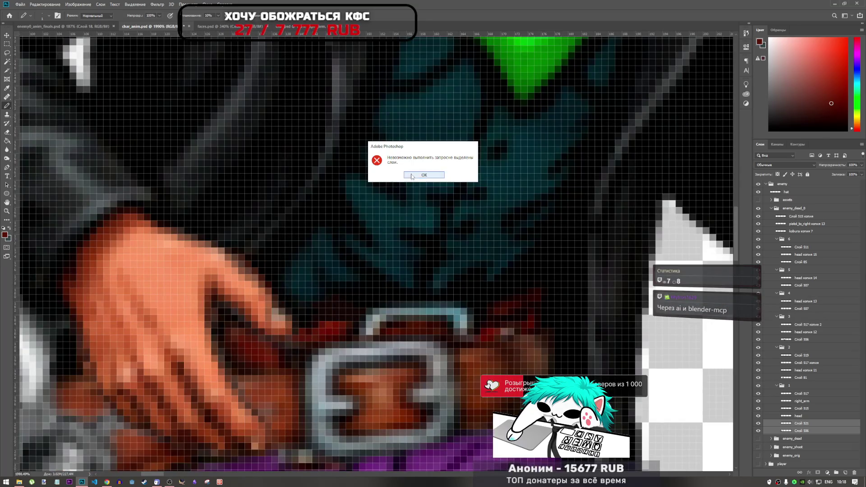
click(432, 176)
click(799, 423)
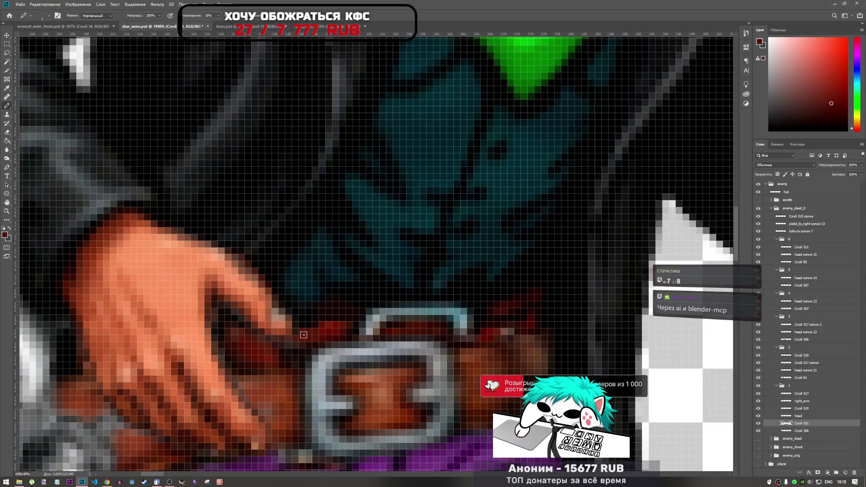
scroll(347, 332, down, 5)
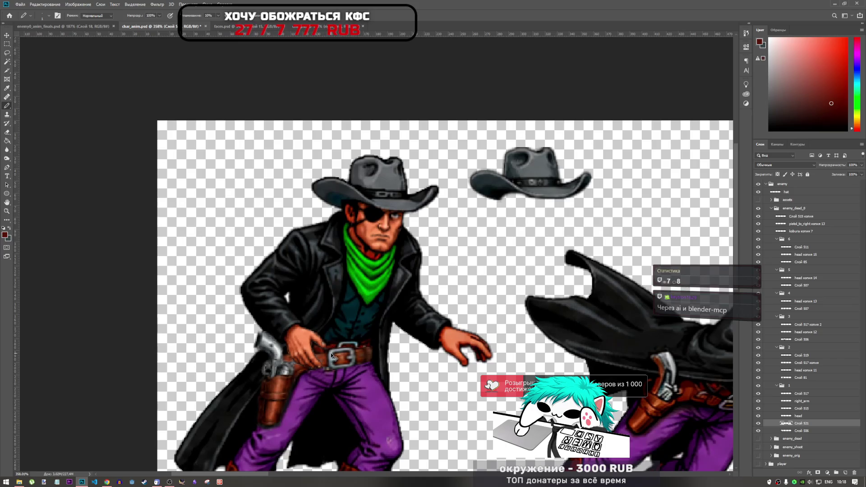
scroll(299, 307, down, 3)
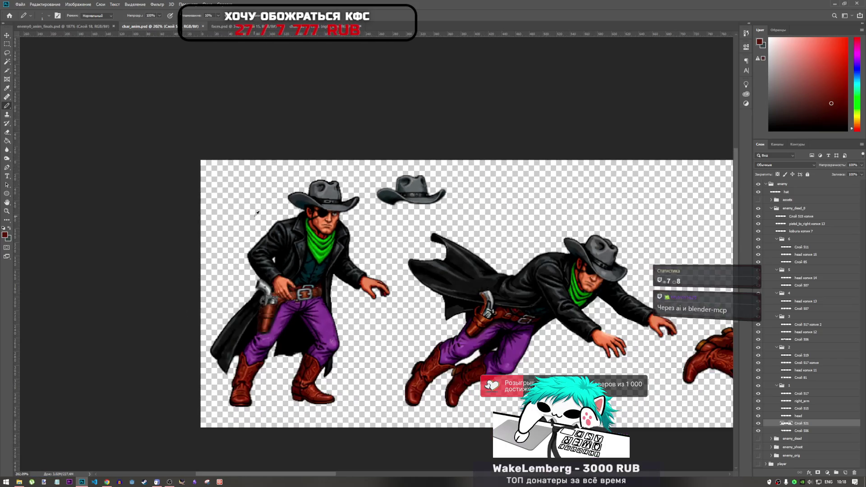
scroll(298, 274, up, 2)
scroll(299, 273, down, 2)
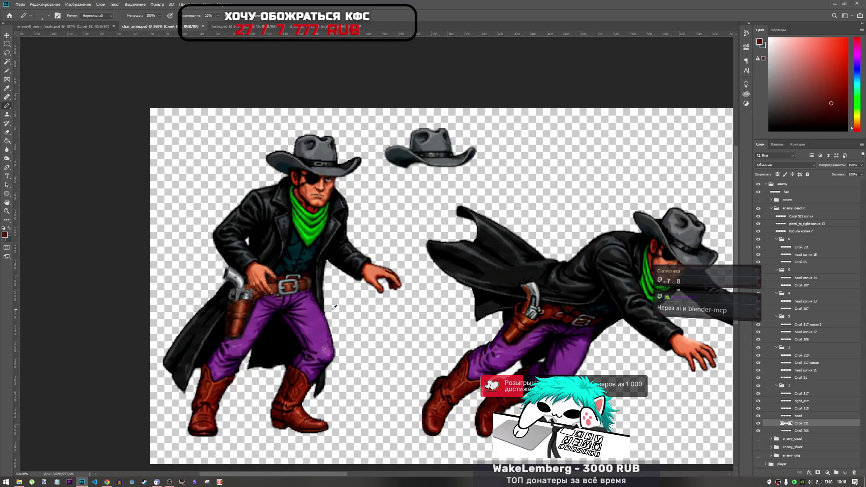
scroll(334, 303, up, 1)
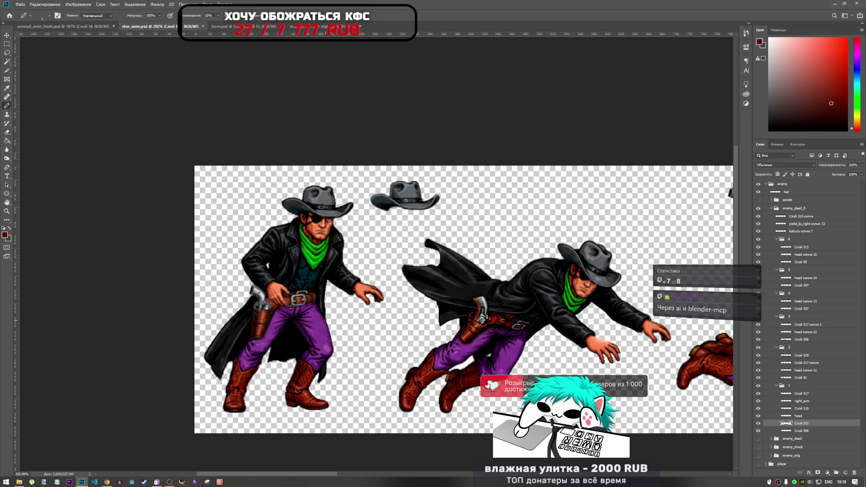
click(784, 385)
click(776, 385)
click(758, 386)
click(758, 385)
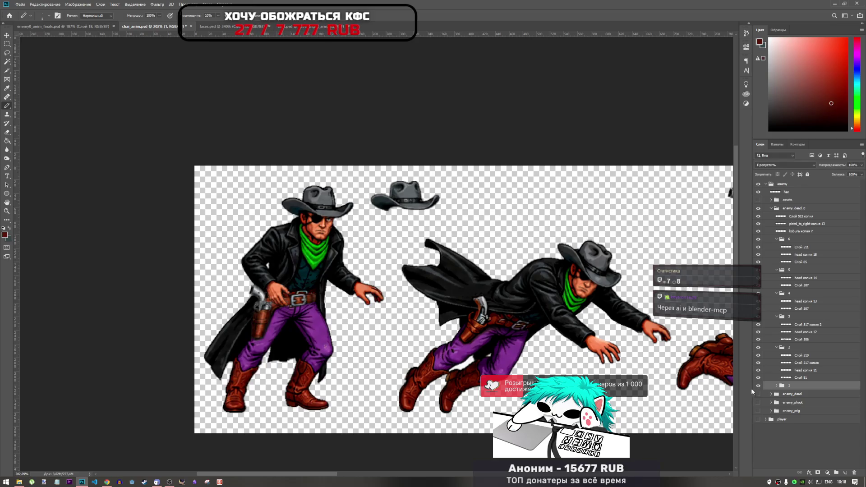
scroll(295, 271, down, 3)
scroll(295, 271, up, 2)
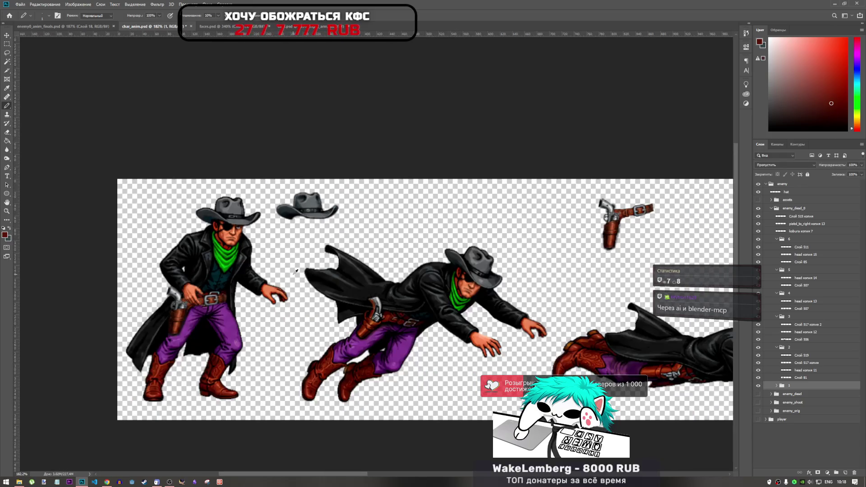
scroll(295, 271, up, 3)
scroll(241, 221, down, 2)
scroll(339, 249, up, 4)
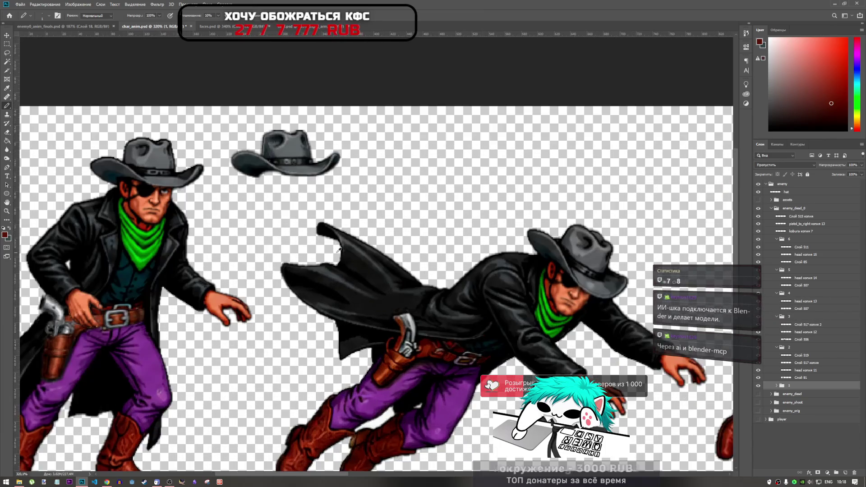
scroll(316, 248, down, 2)
scroll(166, 243, up, 2)
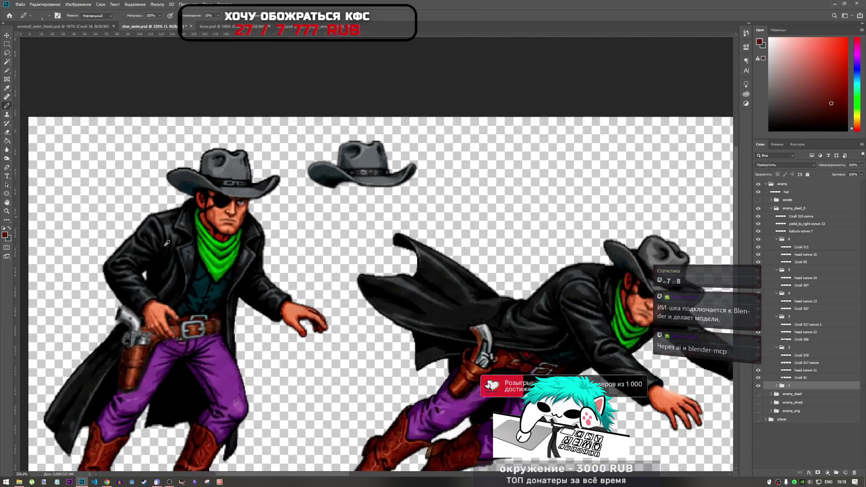
scroll(167, 243, up, 2)
scroll(271, 272, down, 2)
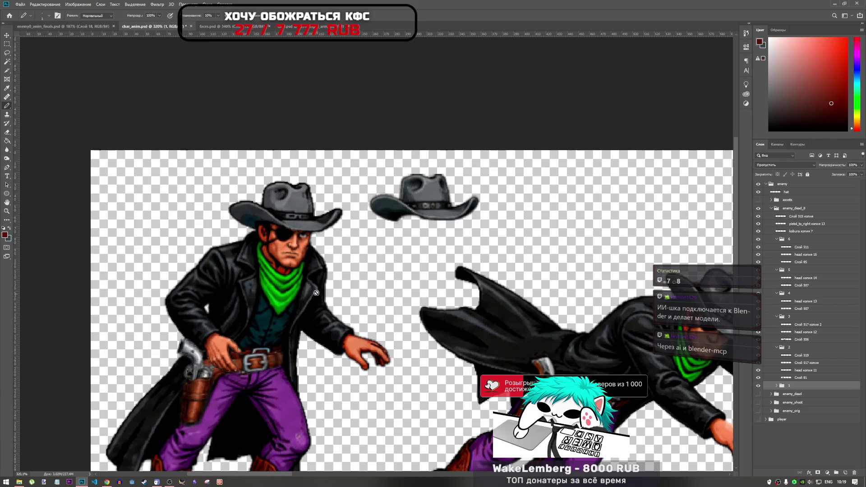
scroll(316, 292, down, 5)
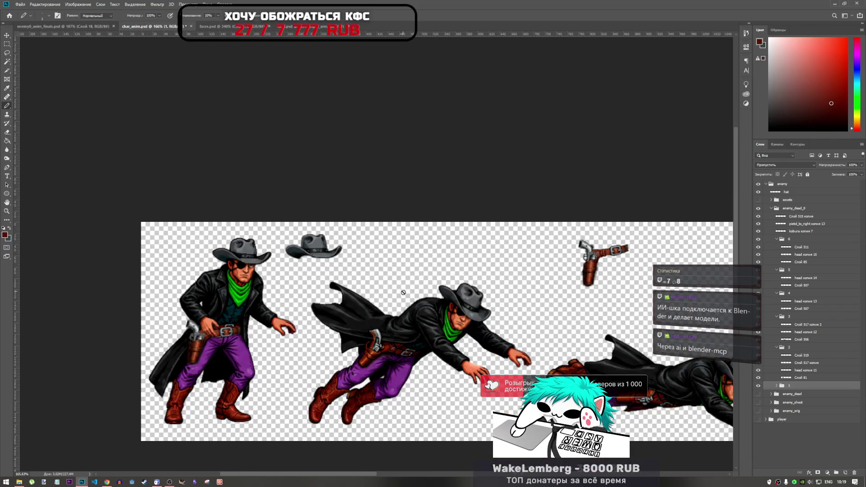
scroll(403, 292, up, 2)
scroll(386, 313, down, 3)
scroll(293, 323, up, 4)
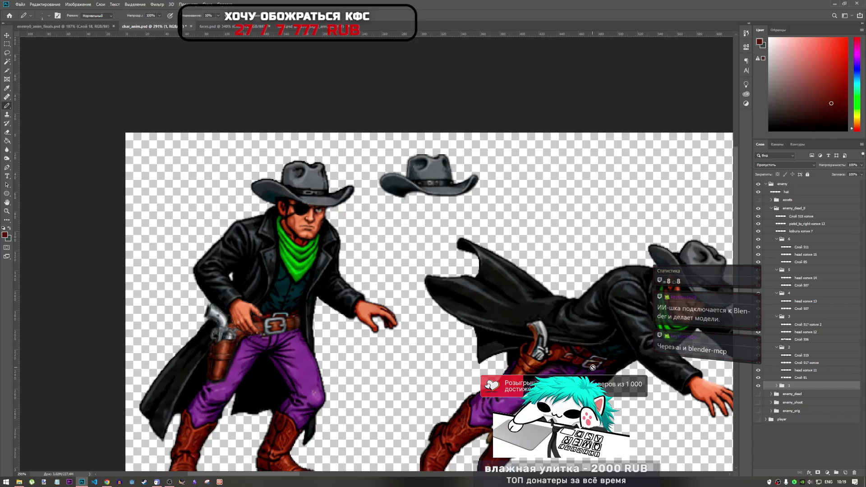
Step: Expand frame group 1 and toggle the right_arm and pistol-belt layers to inspect them
click(776, 385)
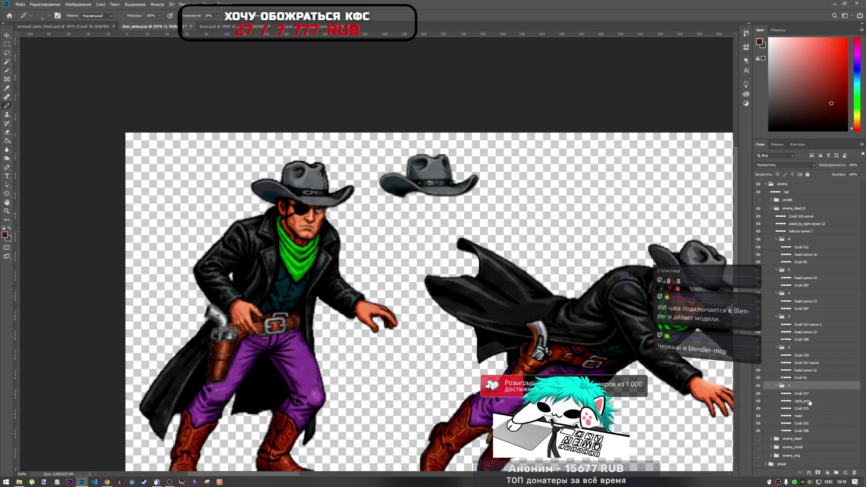
click(797, 401)
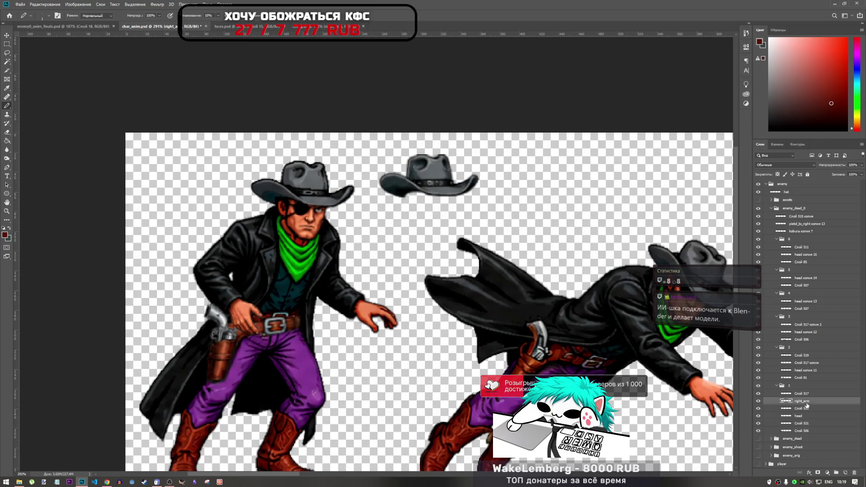
click(757, 394)
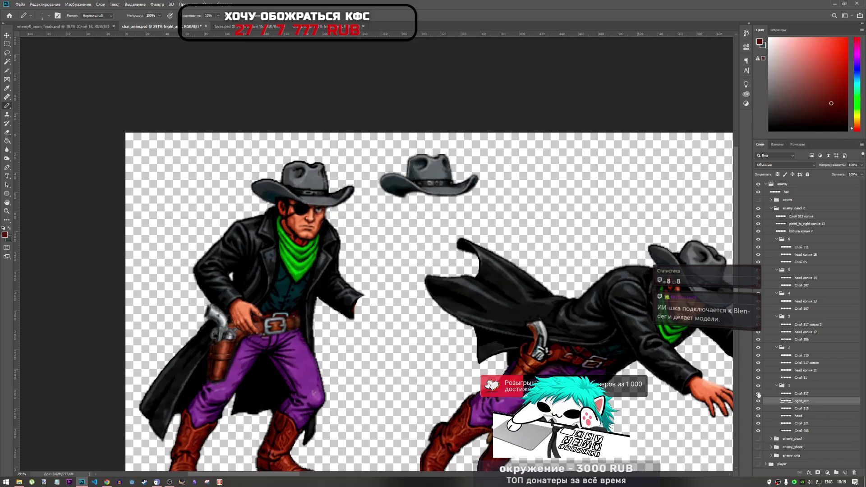
click(757, 395)
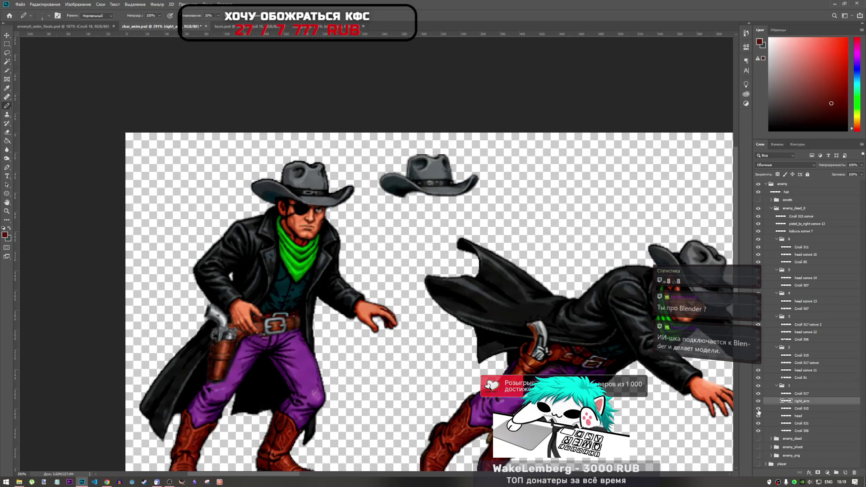
click(758, 408)
click(758, 409)
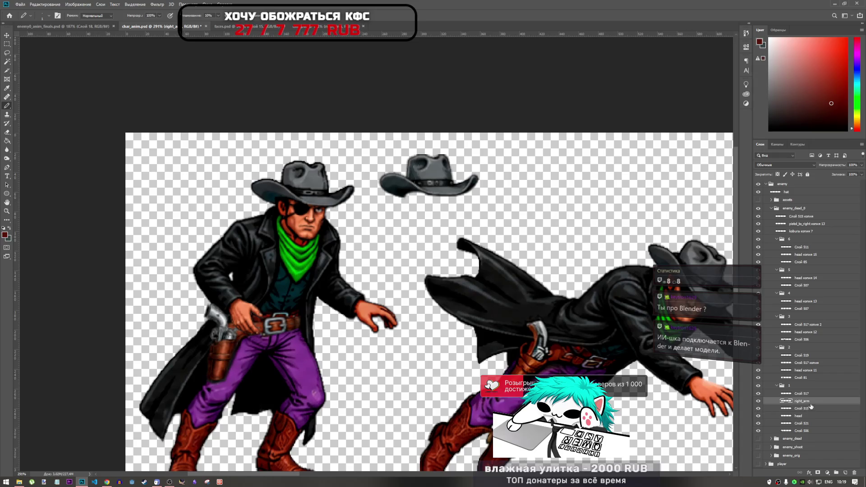
Step: Recheck the gun hand and belt layers, then copy holster layer Слой 515 into frame group 2
click(758, 402)
click(758, 401)
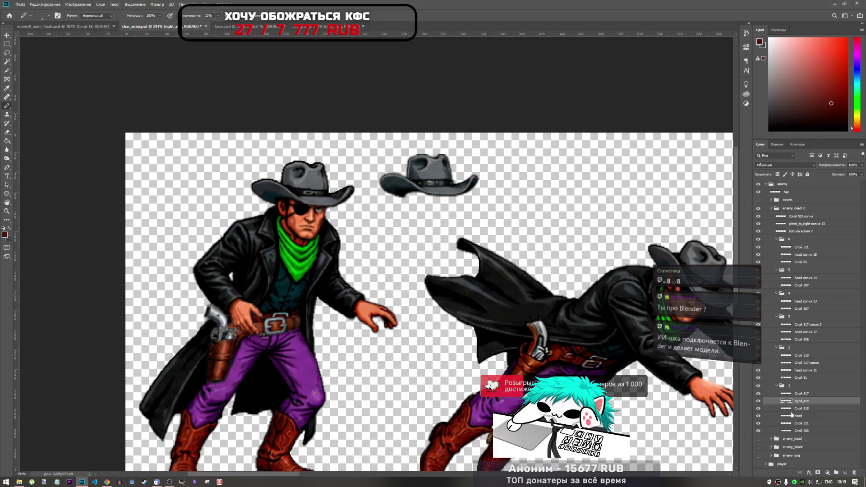
click(757, 400)
click(758, 400)
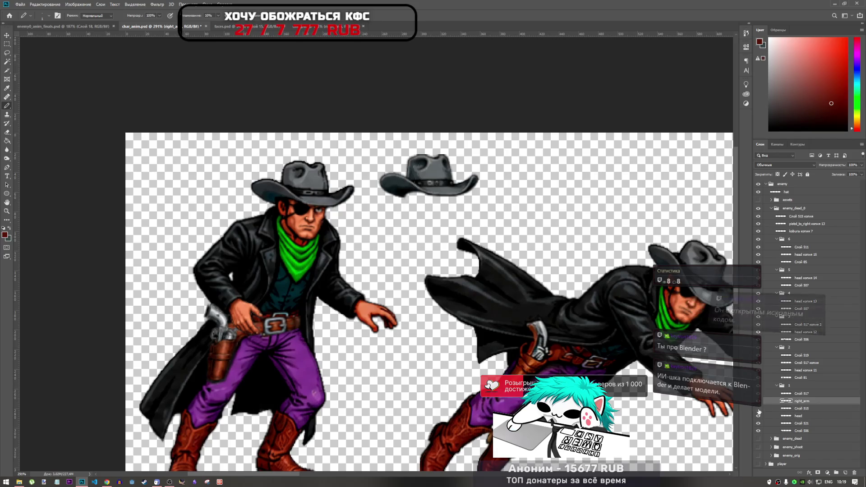
click(758, 409)
click(758, 409)
click(803, 409)
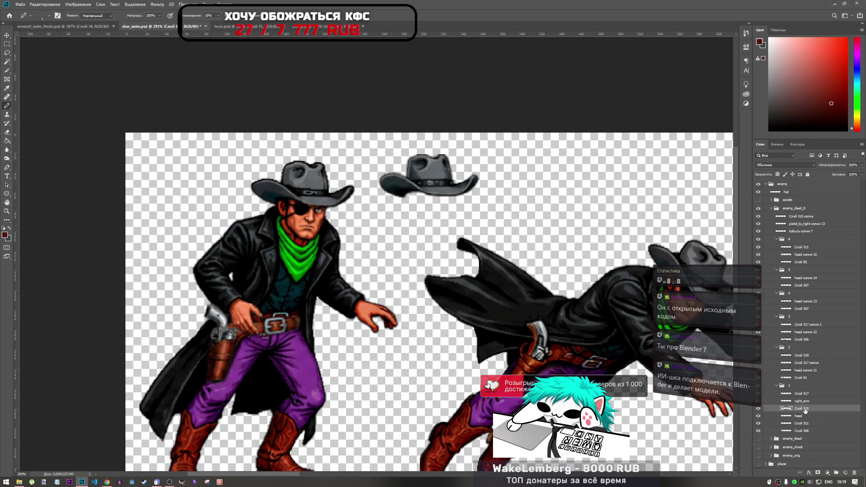
alt+drag(806, 409, 811, 351)
Step: Free-transform the copied holster down onto the fallen cowboy's hips
key(ctrl+t)
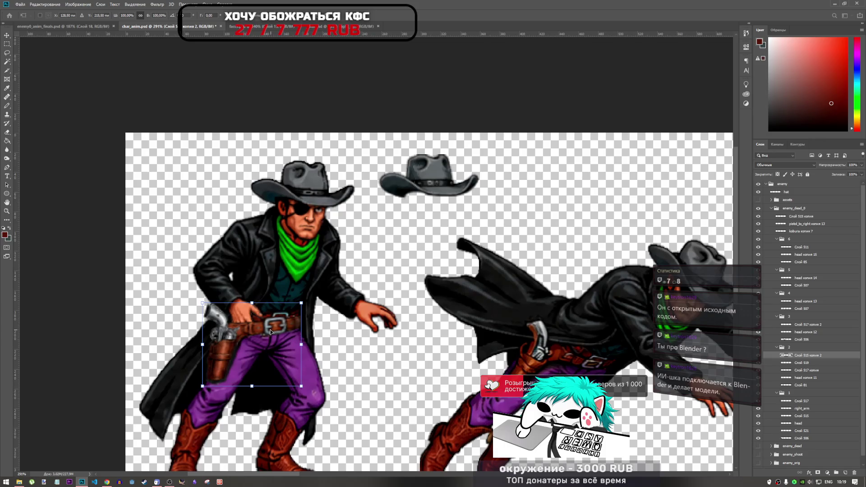
drag(266, 326, 597, 363)
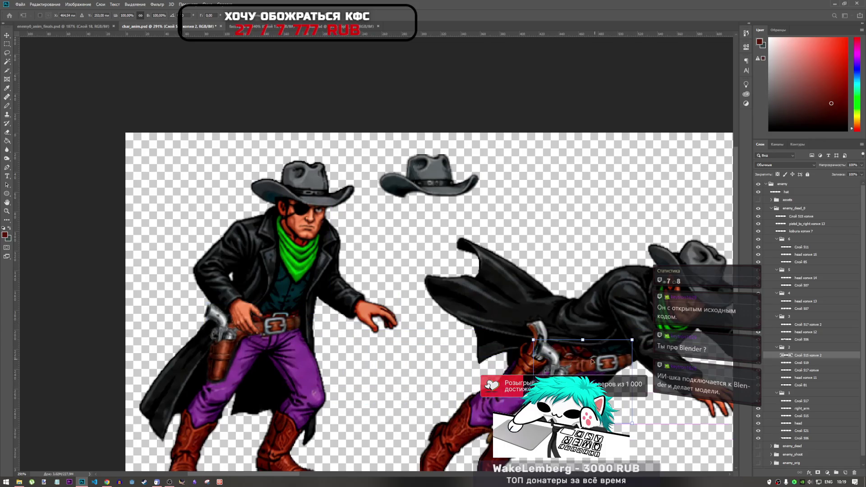
key(Return)
Step: Glance at the brush presets, then switch to the Lasso tool
key(b)
right_click(574, 289)
key(Escape)
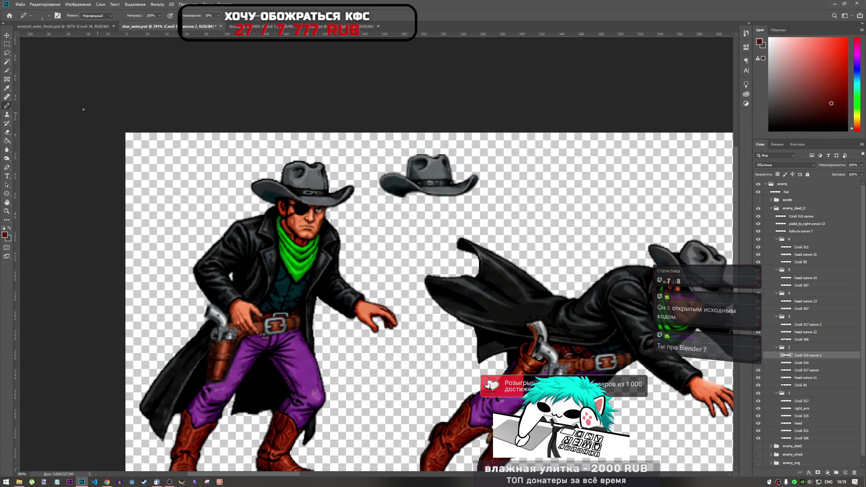
right_click(9, 109)
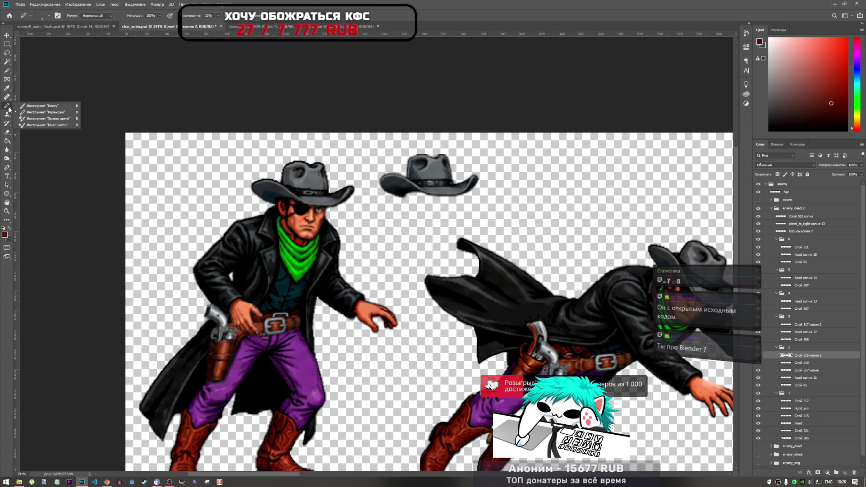
click(7, 54)
scroll(321, 319, down, 5)
scroll(473, 336, up, 5)
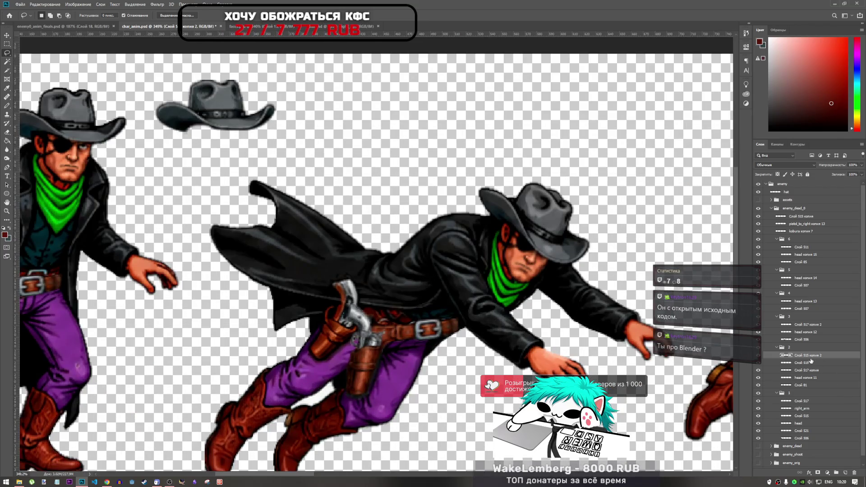
Step: Move and rotate the holster to match the torso, nudge it with arrow keys, and apply
key(ctrl+t)
drag(414, 333, 366, 323)
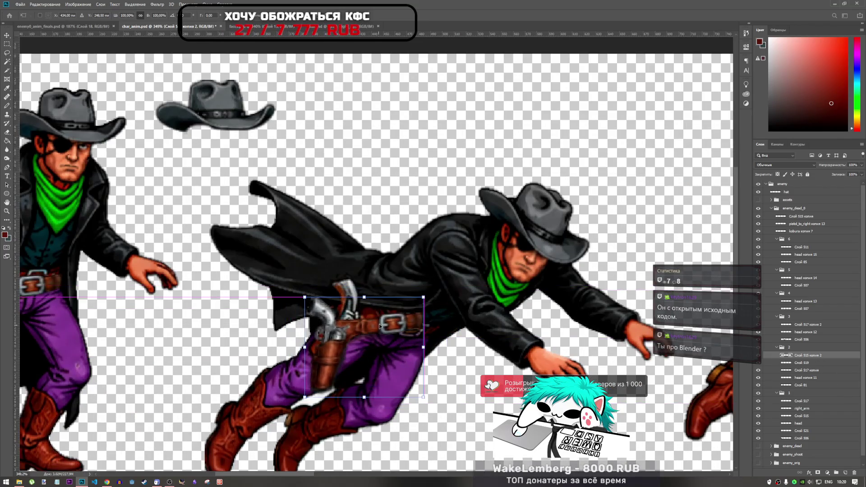
drag(455, 294, 467, 339)
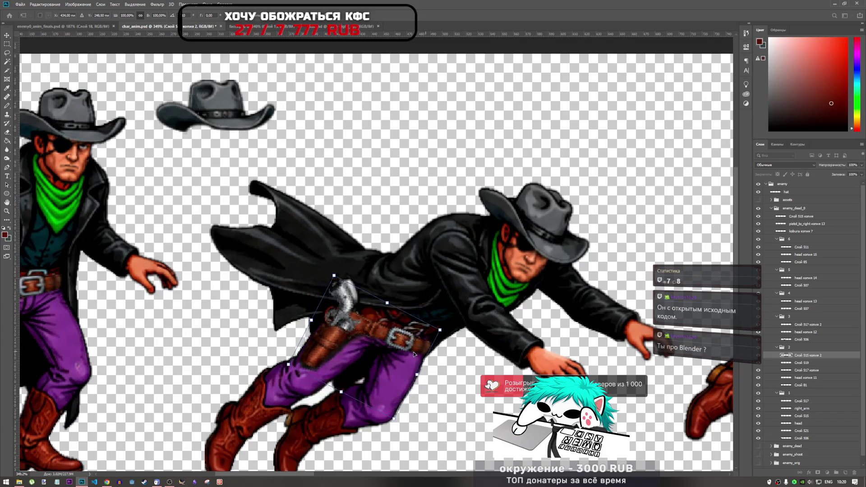
drag(396, 345, 402, 335)
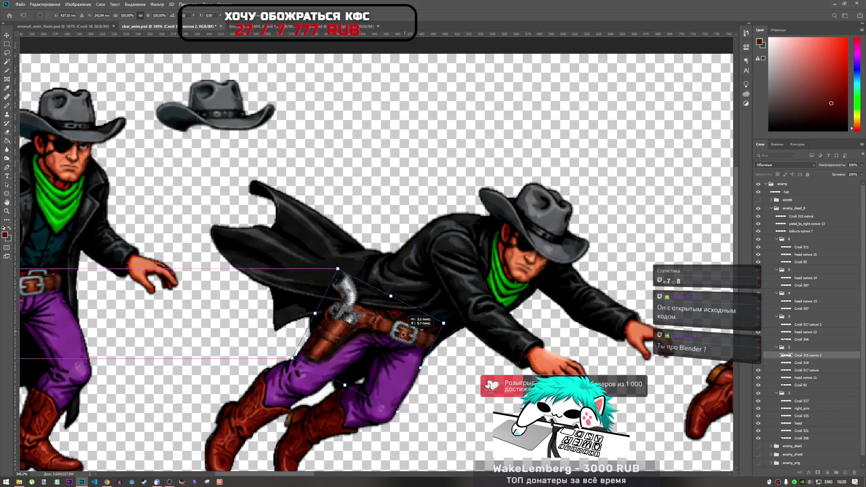
drag(460, 305, 461, 317)
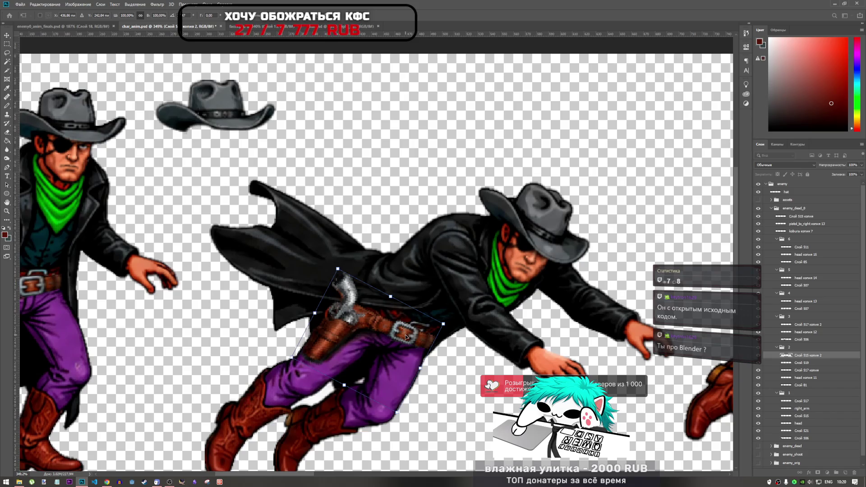
key(Down)
key(Left)
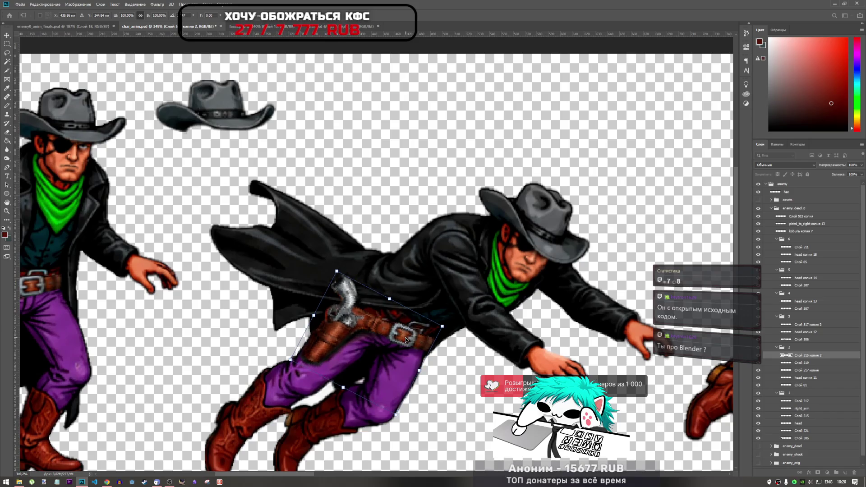
key(Up)
key(Right)
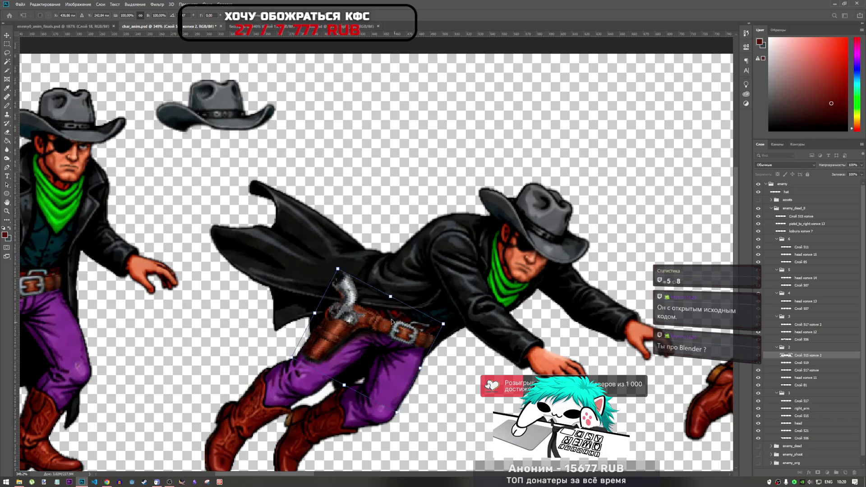
key(Return)
key(l)
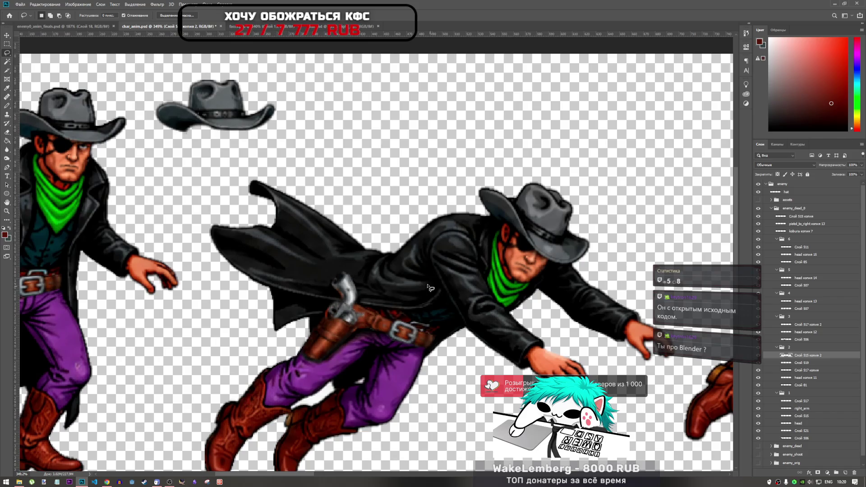
click(44, 4)
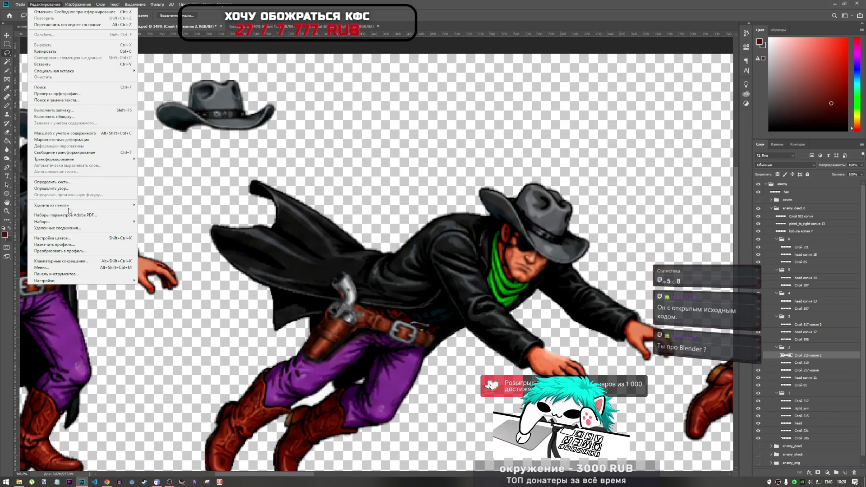
Step: Apply Edit > Puppet Warp to the copied holster and belt layer
mouse_move(68, 204)
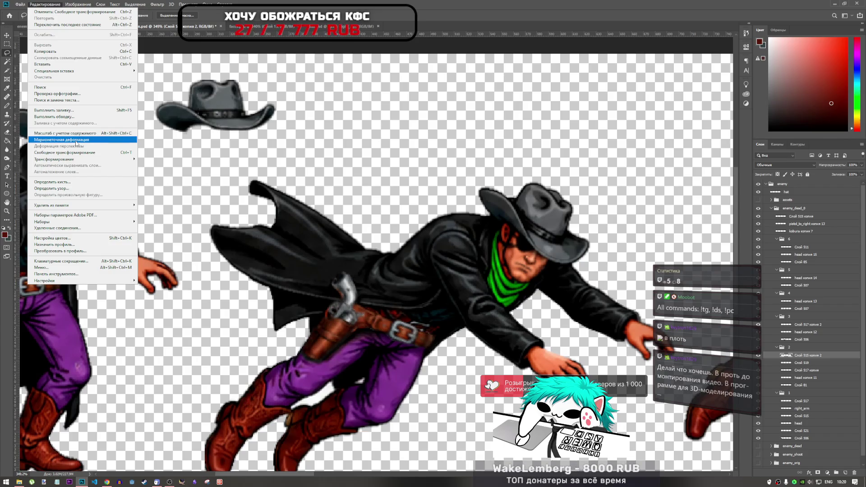
click(76, 141)
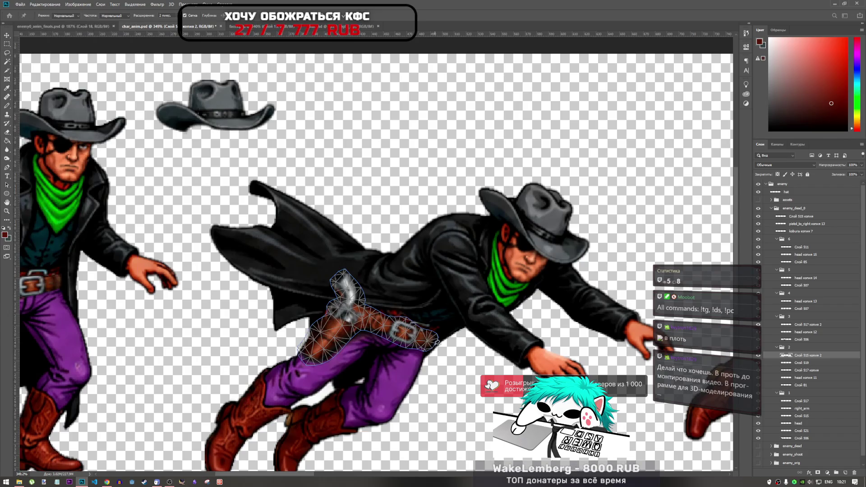
Step: Pin the buckle, the belt's right end, the holster's lower ends and the pistol grip
scroll(448, 343, up, 3)
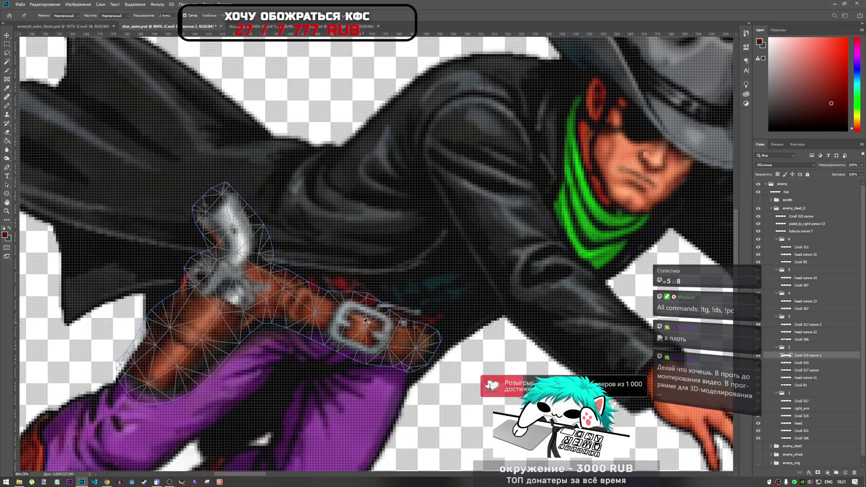
click(362, 323)
click(414, 345)
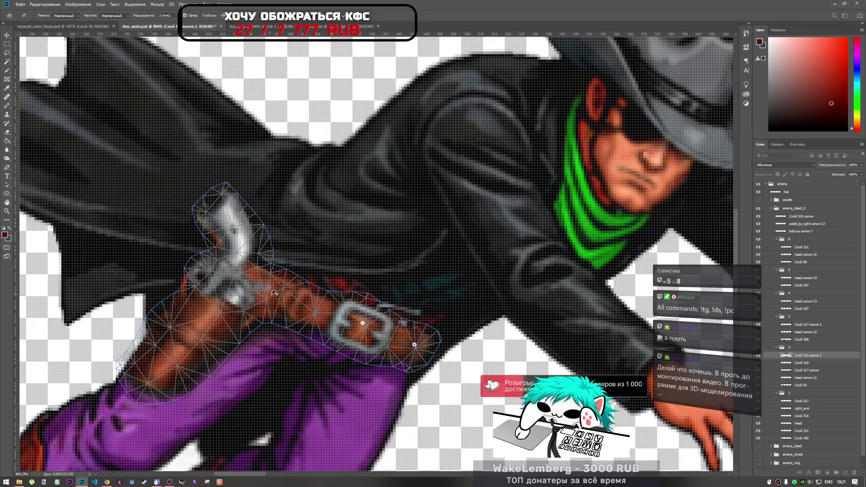
click(226, 285)
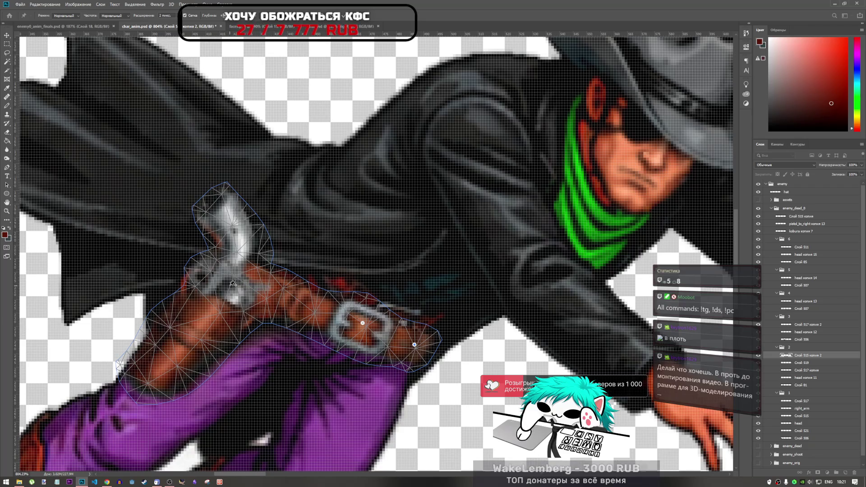
click(224, 217)
click(147, 377)
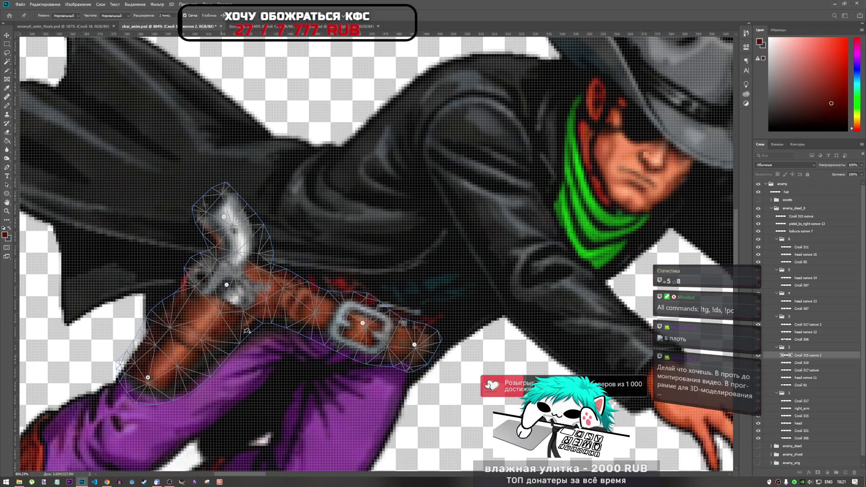
Step: Bend the belt's right end upward and drag the buckle pin, clearing pin-too-close warnings
drag(414, 344, 427, 332)
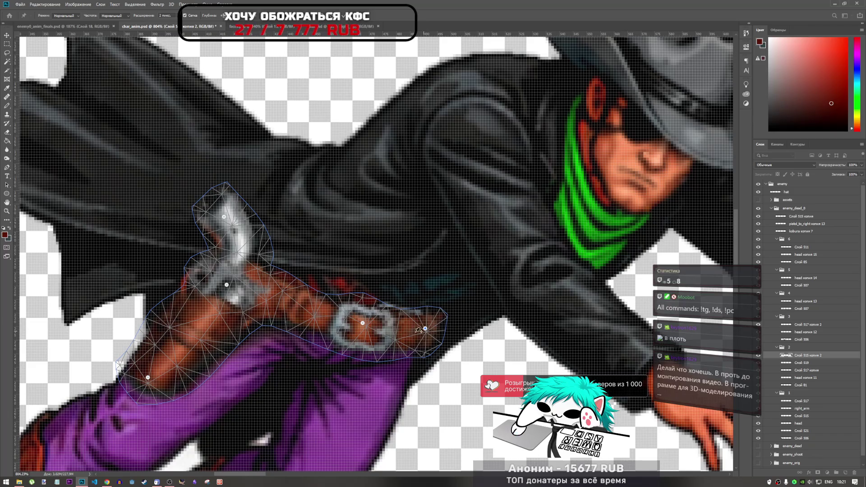
click(364, 323)
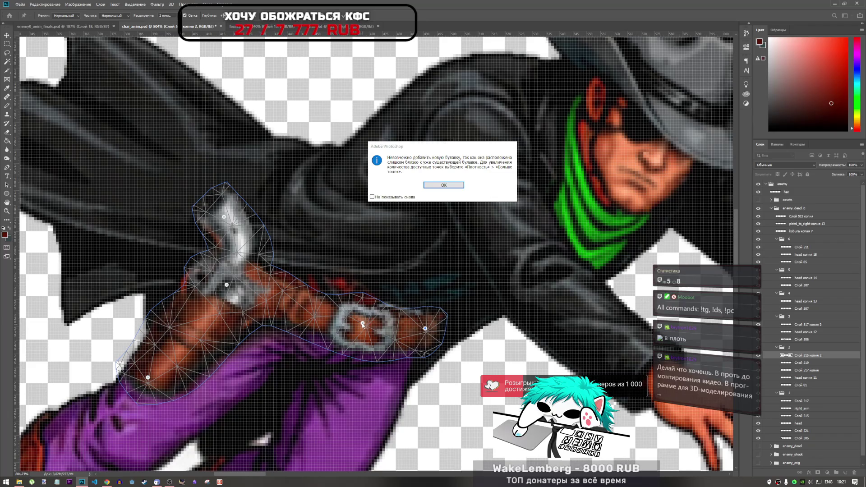
key(Return)
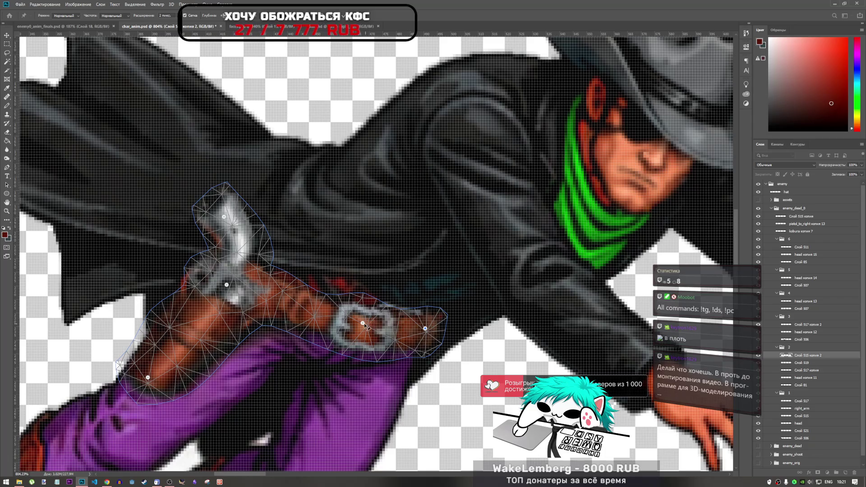
click(363, 323)
key(Return)
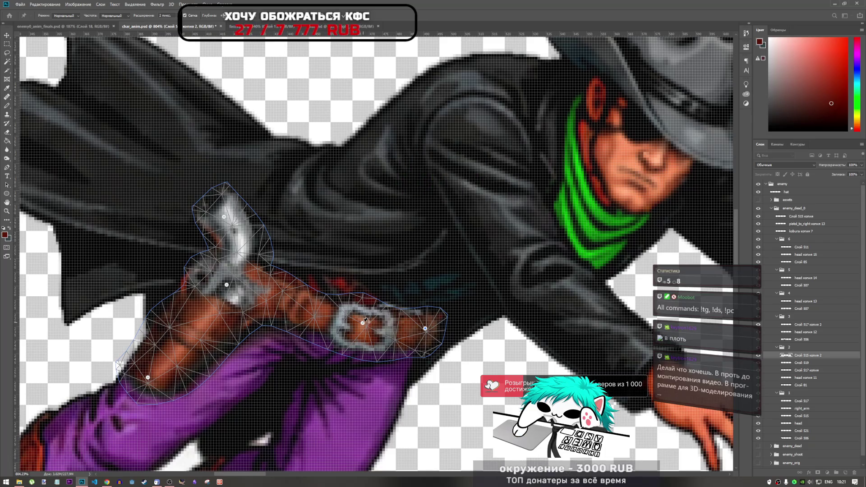
click(363, 324)
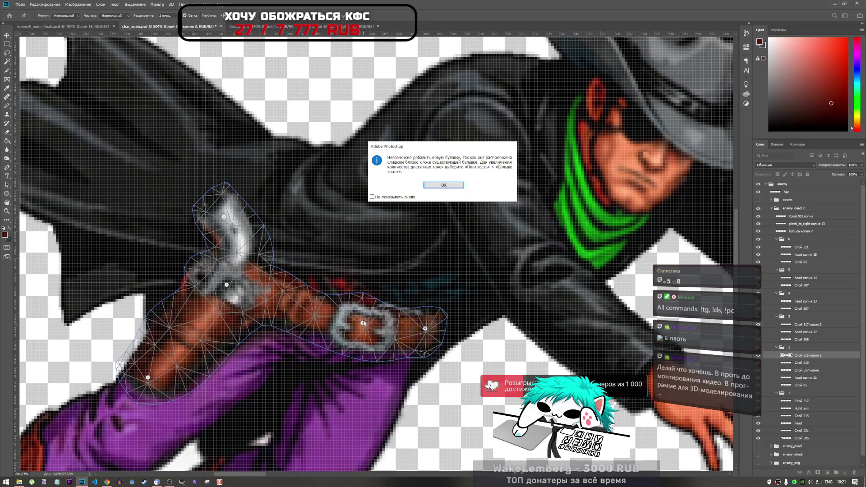
key(Return)
mouse_move(364, 324)
mouse_down()
mouse_move(367, 318)
mouse_move(355, 369)
mouse_move(383, 356)
mouse_move(382, 328)
mouse_move(357, 345)
mouse_move(381, 319)
mouse_move(363, 341)
mouse_up()
Step: Remove the lower pin and rotate the belt buckle about 6.9° around its pin
alt+click(362, 339)
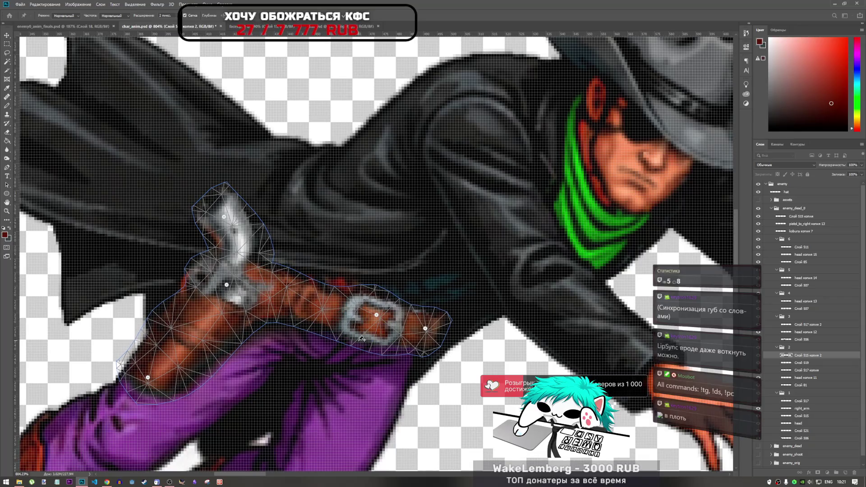
click(386, 316)
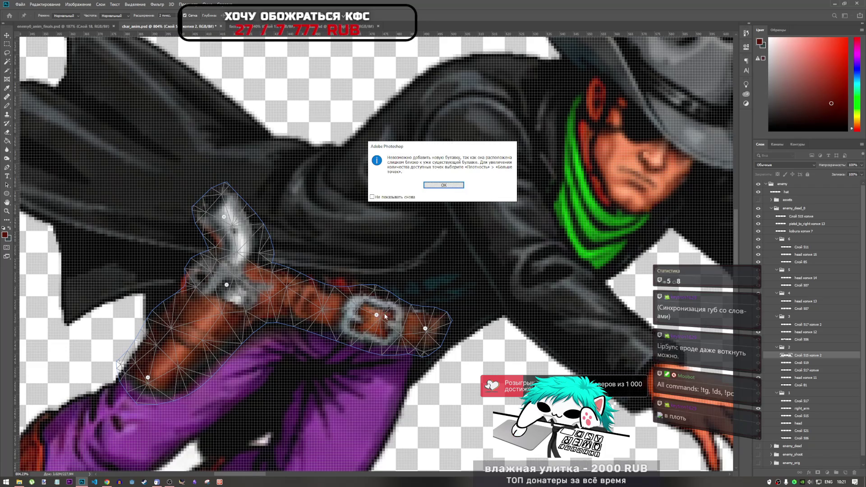
click(437, 185)
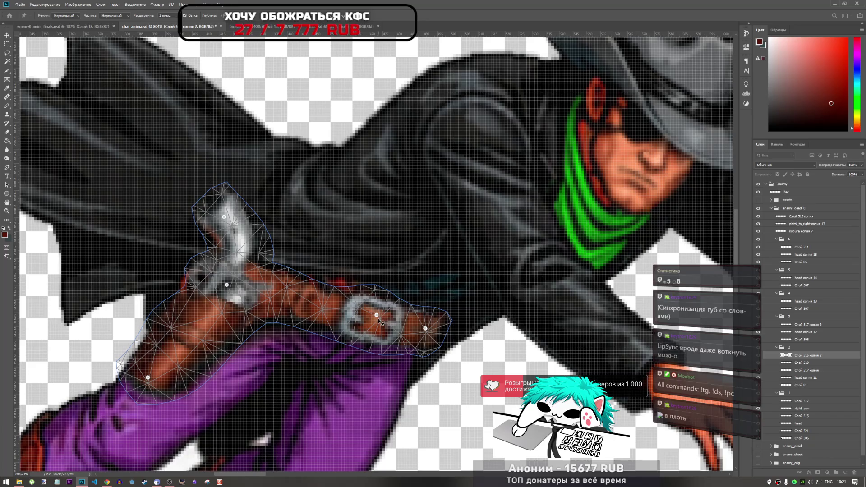
drag(378, 317, 393, 320)
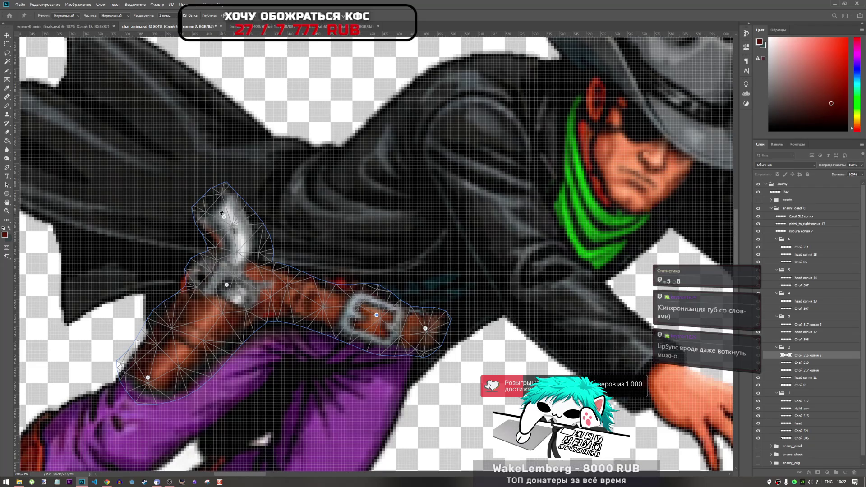
Step: Try grabbing the pistol grip pin, dismissing the pin-too-close warnings
click(224, 218)
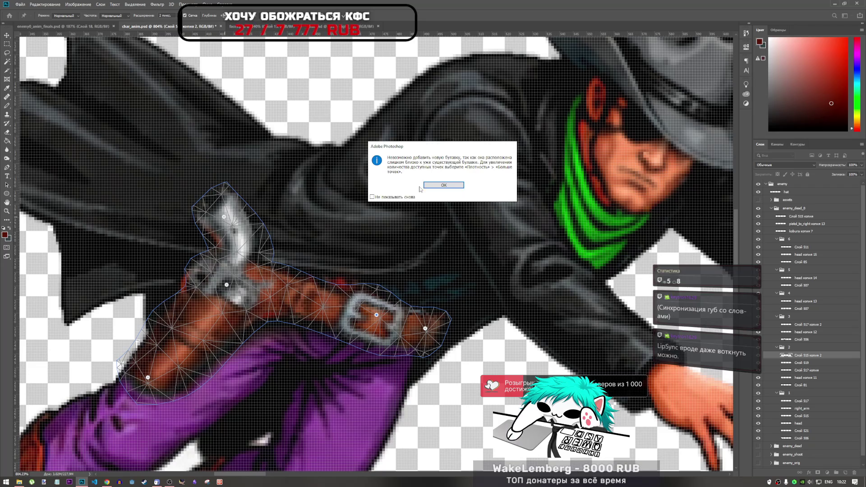
key(Return)
click(224, 218)
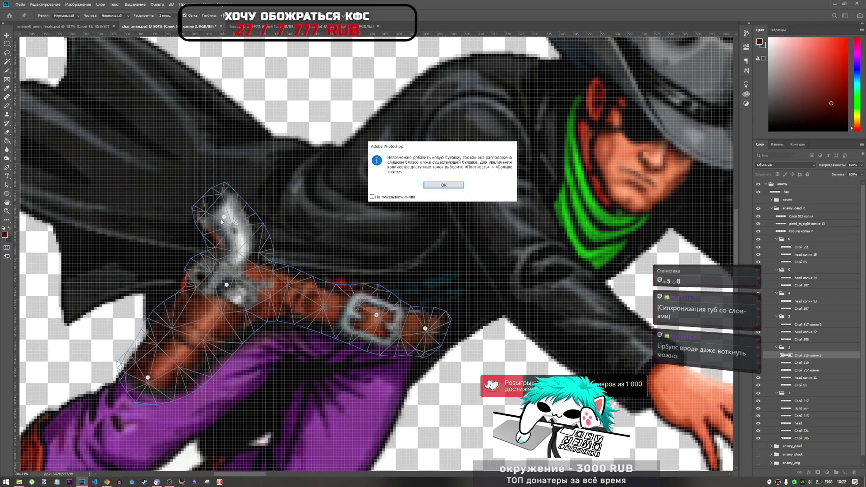
click(429, 192)
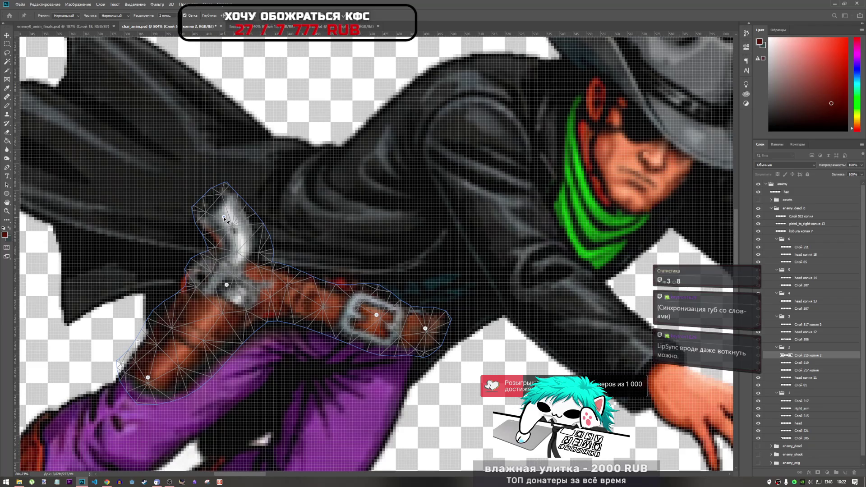
Step: Bend the revolver's top pin slightly left after clearing pin-too-close warnings
click(224, 218)
key(Return)
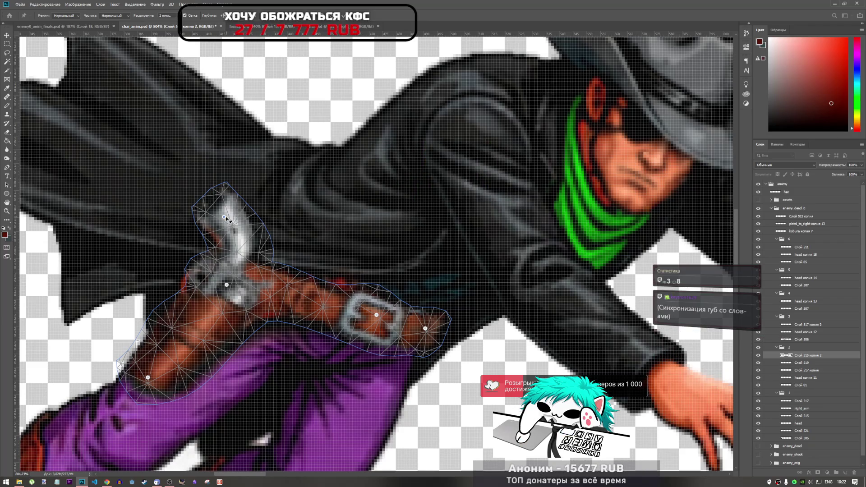
click(224, 219)
key(Return)
click(225, 218)
key(Return)
click(224, 219)
key(Return)
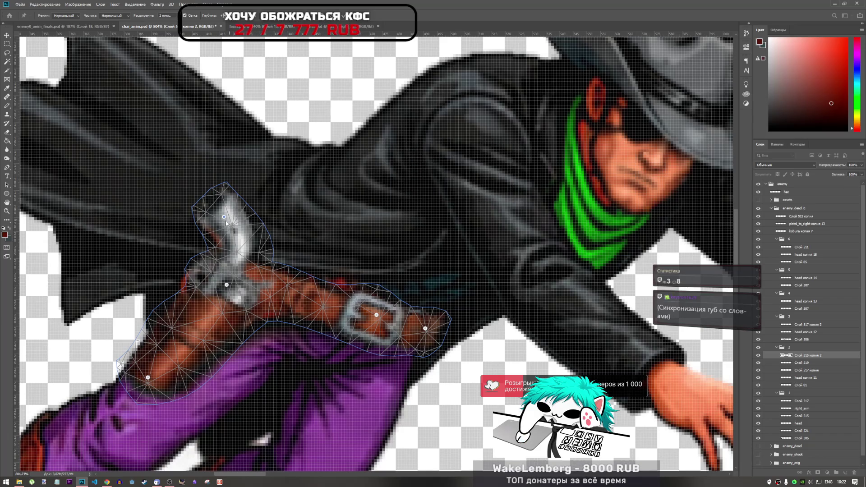
mouse_move(224, 218)
mouse_down()
mouse_move(215, 215)
mouse_move(219, 224)
mouse_up()
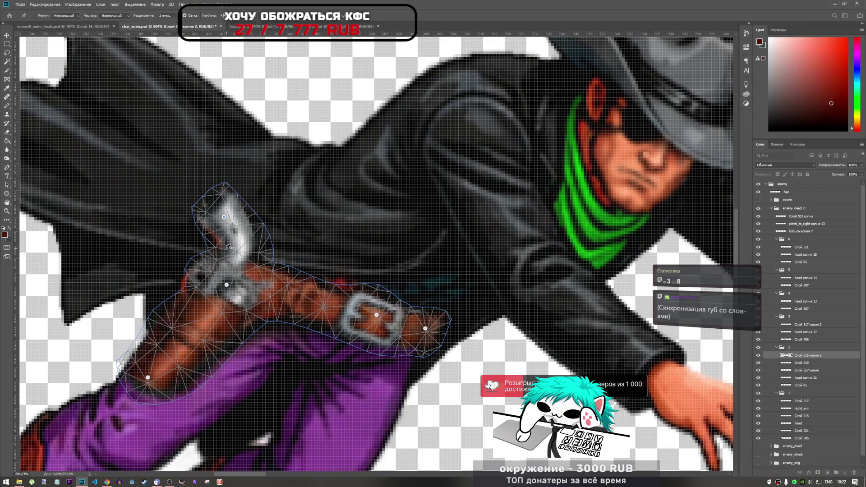
Step: Add a pin mid-revolver and shift it slightly left
click(212, 238)
click(210, 242)
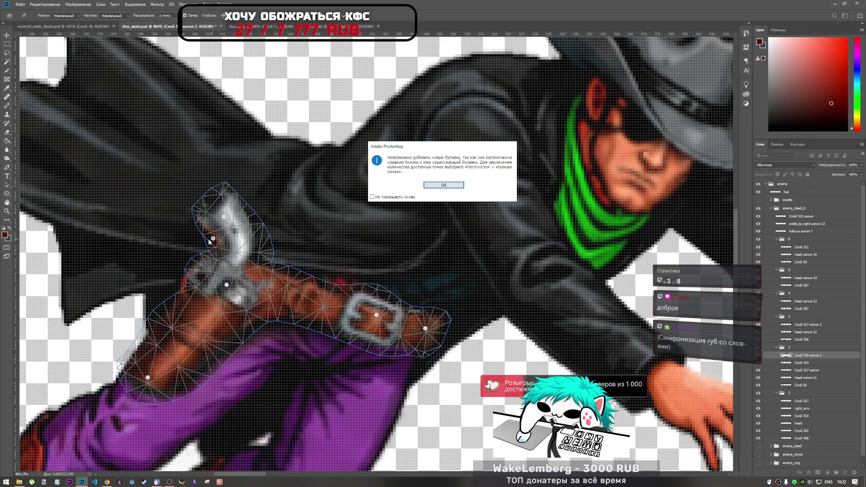
key(Return)
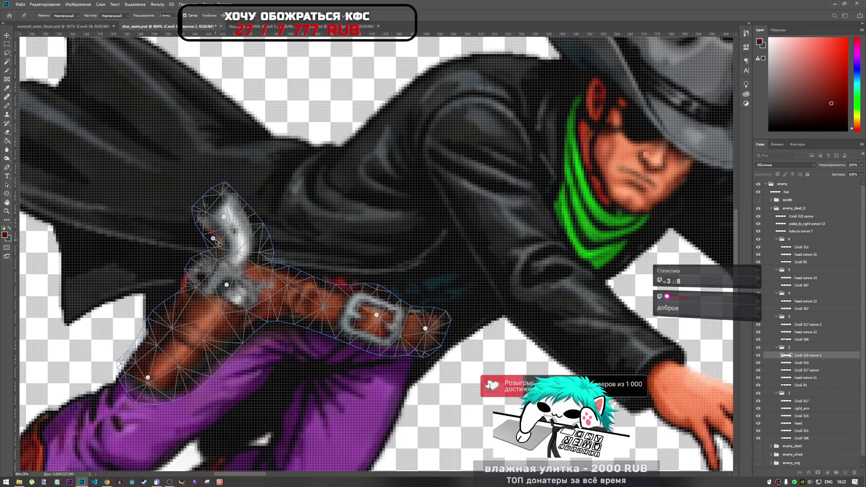
drag(216, 242, 208, 245)
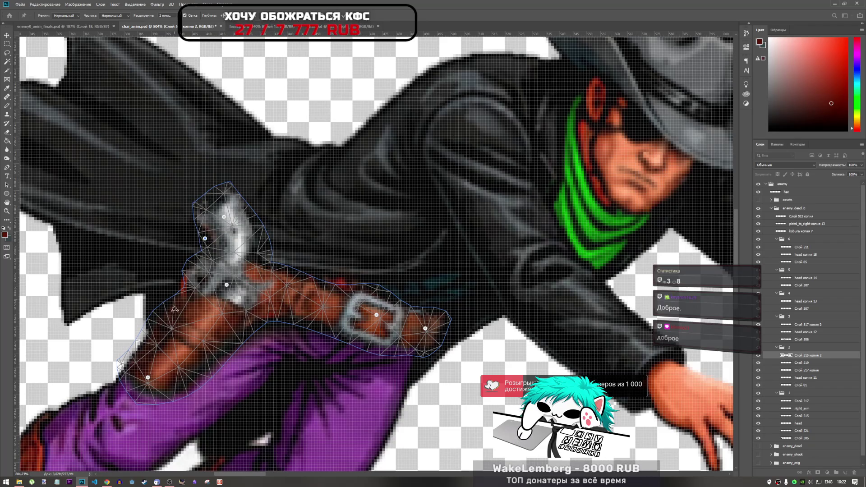
Step: Readjust the holster's lower pin and commit the Puppet Warp
click(227, 286)
key(Return)
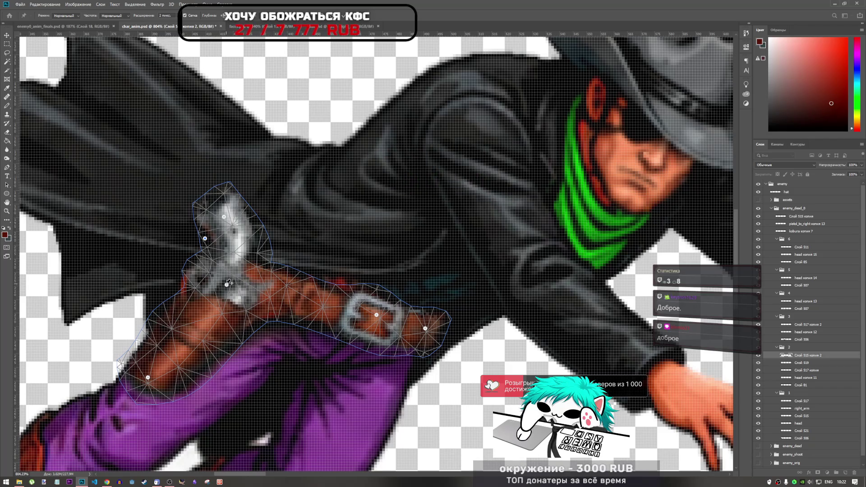
drag(228, 287, 226, 287)
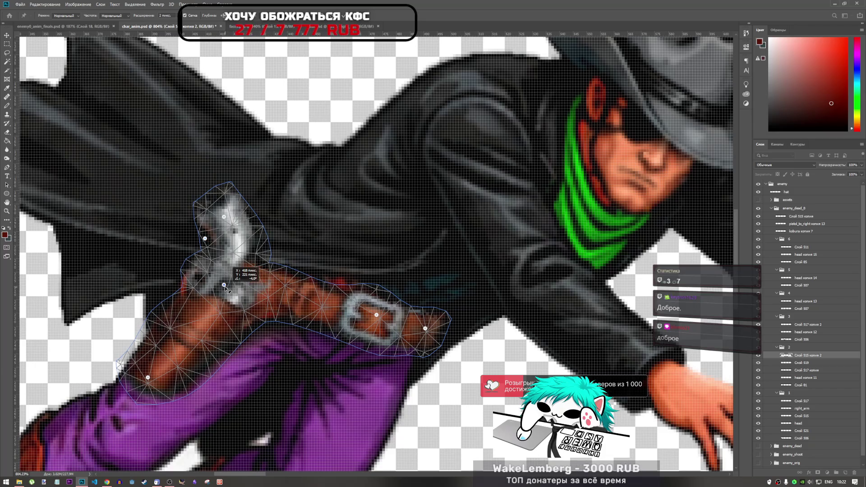
drag(224, 286, 227, 286)
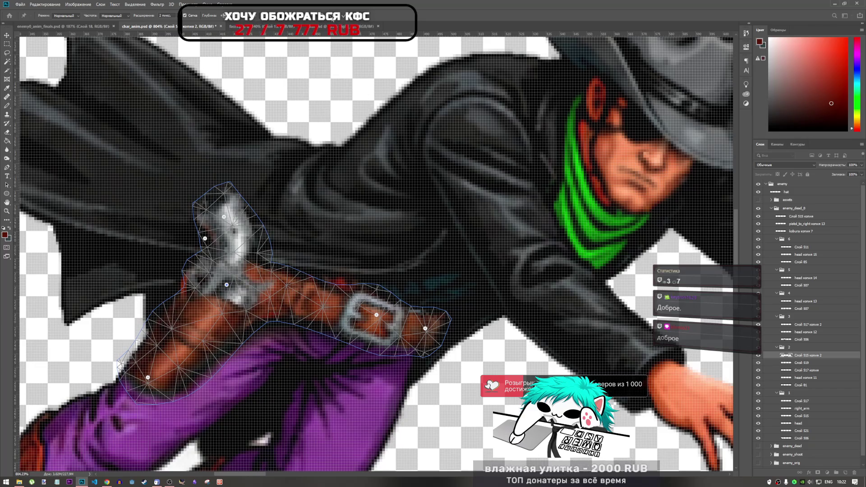
key(Return)
Step: Nudge the holster layer one pixel down with Free Transform and apply its position
key(l)
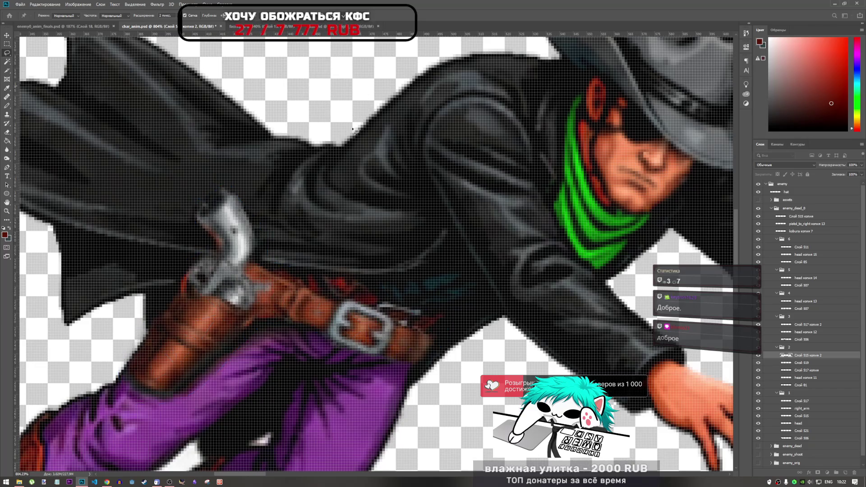
scroll(283, 268, down, 5)
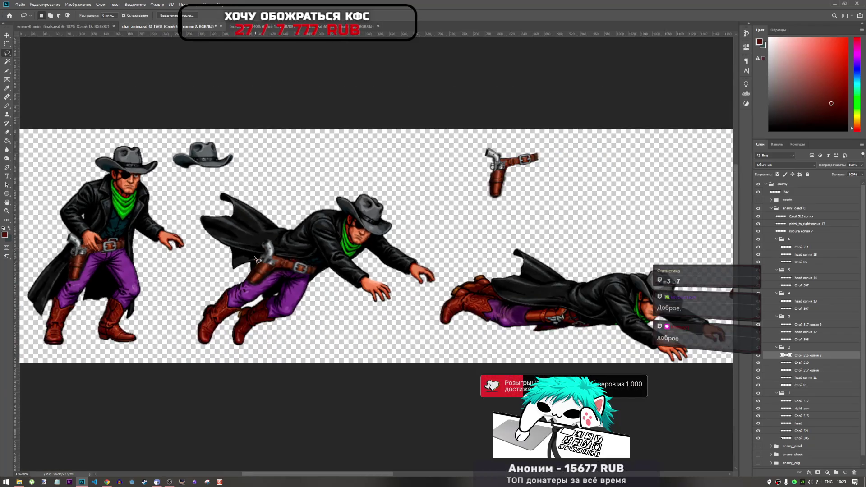
scroll(283, 268, up, 5)
key(ctrl+t)
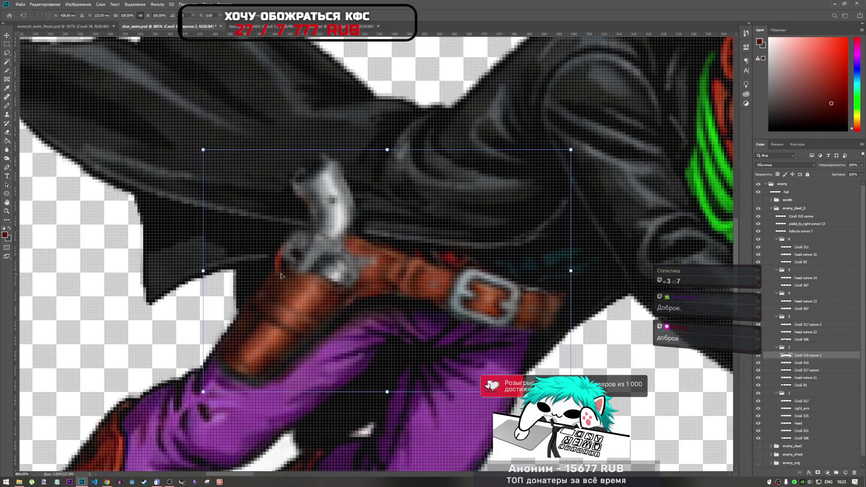
key(Left)
key(Up)
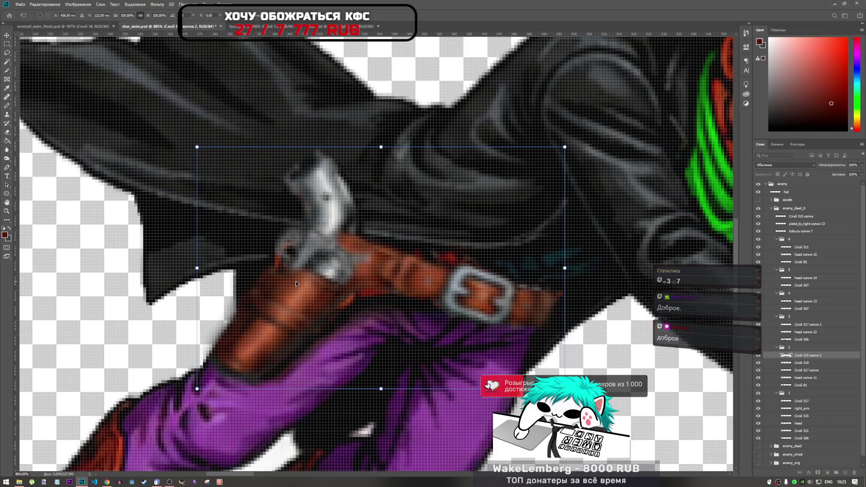
key(Right)
key(Right)
key(Down)
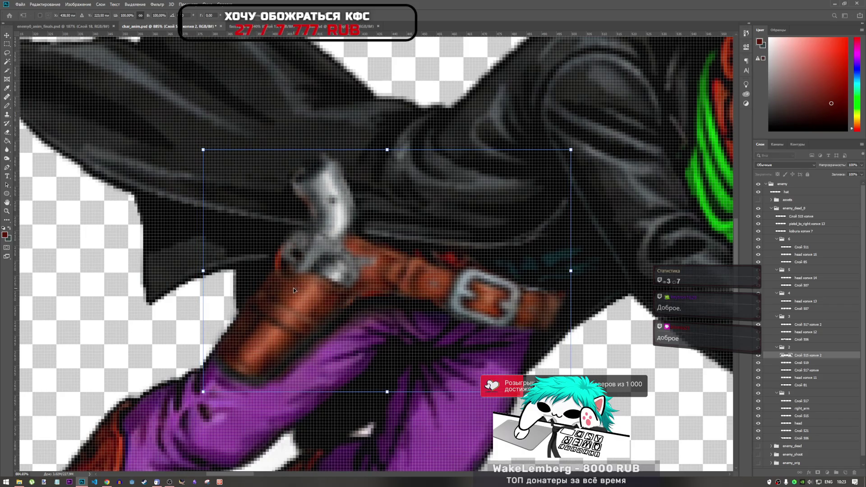
key(Down)
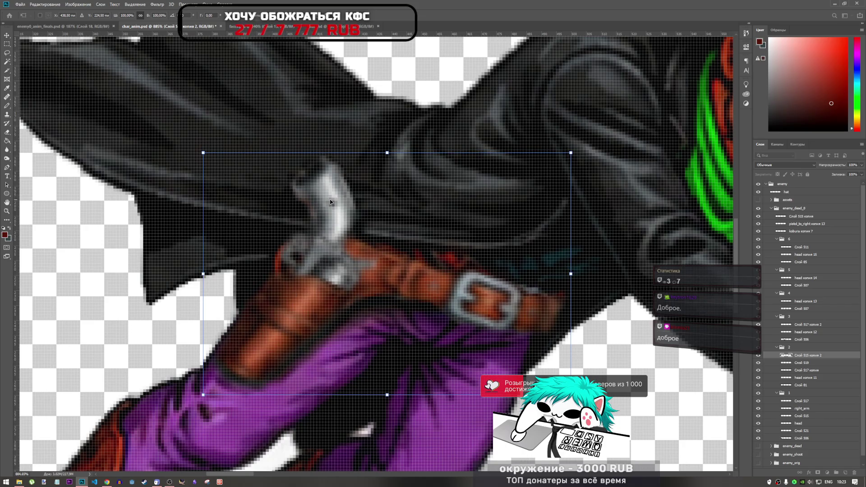
key(Return)
key(l)
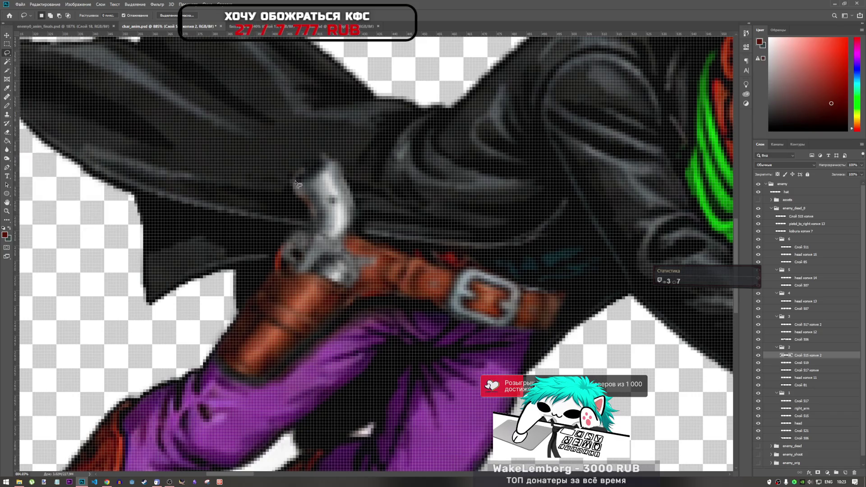
Step: Choose the Burn tool from the toning flyout and set a 34 px brush
click(7, 140)
scroll(311, 257, down, 3)
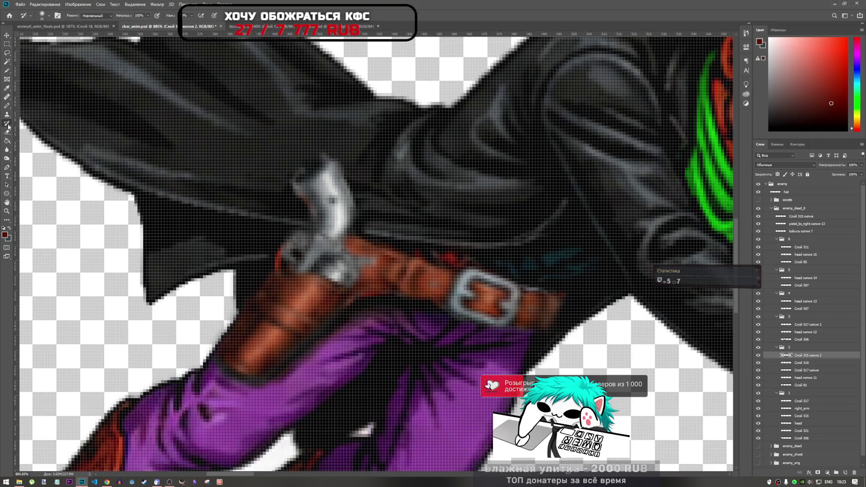
scroll(311, 257, down, 5)
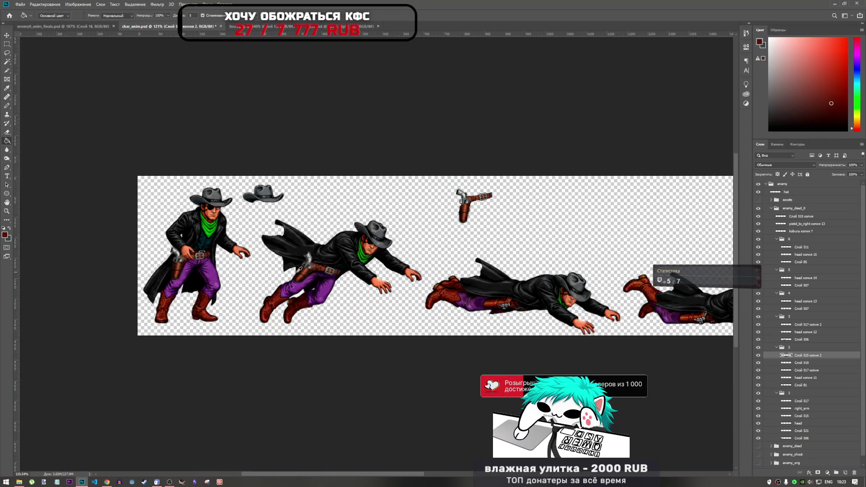
scroll(290, 266, up, 5)
scroll(291, 266, up, 3)
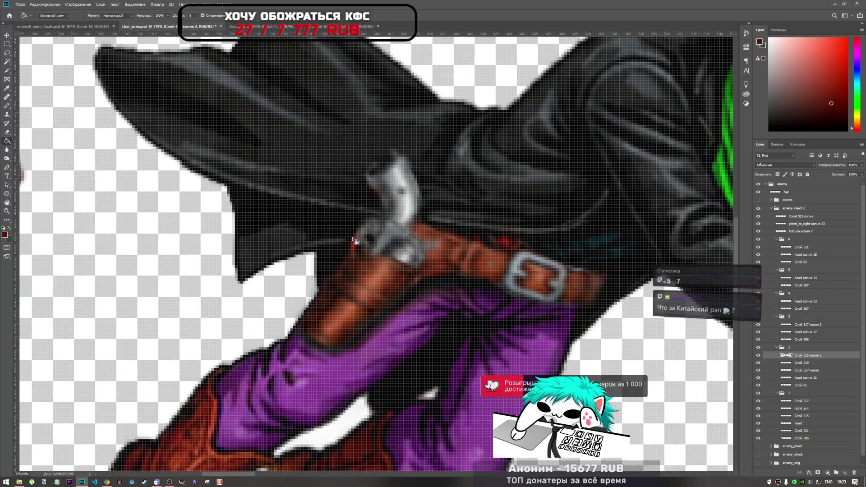
click(6, 151)
click(8, 159)
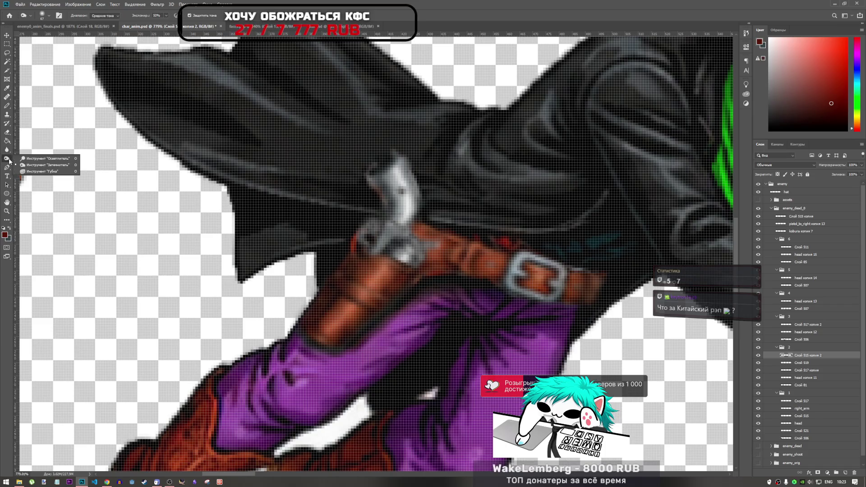
click(43, 165)
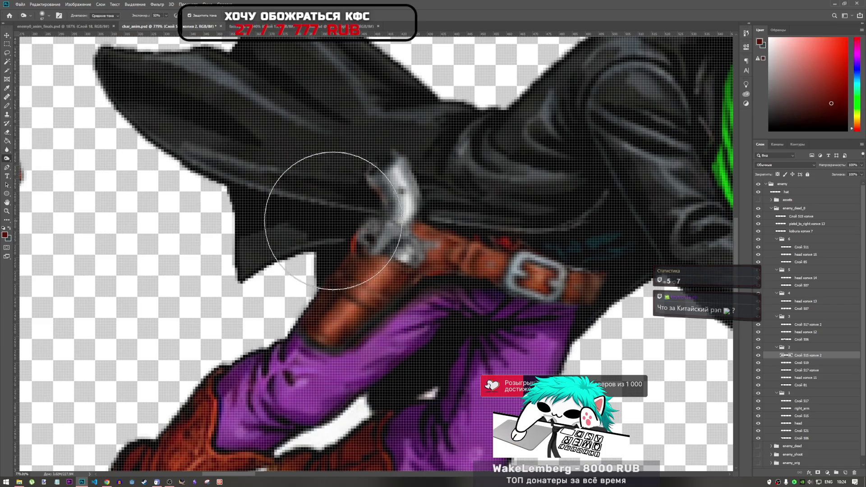
right_click(383, 226)
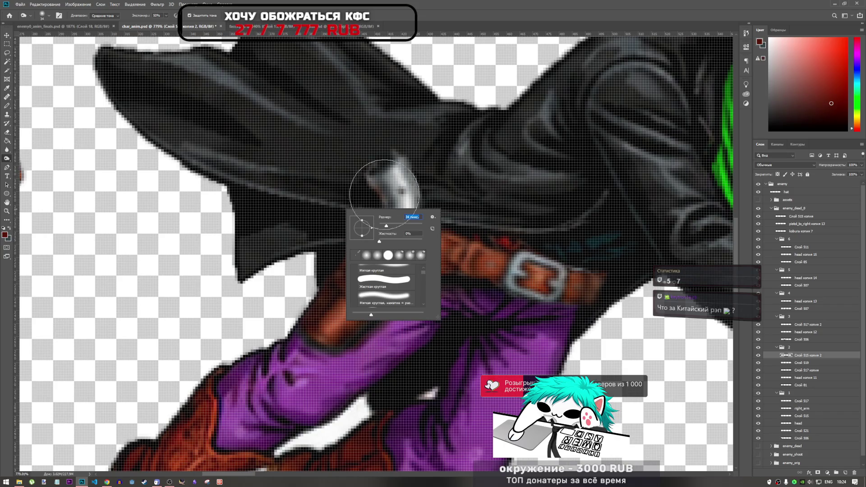
key(Return)
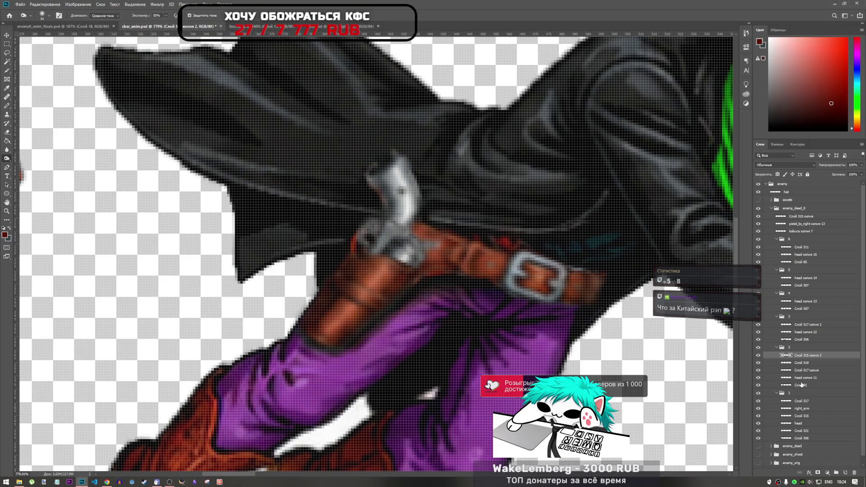
Step: Select layers Слой 519 and Слой 81 in the Layers panel
click(801, 363)
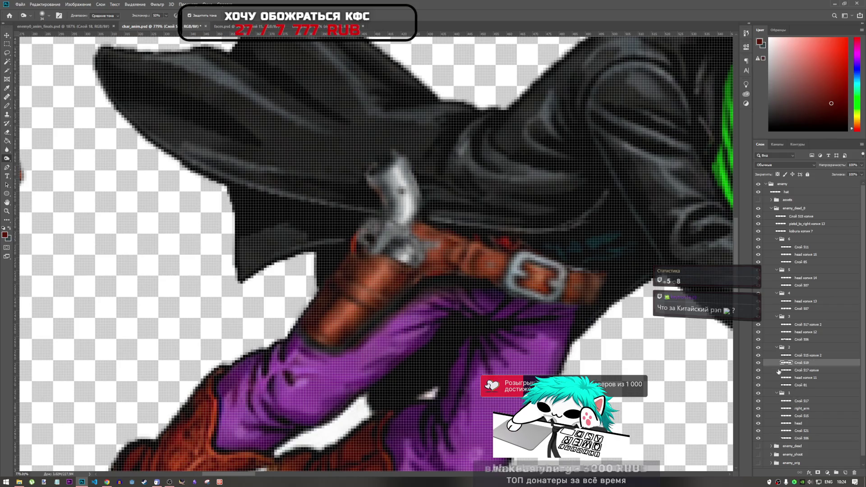
click(800, 386)
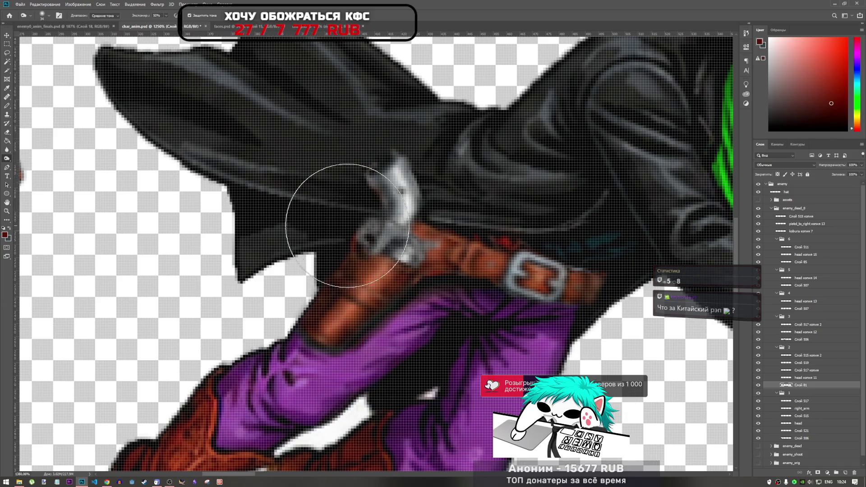
scroll(344, 230, up, 3)
scroll(346, 291, down, 8)
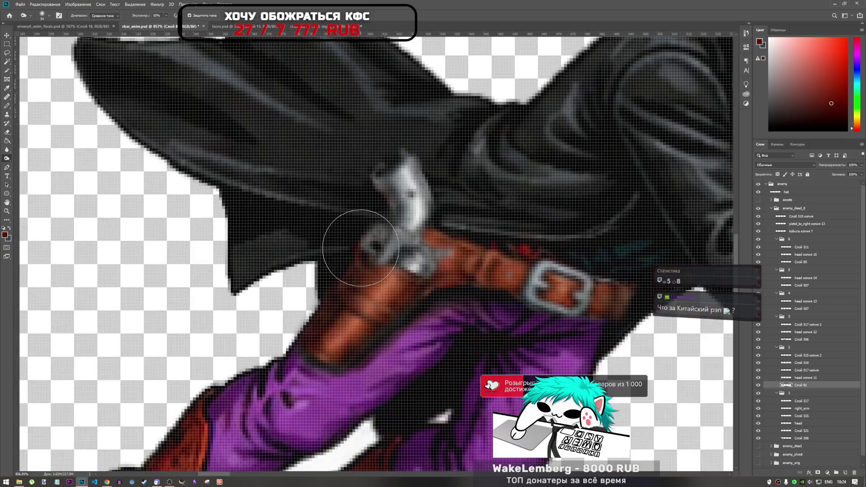
scroll(349, 251, down, 2)
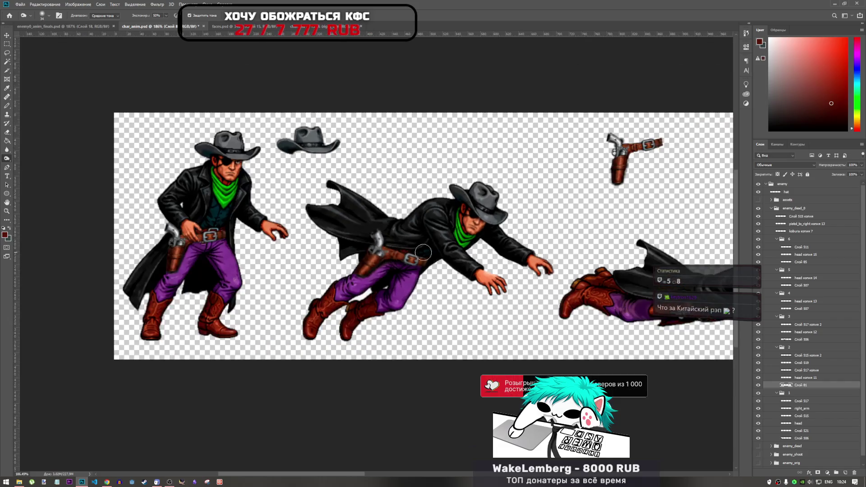
Step: Save the char_anim sprite sheet document
scroll(361, 239, up, 5)
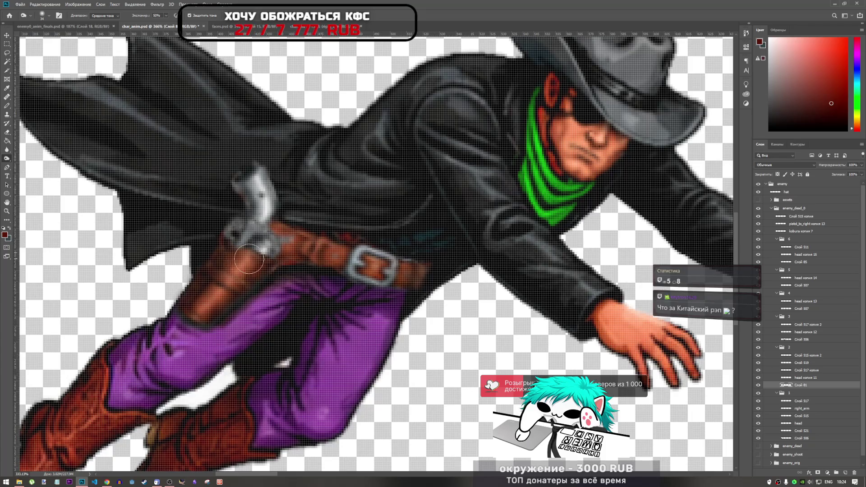
scroll(302, 255, down, 3)
scroll(302, 255, up, 2)
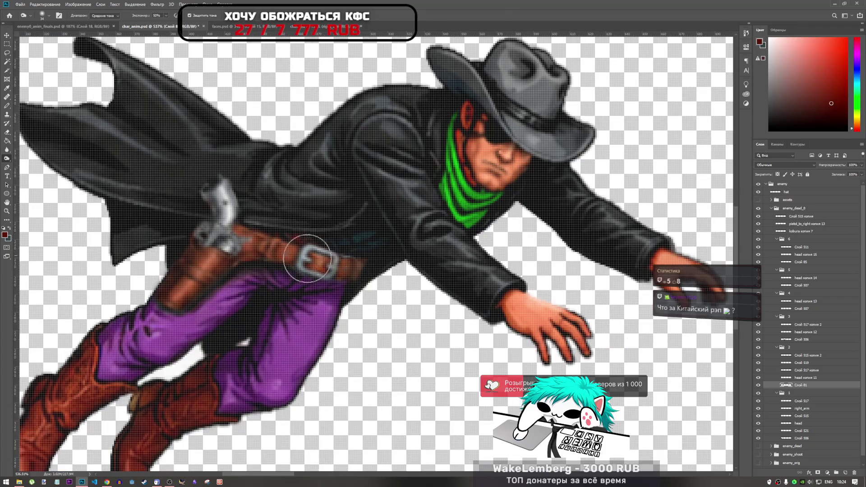
scroll(273, 298, down, 3)
scroll(275, 302, down, 2)
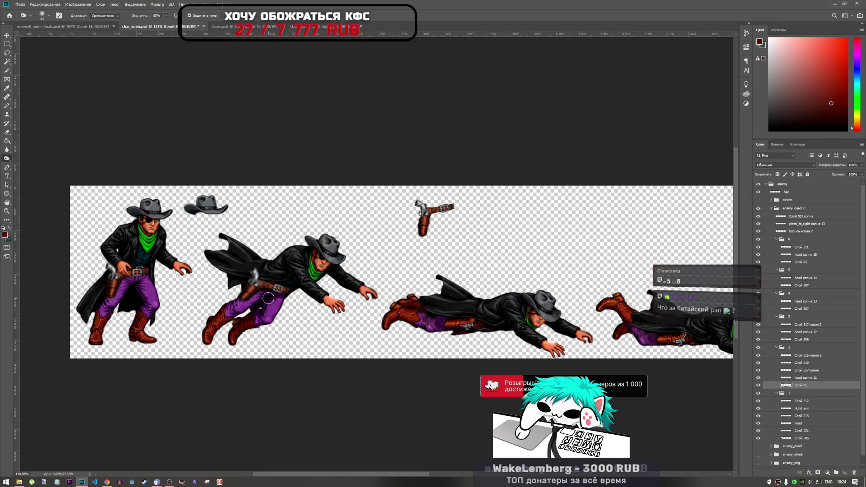
key(ctrl+s)
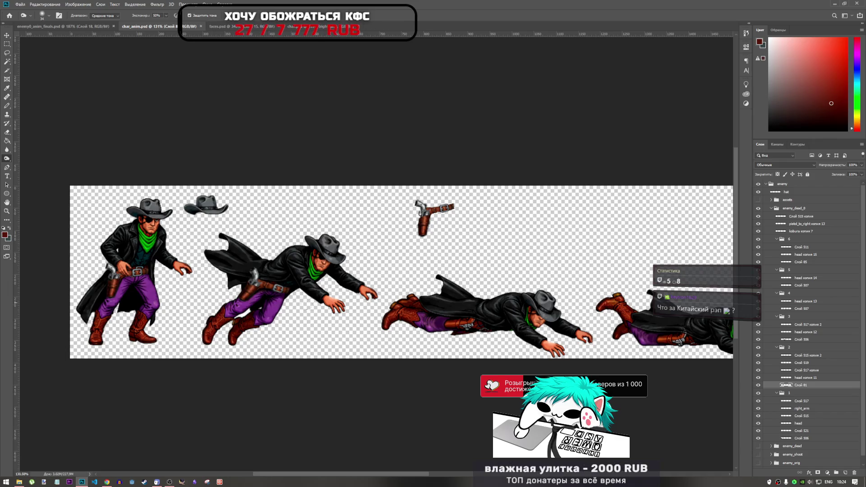
Step: Identify Слой 515 as the gun-and-hand layer and duplicate it into frame group 3
scroll(308, 306, up, 3)
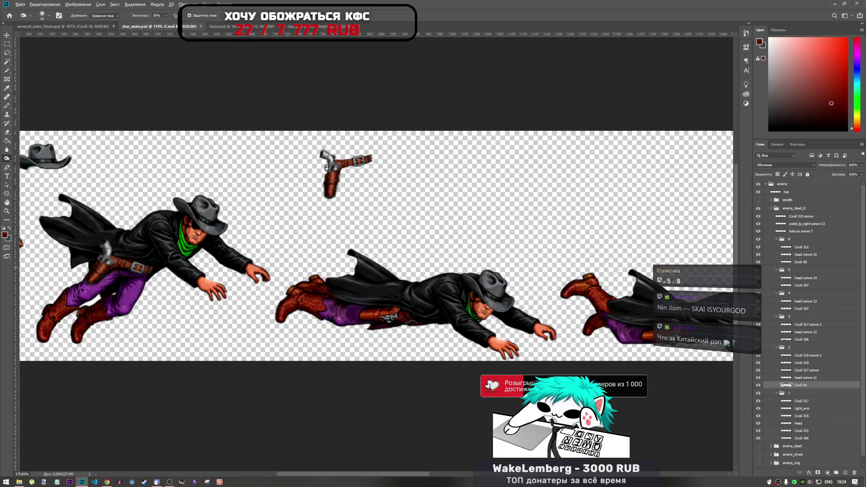
scroll(605, 257, down, 3)
scroll(606, 257, down, 1)
scroll(464, 263, up, 1)
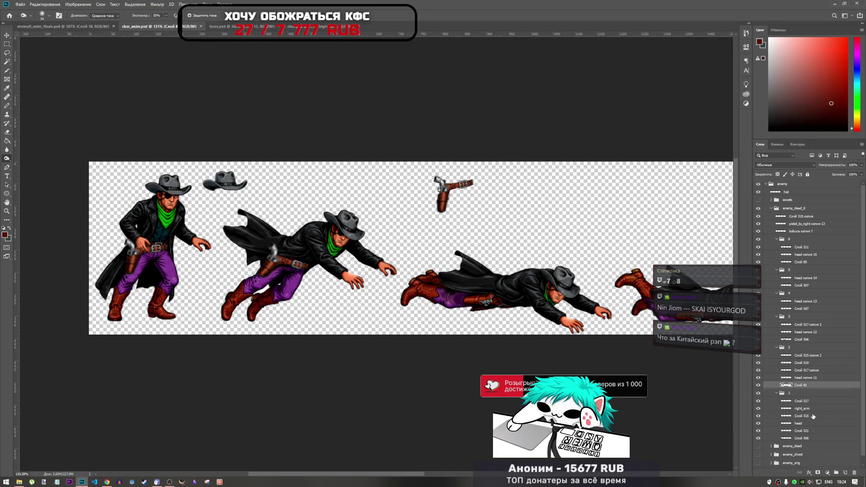
click(806, 437)
click(807, 424)
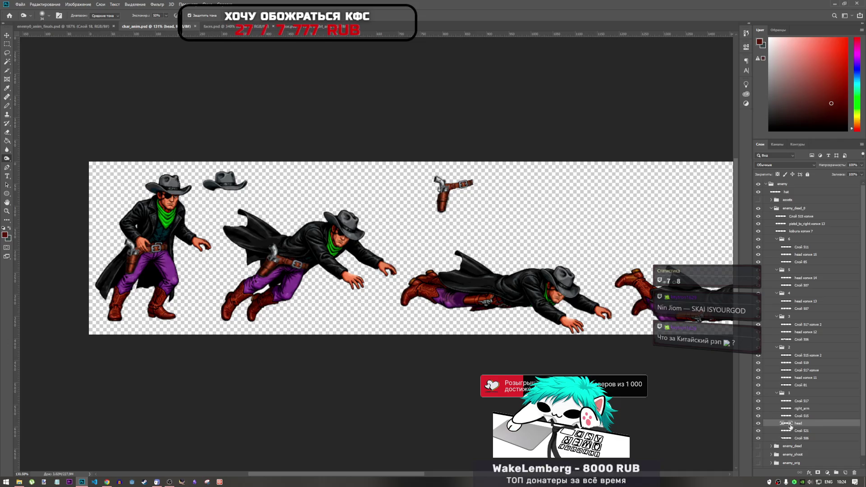
click(800, 408)
click(799, 402)
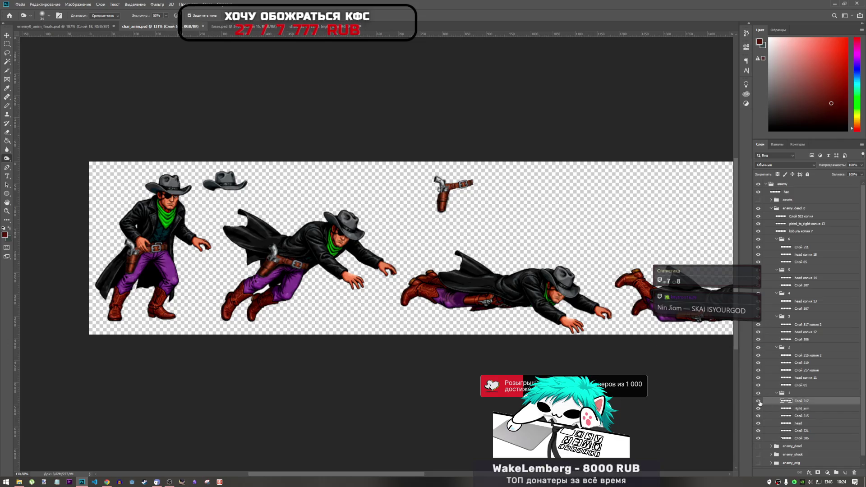
click(795, 409)
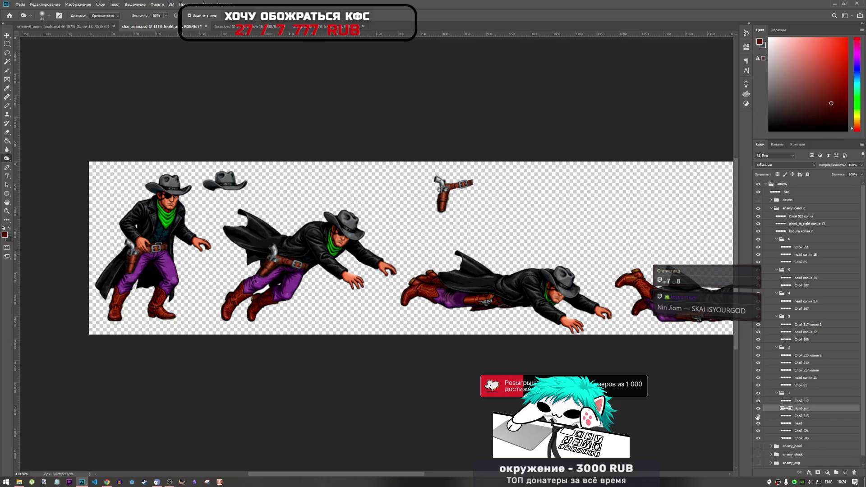
click(758, 415)
click(757, 416)
click(807, 415)
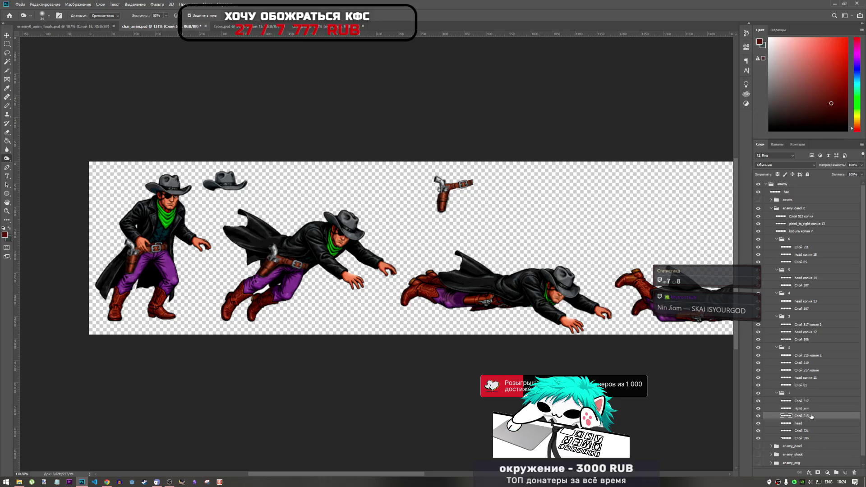
drag(807, 415, 807, 320)
Step: Move the copied gun layer onto the third cowboy, rotated to hang at his hip
key(ctrl+t)
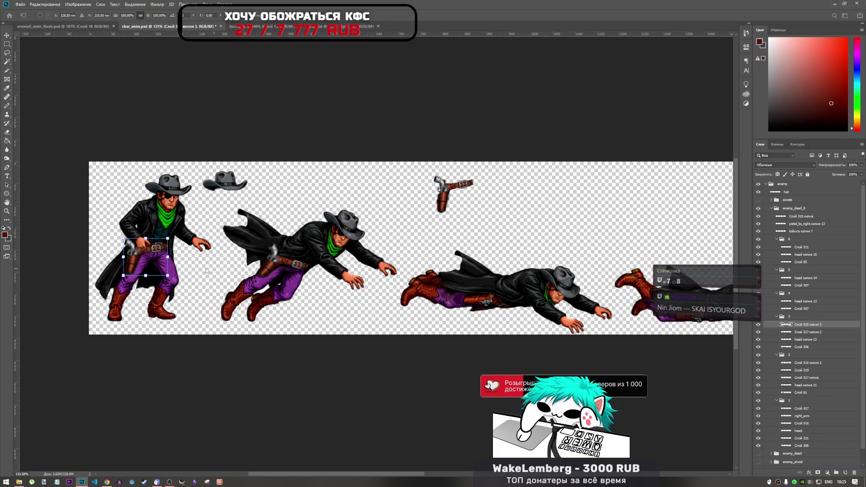
mouse_move(151, 243)
mouse_down()
mouse_move(350, 297)
mouse_move(501, 287)
mouse_up()
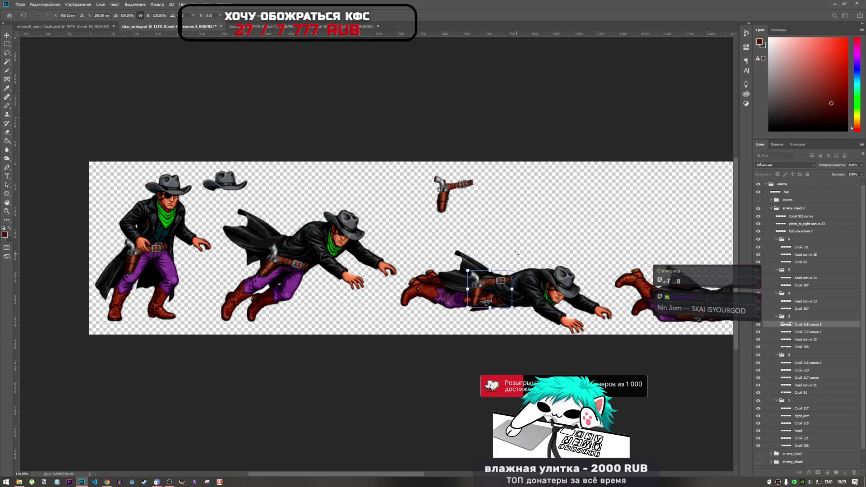
drag(523, 321, 514, 343)
mouse_move(480, 282)
mouse_down()
mouse_move(485, 309)
mouse_move(451, 333)
mouse_move(486, 307)
mouse_move(453, 316)
mouse_move(481, 304)
mouse_up()
scroll(487, 299, up, 1)
scroll(487, 299, up, 4)
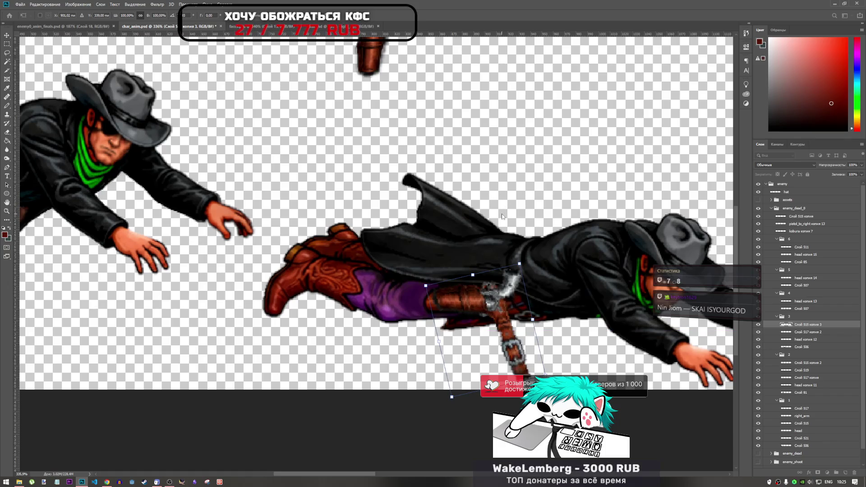
Step: Try warping the gun's lower barrel to the right, then cancel the warp
right_click(518, 289)
click(536, 339)
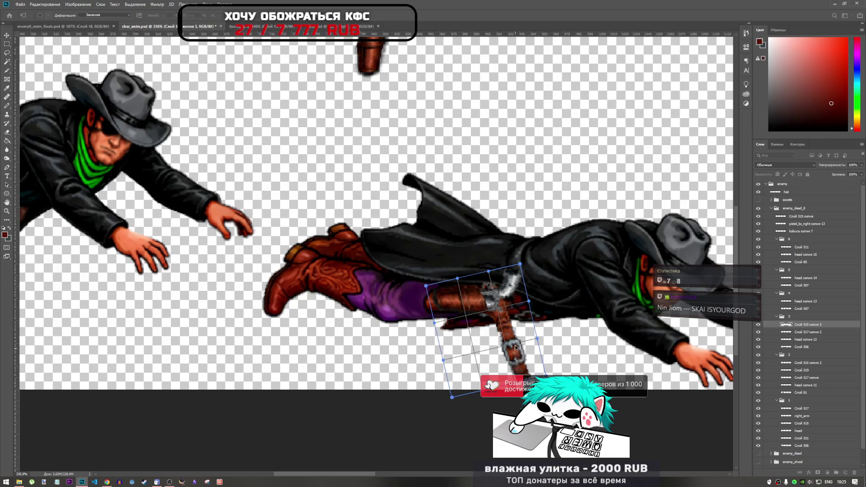
drag(516, 346, 552, 345)
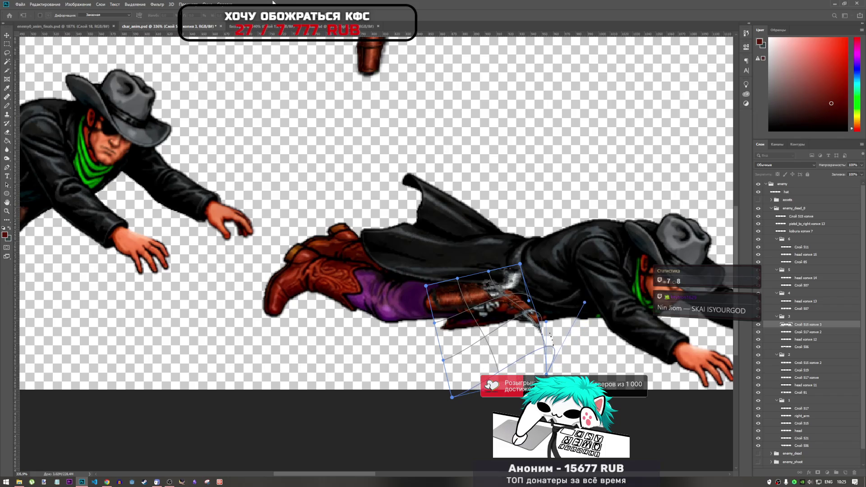
key(Escape)
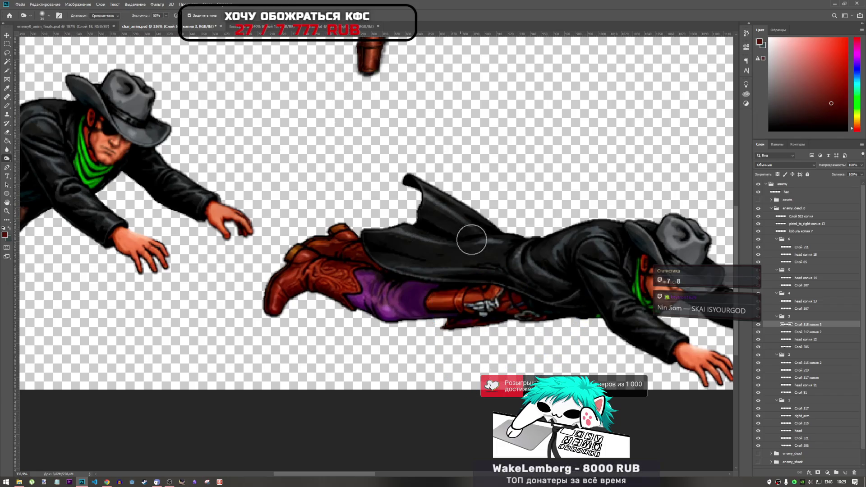
Step: Hide and delete the extra holster layer copy Слой 515 копия 3
scroll(607, 314, down, 5)
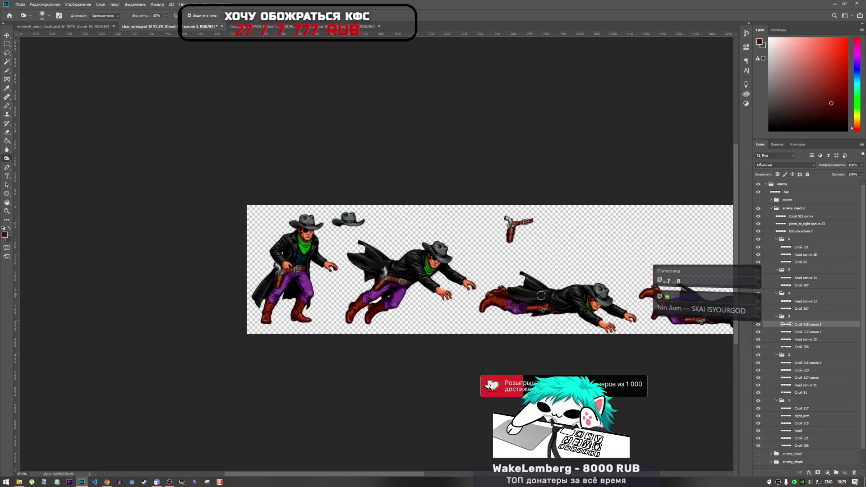
click(757, 324)
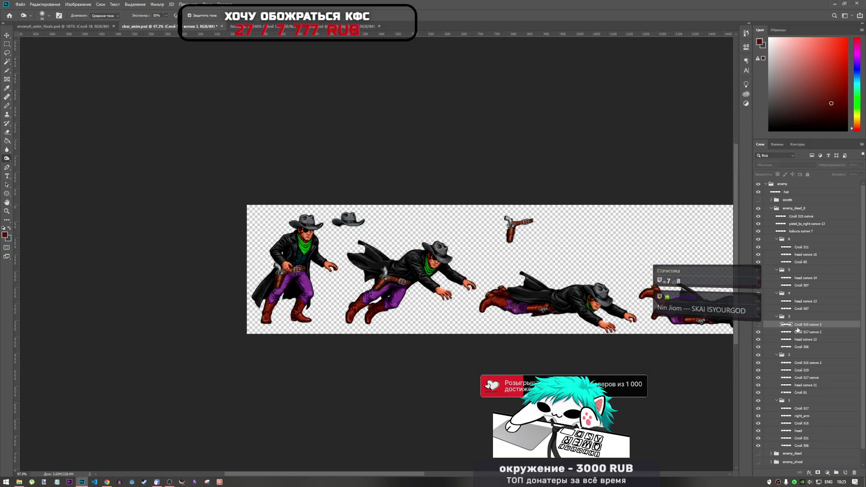
key(Delete)
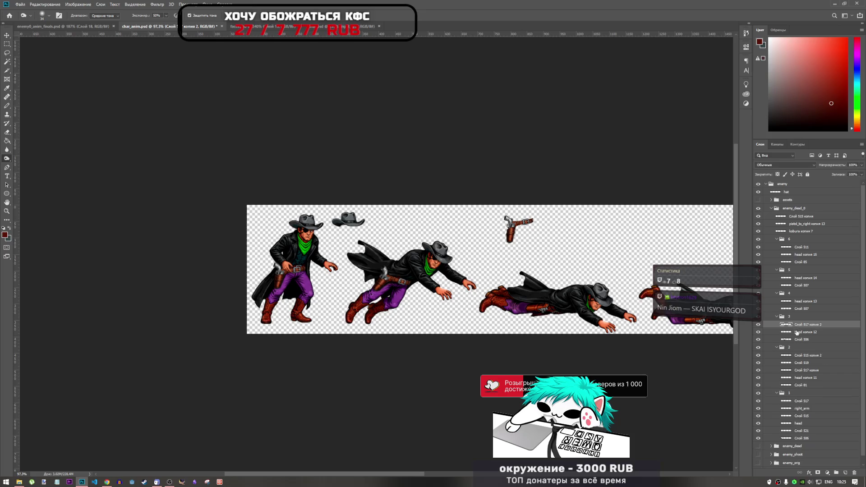
Step: In enemy0_anim_finals.psd, collapse group 0, hide the standing frame 0 and show frame 4
scroll(620, 318, up, 3)
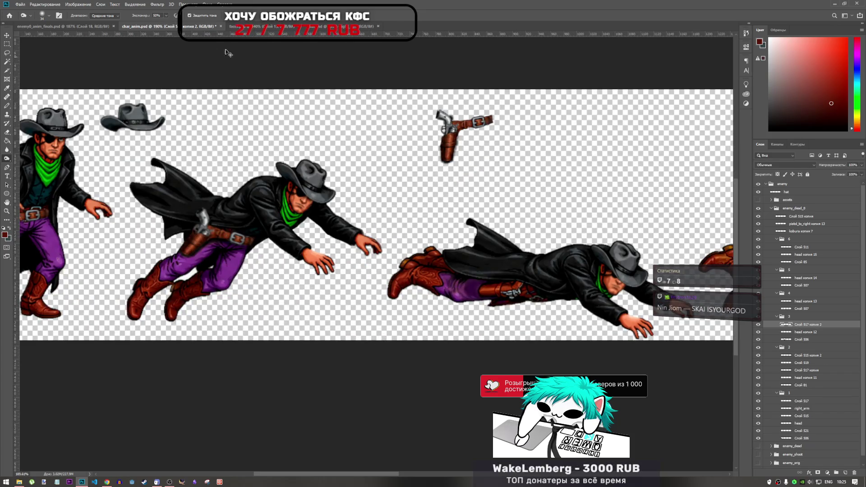
click(69, 27)
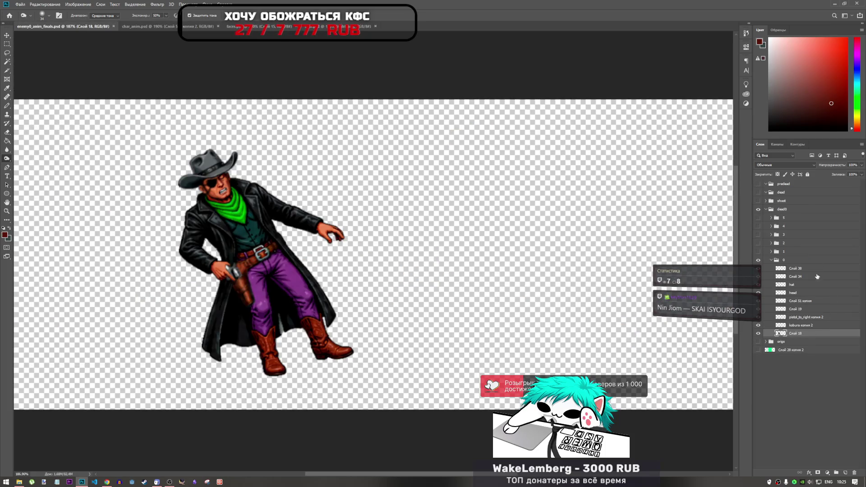
click(771, 260)
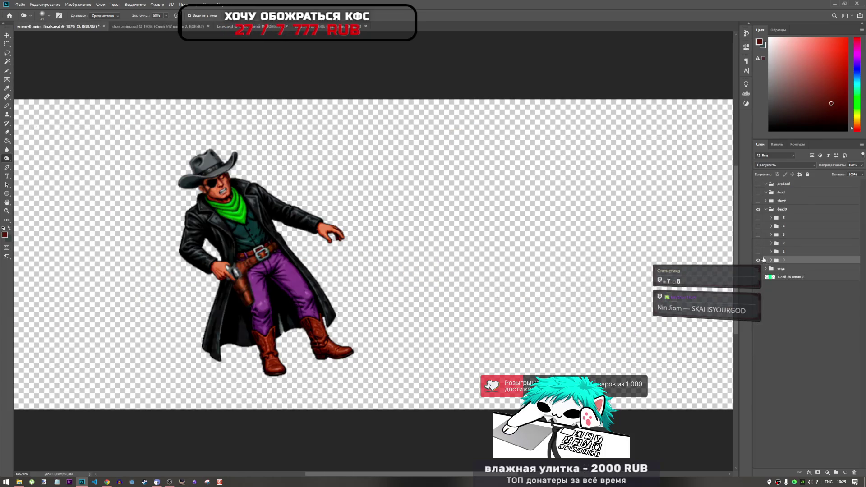
click(758, 261)
click(757, 260)
click(758, 260)
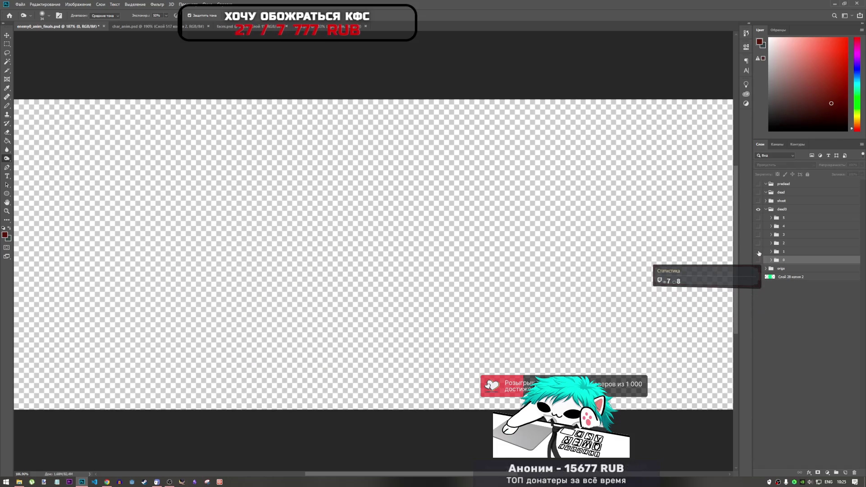
click(758, 226)
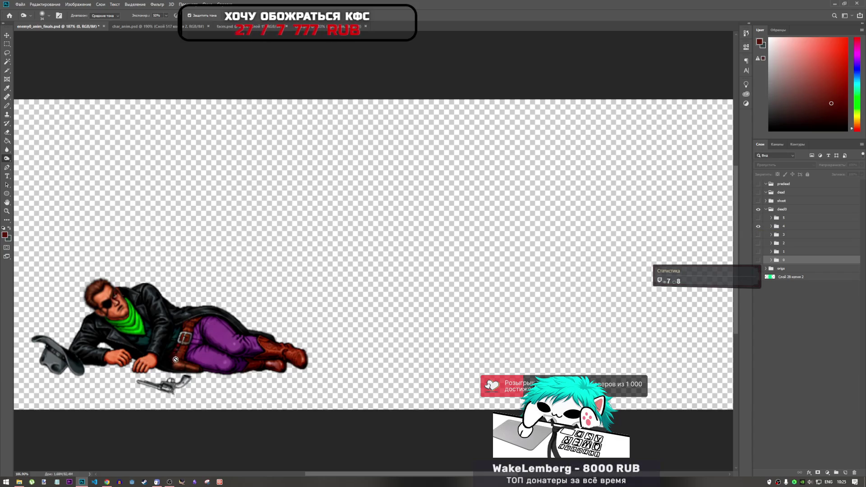
Step: Compare frames 4 and 3, then display only frame 5's lying-down pose
scroll(174, 369, up, 5)
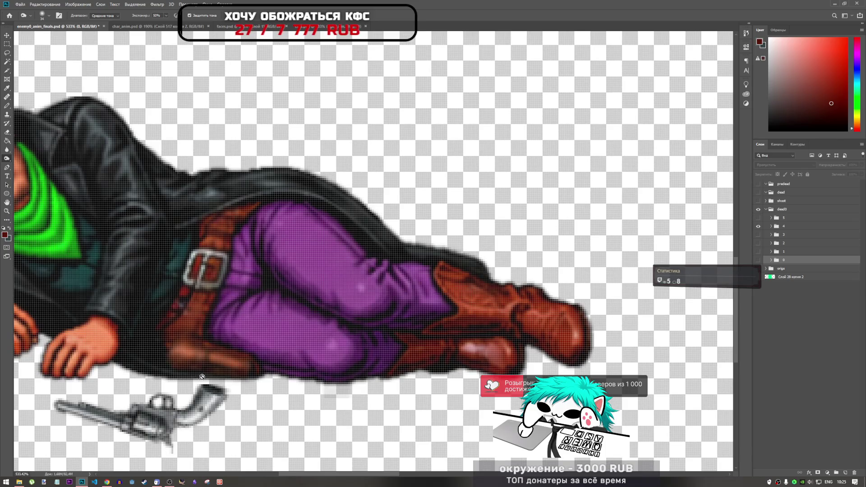
scroll(202, 376, down, 3)
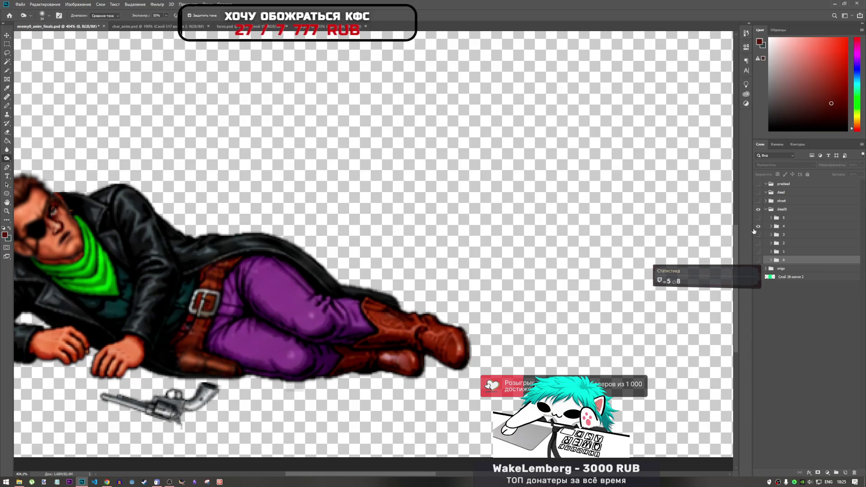
click(758, 226)
click(758, 235)
click(758, 235)
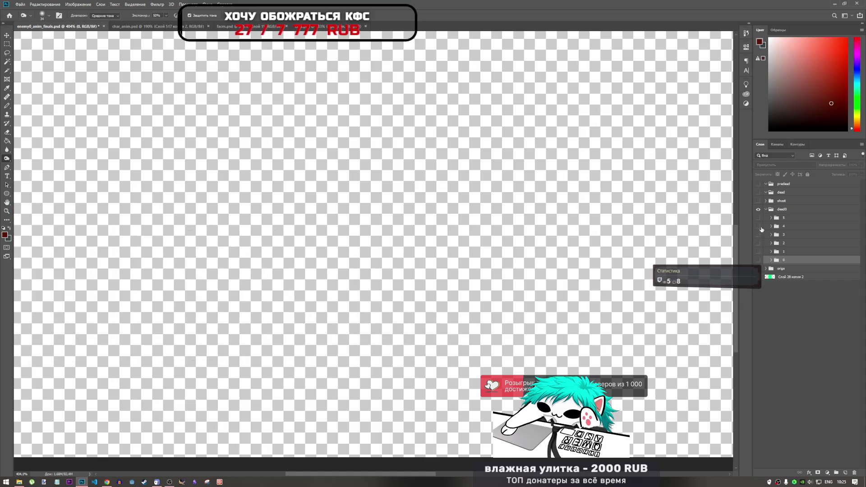
click(759, 218)
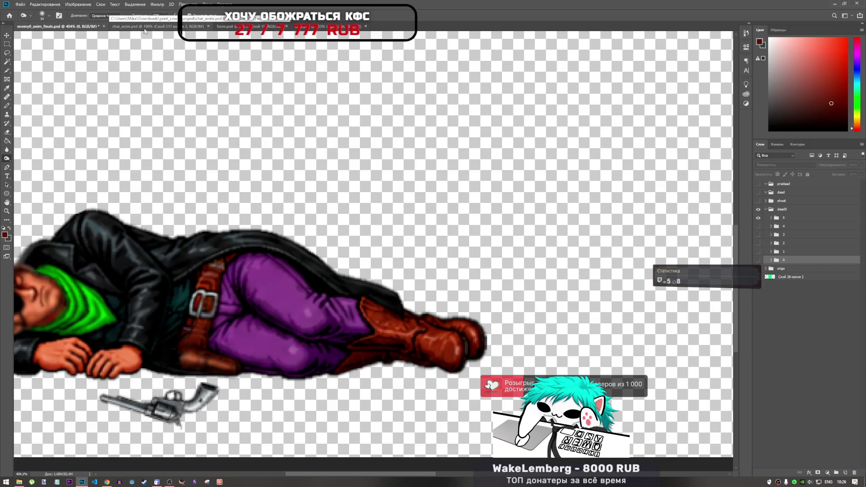
Step: Back in char_anim.psd, duplicate the holster layer, make it visible and move it onto the lying cowboy
click(145, 28)
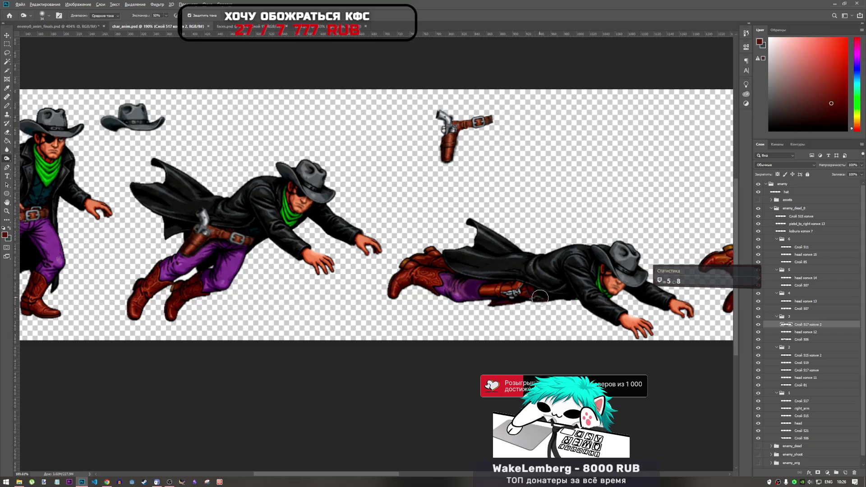
scroll(530, 284, up, 3)
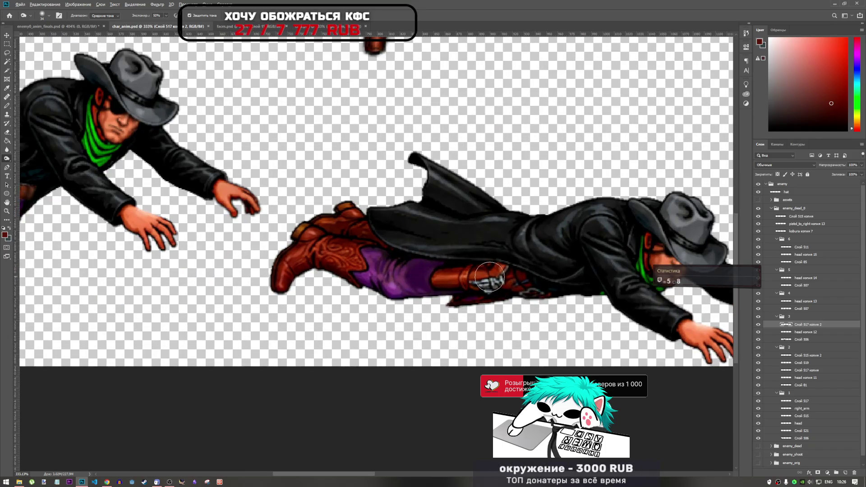
scroll(445, 269, down, 4)
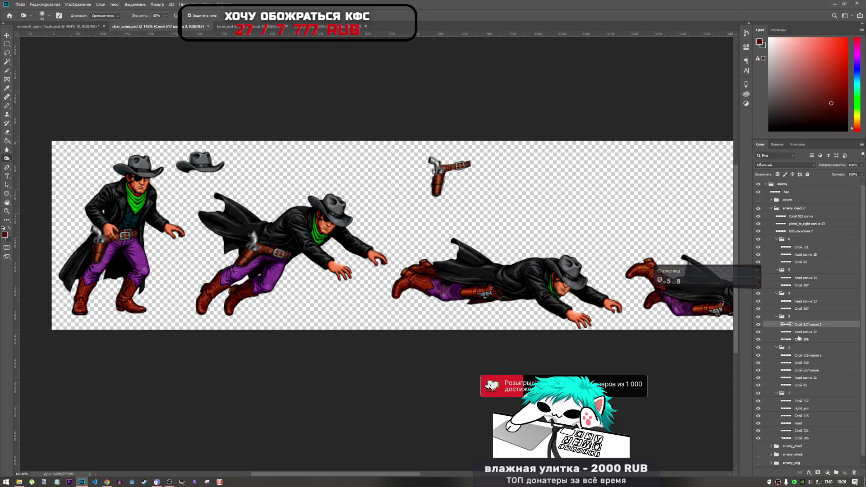
key(ctrl+shift+z)
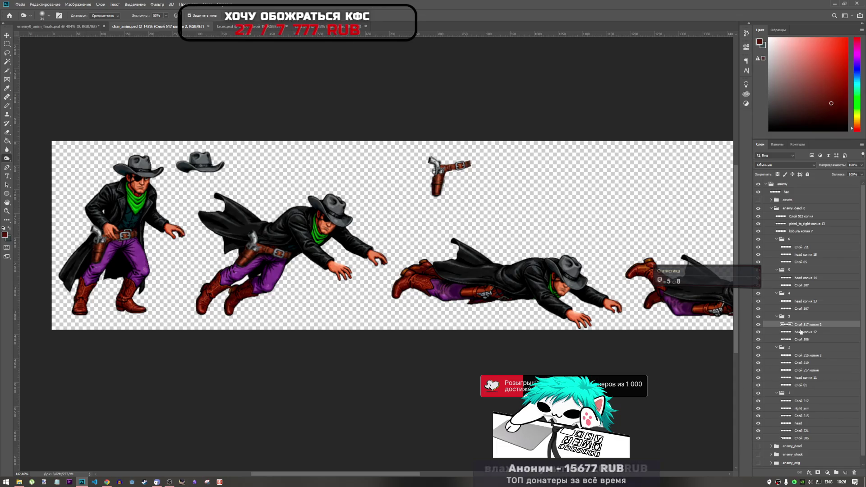
click(758, 325)
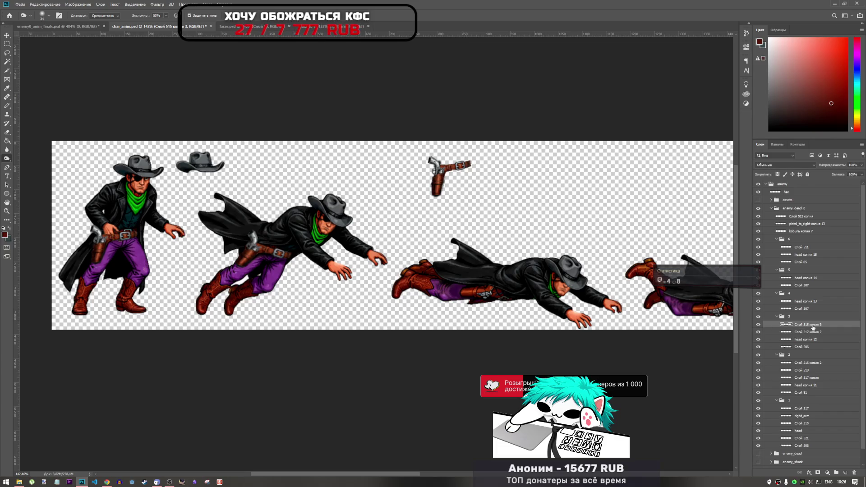
key(ctrl+t)
key(Right)
key(Right)
key(Right)
mouse_move(145, 246)
mouse_down()
mouse_move(513, 276)
mouse_move(522, 289)
mouse_move(514, 275)
mouse_move(504, 289)
mouse_up()
Step: Rotate the holster copy to about 76°, scale it to 102%, nudge it onto the hip and commit
scroll(504, 291, up, 5)
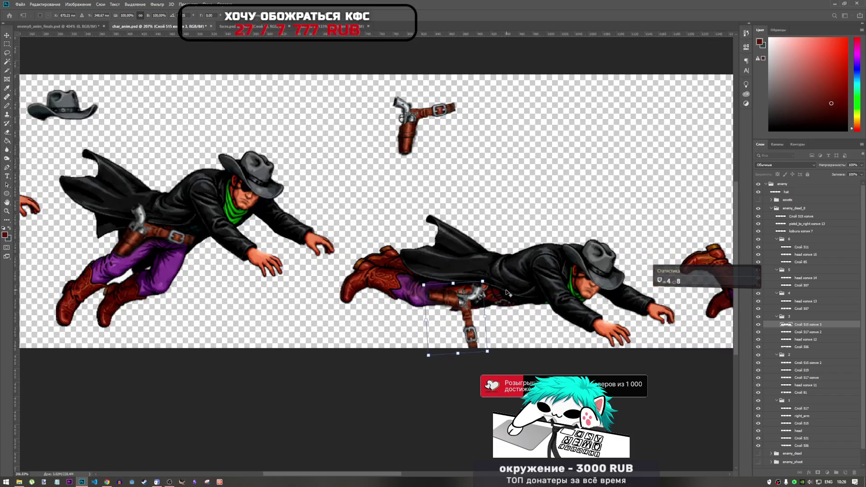
drag(425, 312, 446, 302)
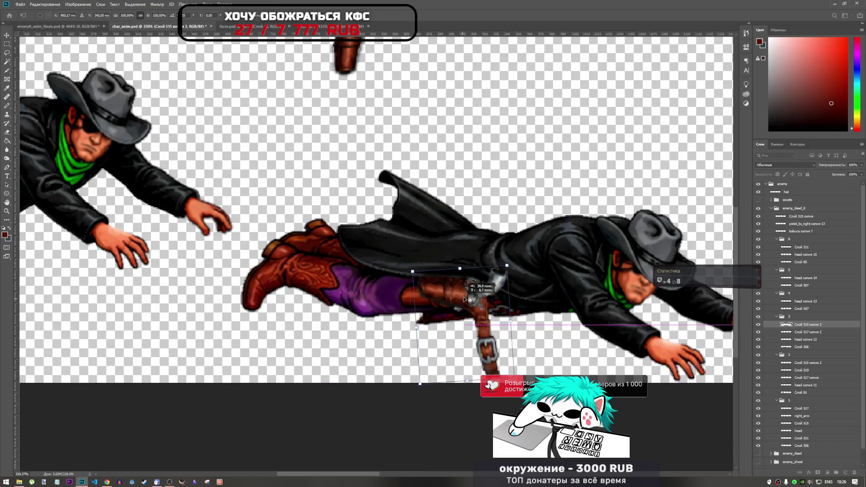
drag(487, 270, 497, 253)
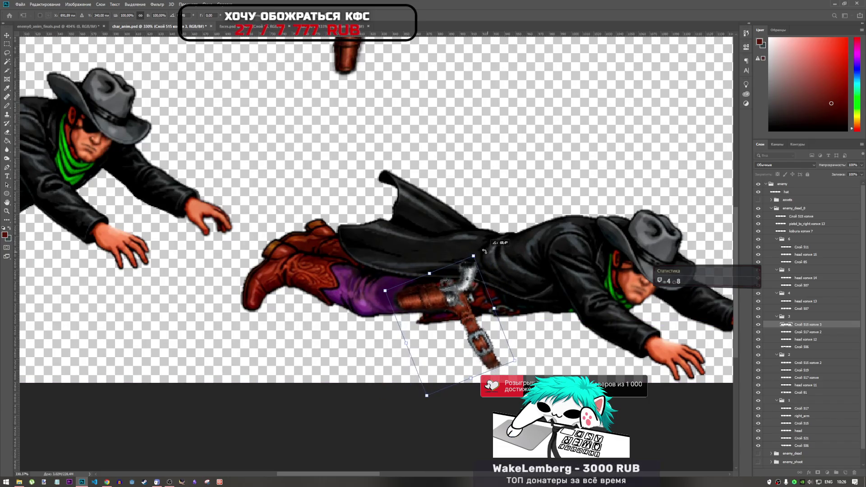
mouse_move(464, 303)
mouse_down()
mouse_move(478, 302)
mouse_move(471, 301)
mouse_move(477, 293)
mouse_move(481, 302)
mouse_move(451, 275)
mouse_move(464, 295)
mouse_move(484, 302)
mouse_up()
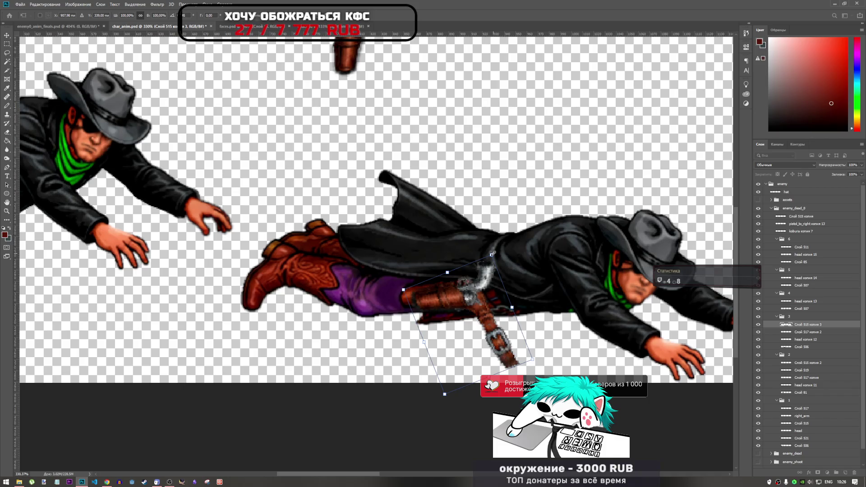
drag(492, 254, 493, 252)
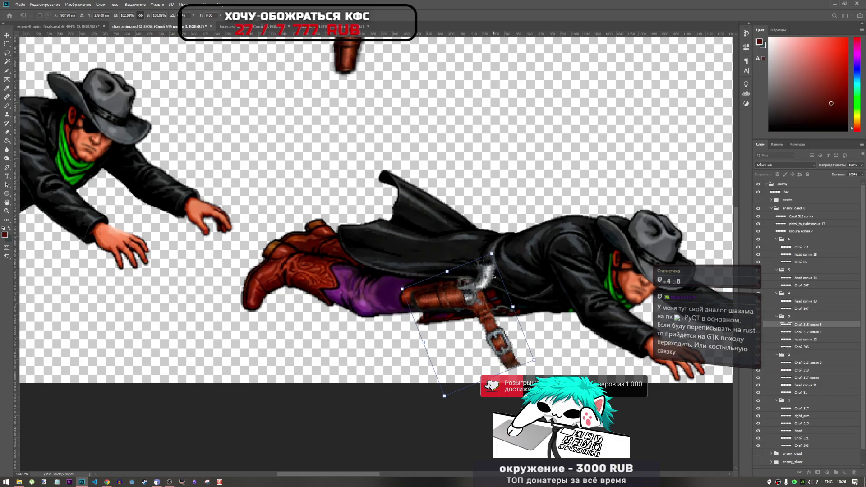
mouse_move(481, 301)
mouse_down()
mouse_move(469, 301)
mouse_move(481, 292)
mouse_up()
key(Left)
key(Down)
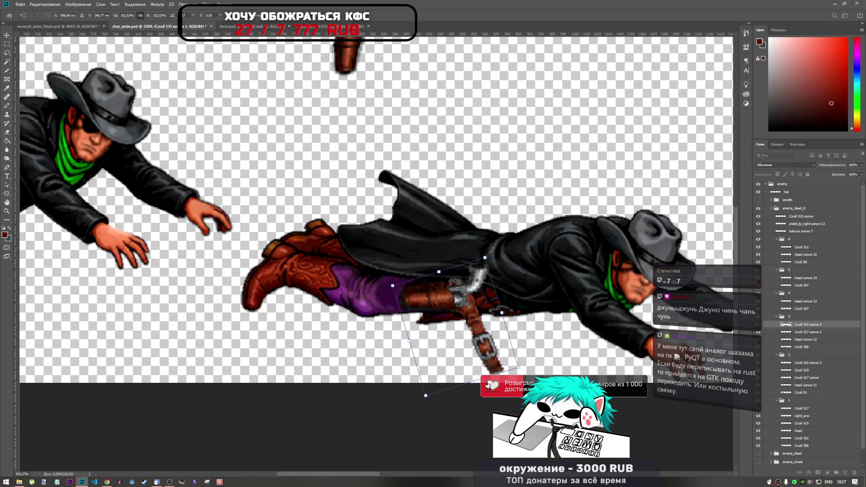
key(Return)
key(o)
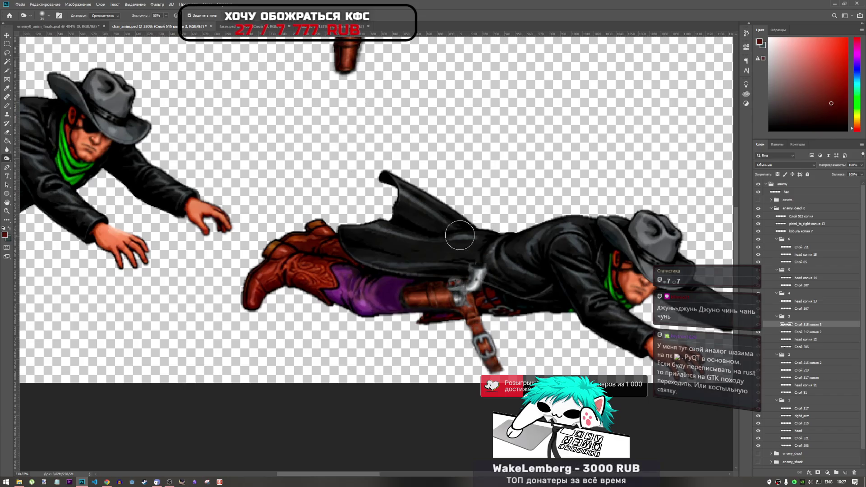
Step: Erase the dangling strap and buckle below the gun on the lying cowboy's holster
click(6, 132)
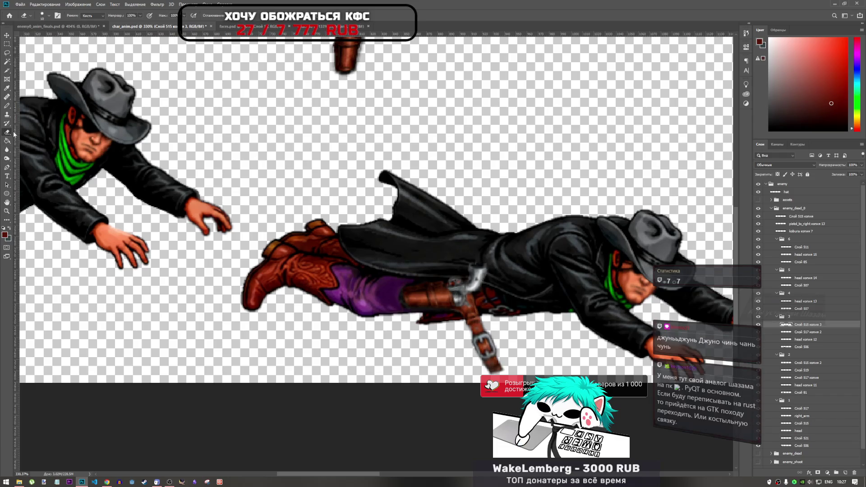
mouse_move(482, 361)
mouse_down()
mouse_move(487, 346)
mouse_move(477, 338)
mouse_move(493, 339)
mouse_move(467, 323)
mouse_up()
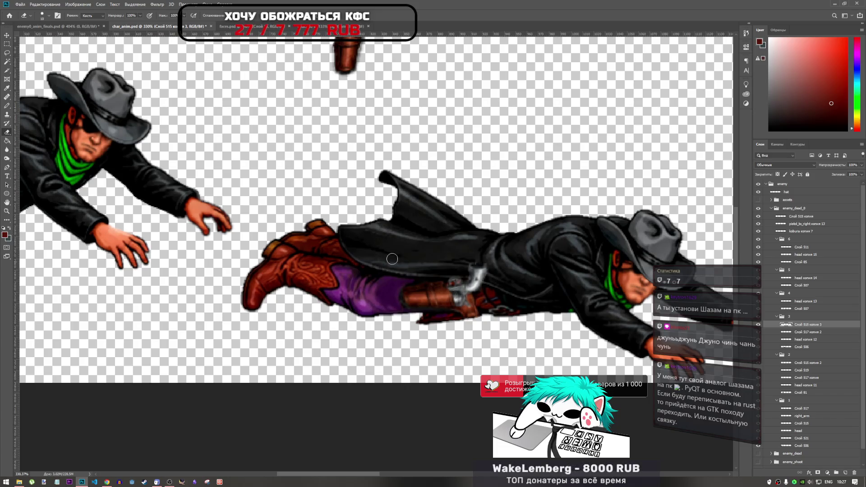
key(ctrl+z)
mouse_move(518, 367)
mouse_down()
mouse_move(487, 354)
mouse_move(489, 368)
mouse_move(477, 342)
mouse_up()
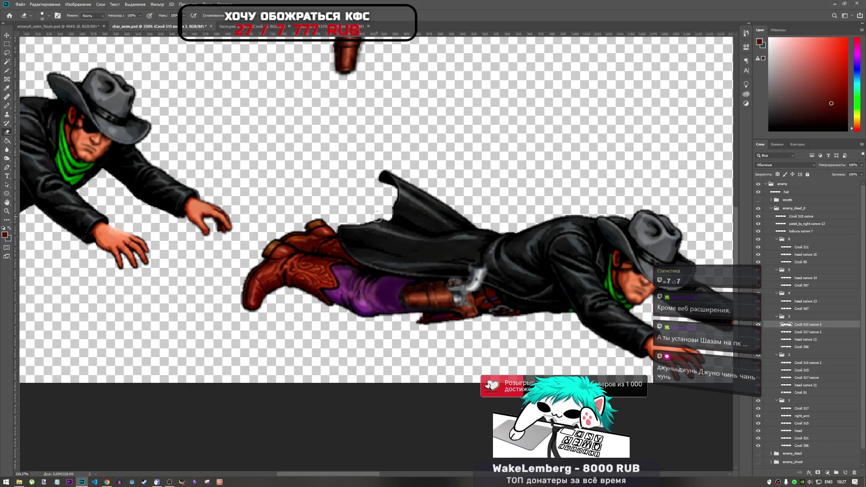
click(45, 4)
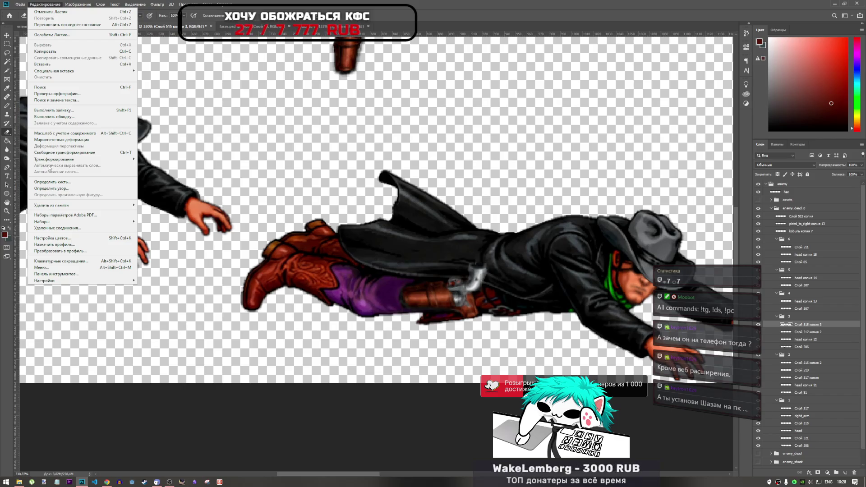
Step: Trial a two-pin Puppet Warp swinging the holster downward, then discard it
mouse_move(58, 159)
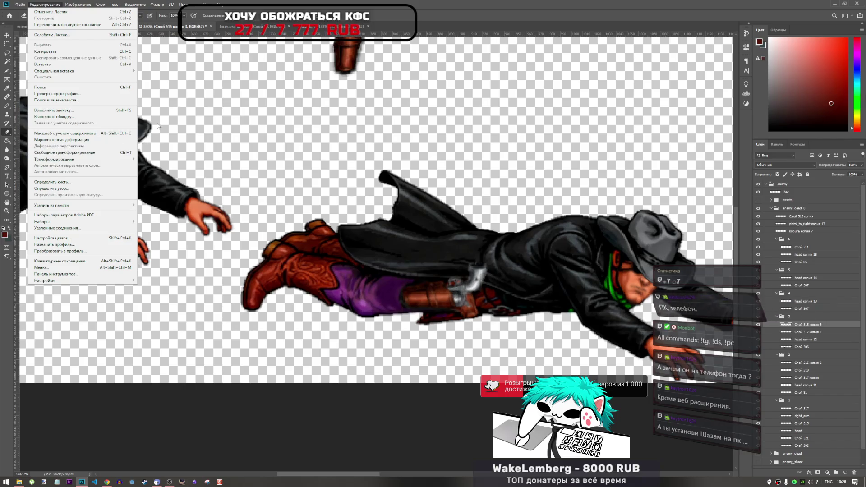
click(116, 142)
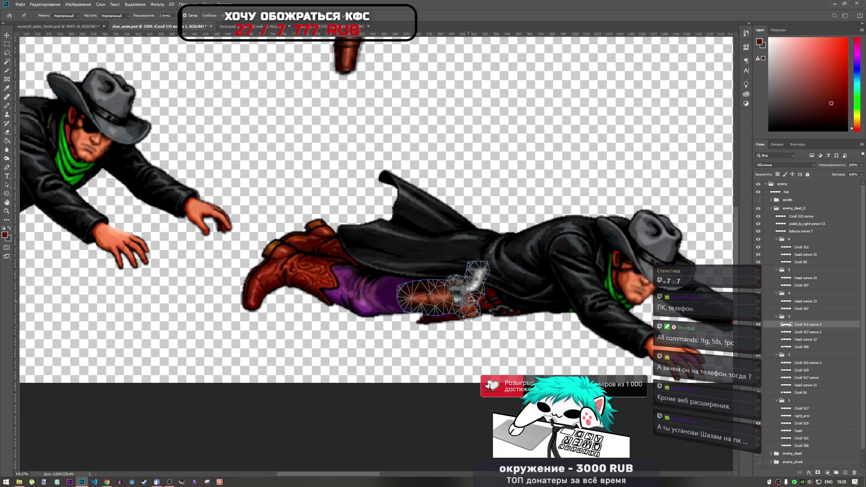
click(465, 298)
click(470, 315)
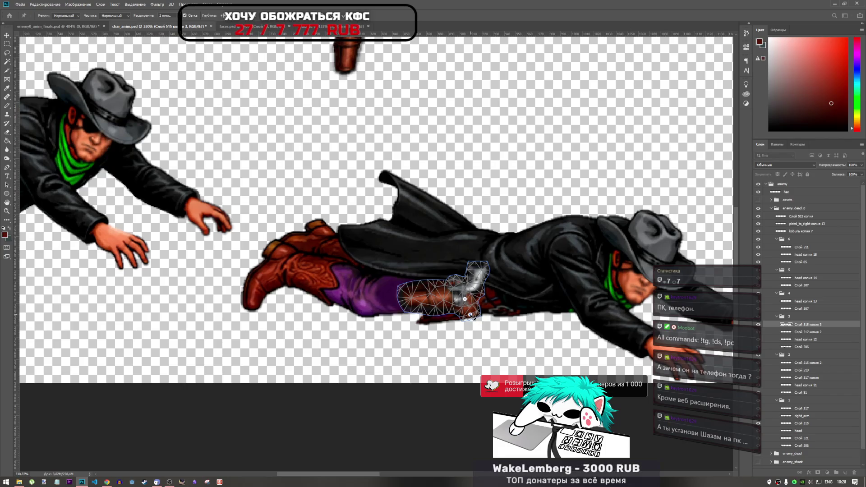
mouse_move(470, 314)
mouse_down()
mouse_move(518, 298)
mouse_move(504, 309)
mouse_up()
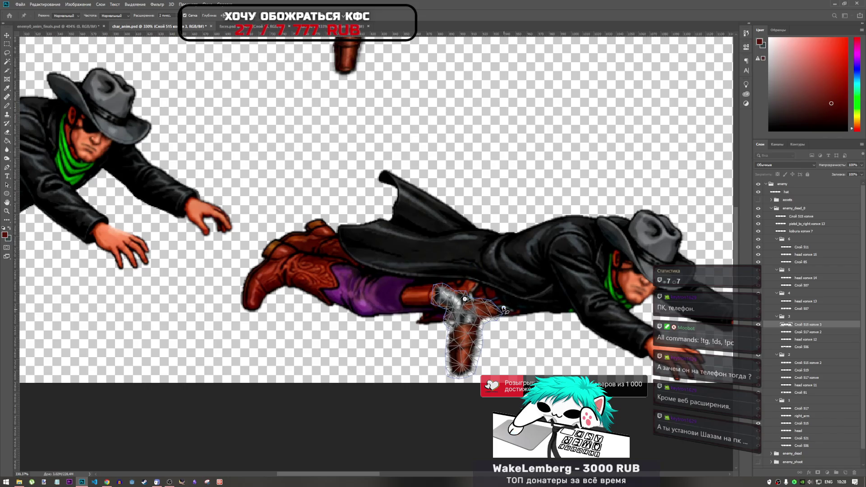
key(Escape)
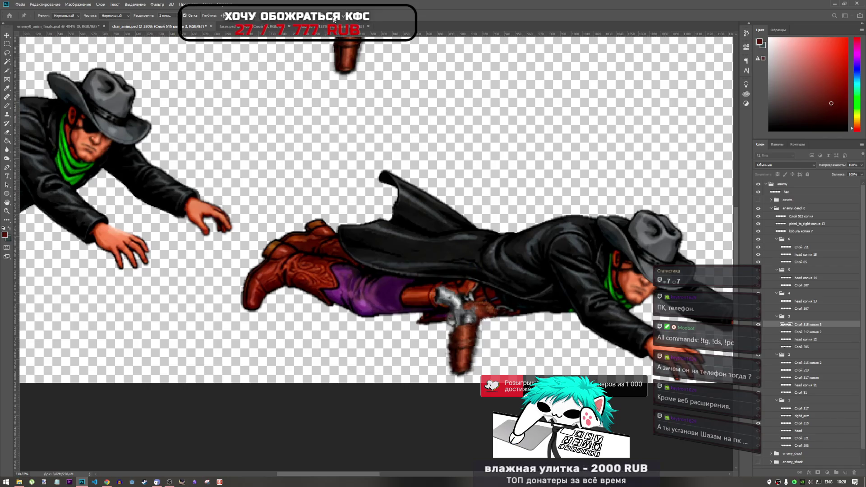
key(e)
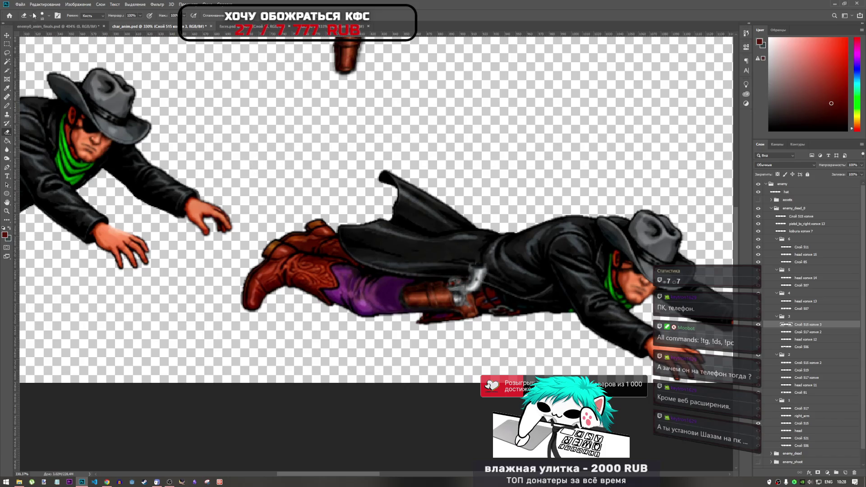
key(ctrl+t)
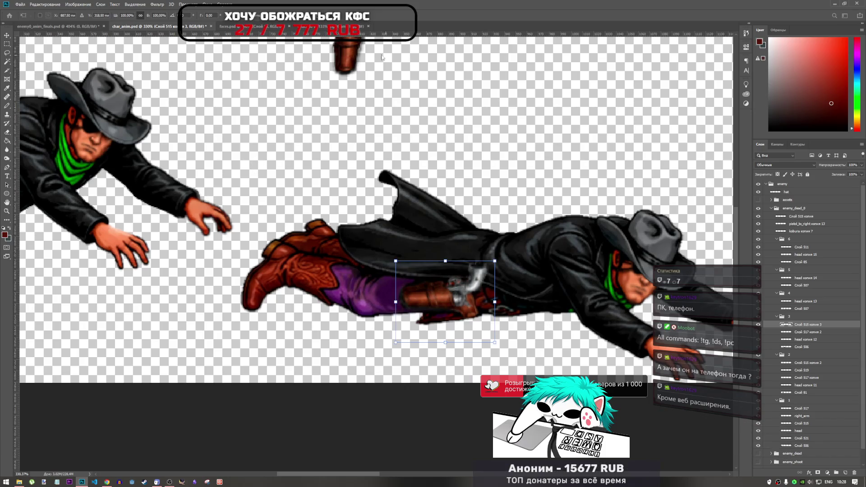
Step: Lasso the holster's lower end, warp it to curve along the hip, and copy it to Слой 524
click(6, 53)
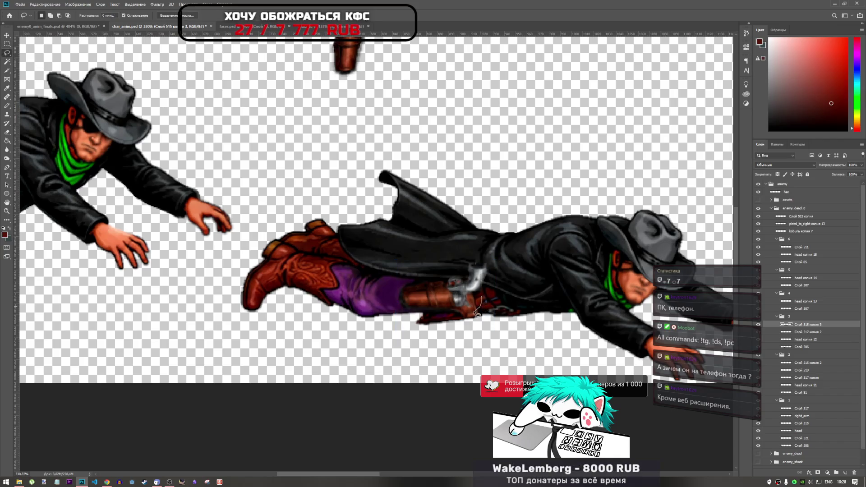
drag(488, 318, 486, 323)
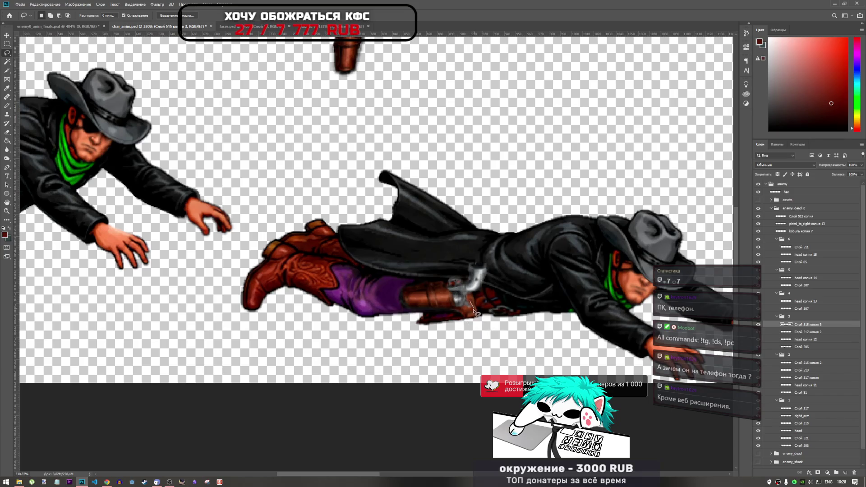
drag(488, 310, 471, 299)
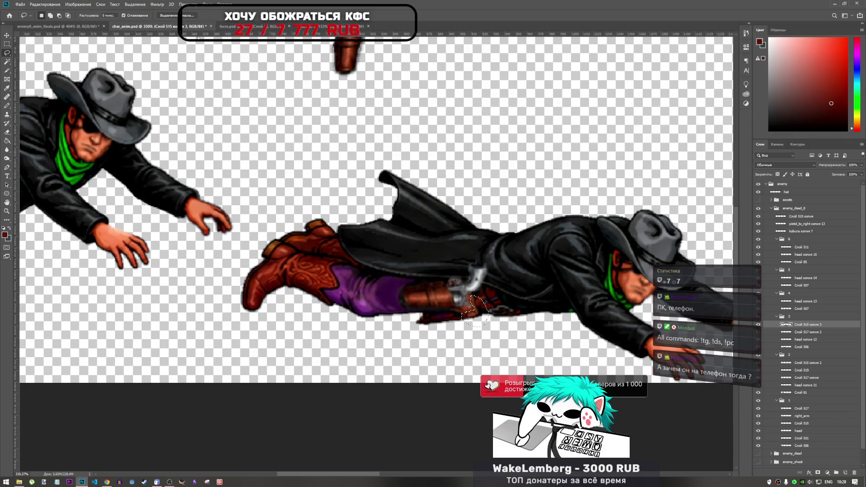
key(ctrl+t)
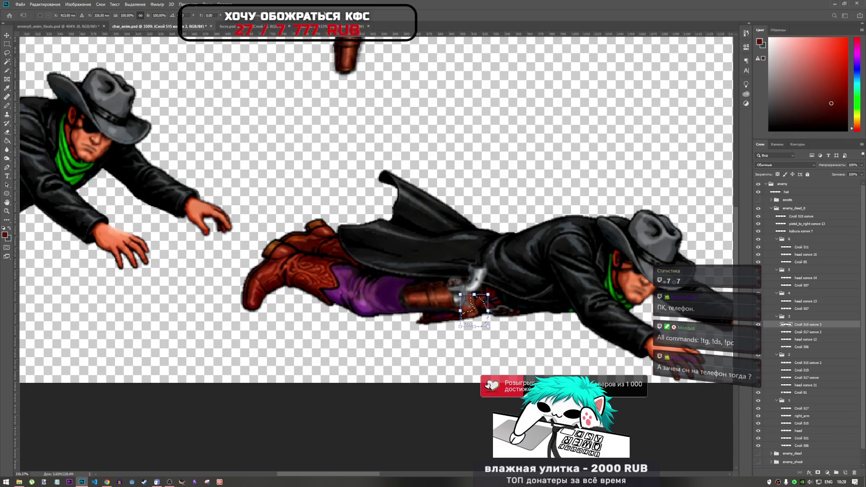
right_click(419, 132)
click(422, 199)
drag(489, 318, 643, 291)
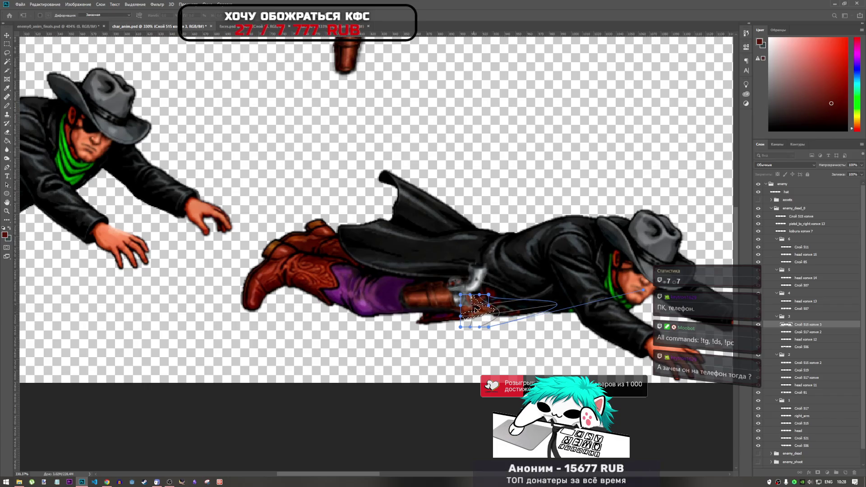
drag(491, 307, 511, 286)
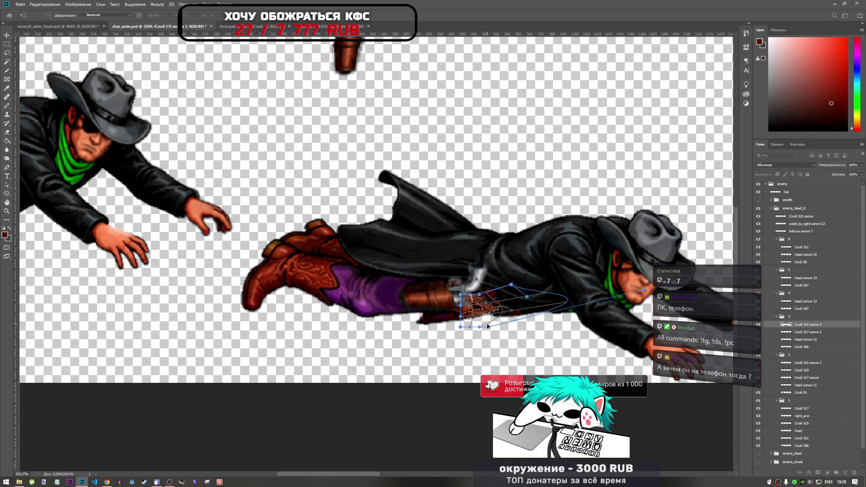
key(l)
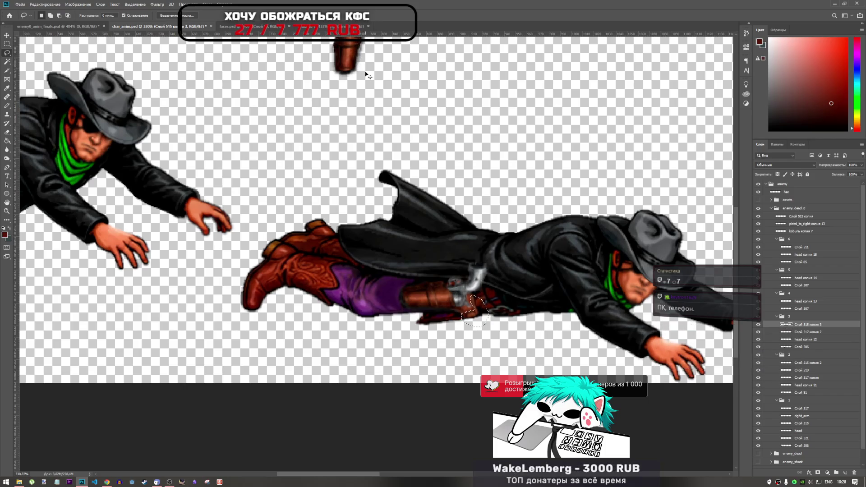
key(ctrl+j)
key(ctrl+t)
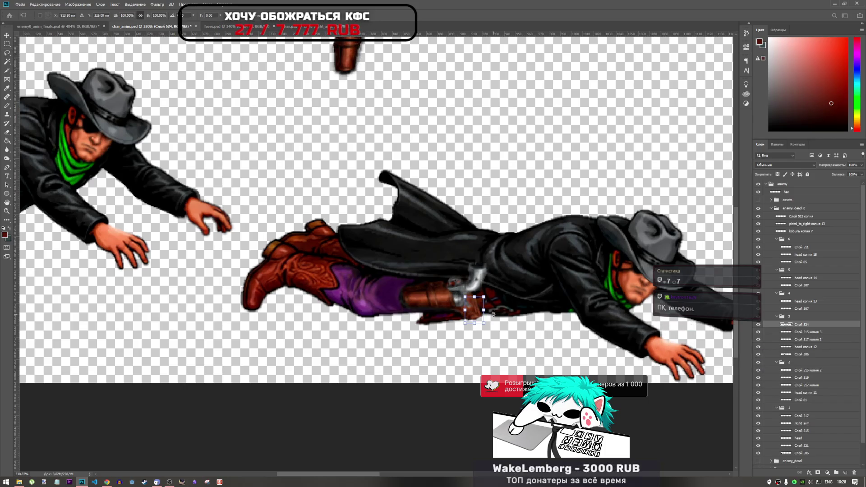
Step: Nudge the copied holster piece one pixel up-left and warp its lower right part outward
drag(478, 318, 476, 315)
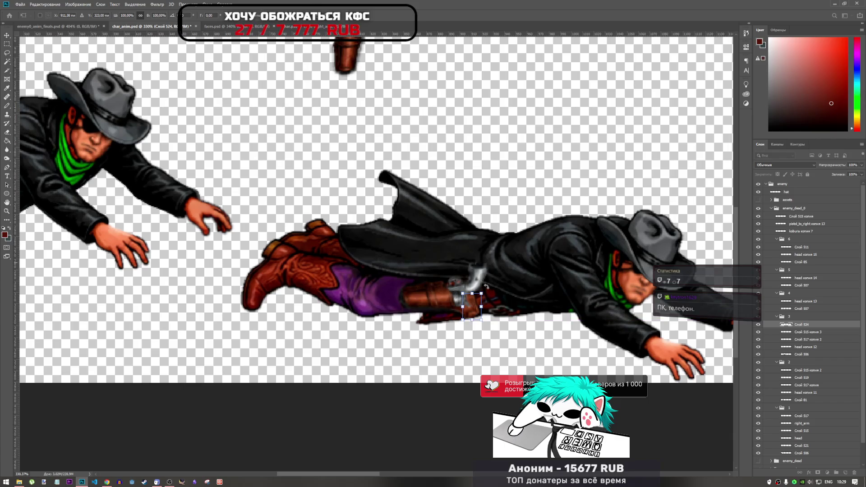
key(Left)
key(Up)
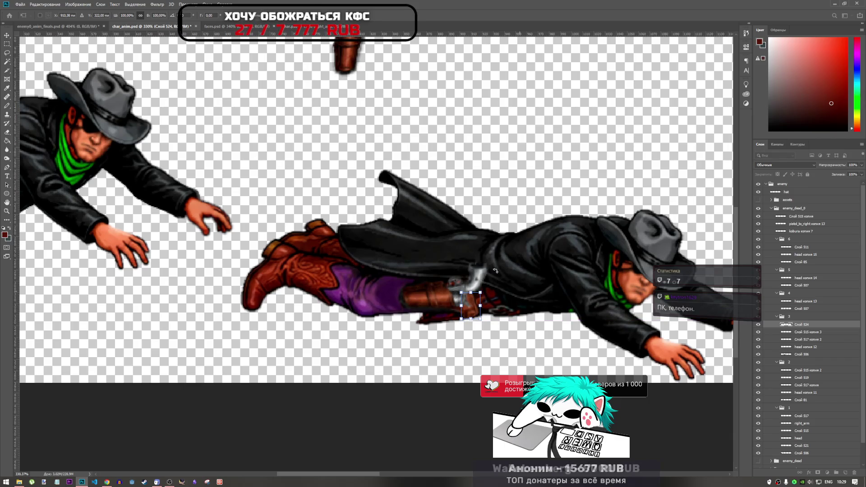
click(273, 15)
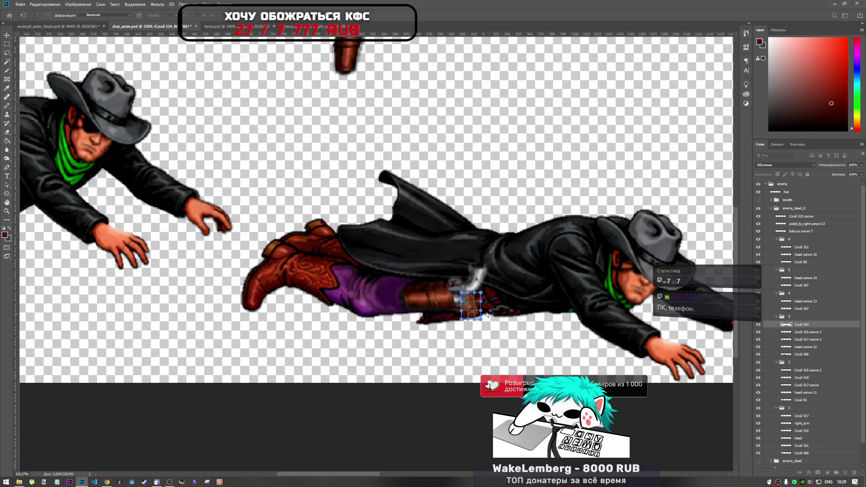
drag(481, 315, 529, 307)
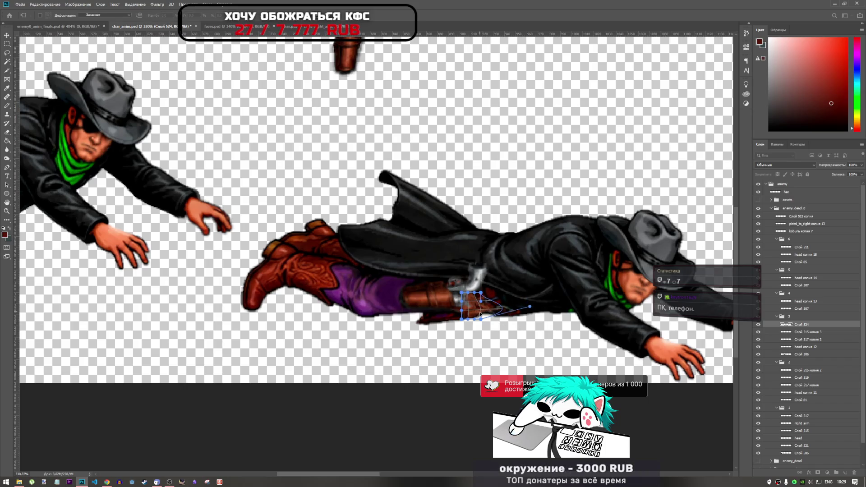
key(Return)
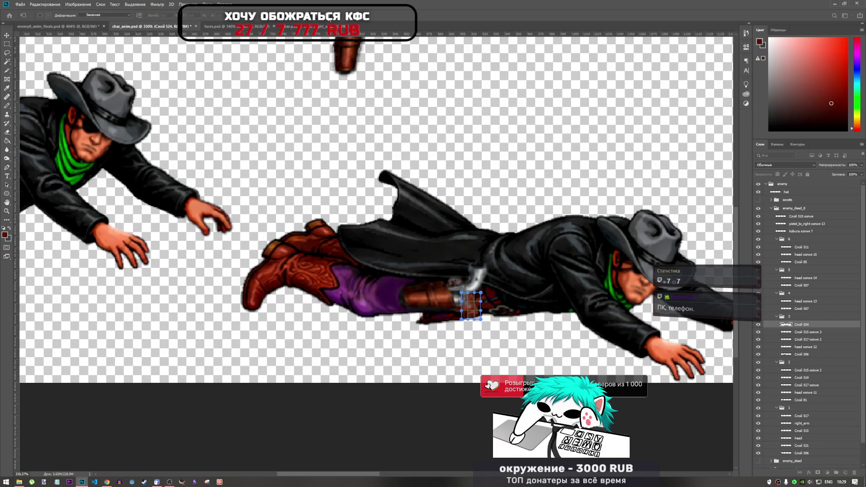
Step: Merge the piece down, lasso the holster end again, copy it and nudge one pixel up-left
key(l)
key(ctrl+e)
mouse_move(472, 294)
mouse_down()
mouse_move(465, 311)
mouse_move(479, 323)
mouse_move(482, 298)
mouse_up()
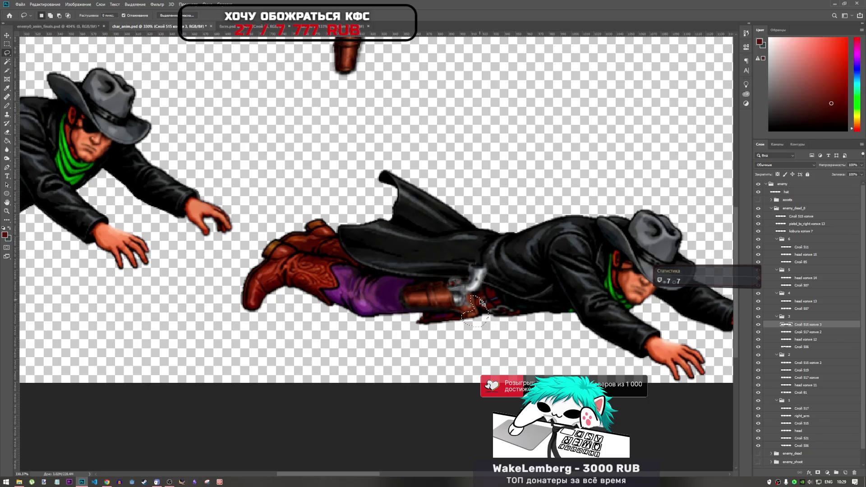
key(ctrl+j)
key(ctrl+t)
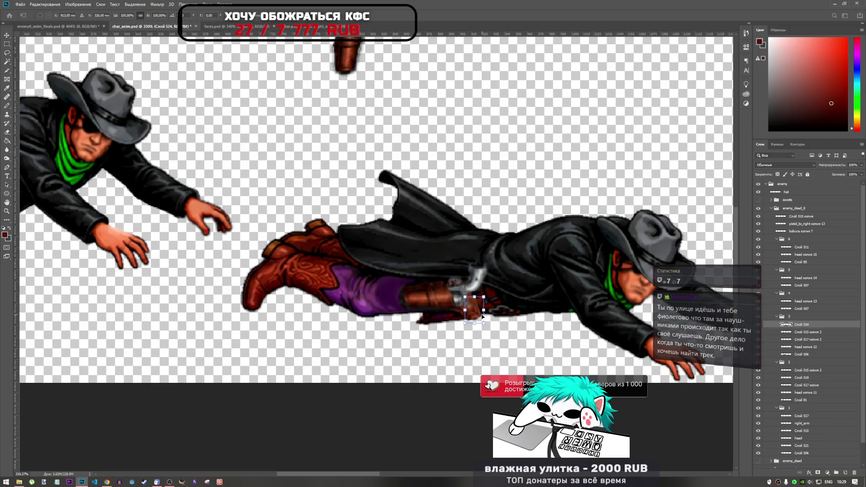
key(Left)
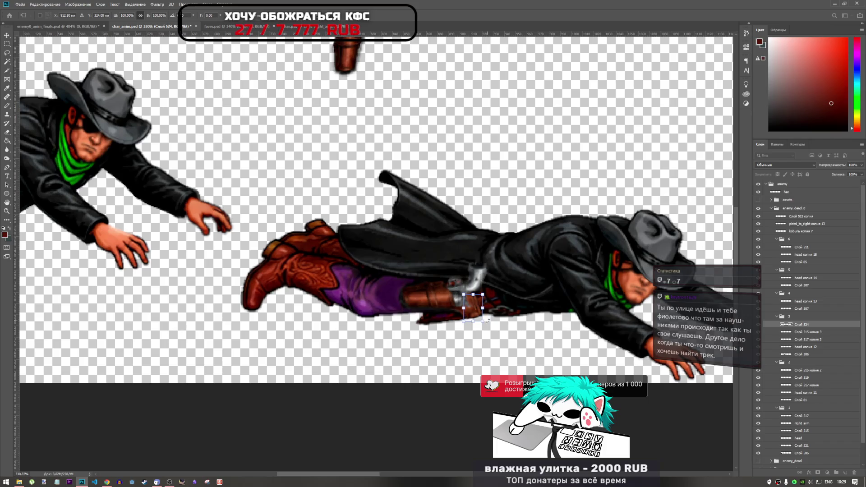
key(Up)
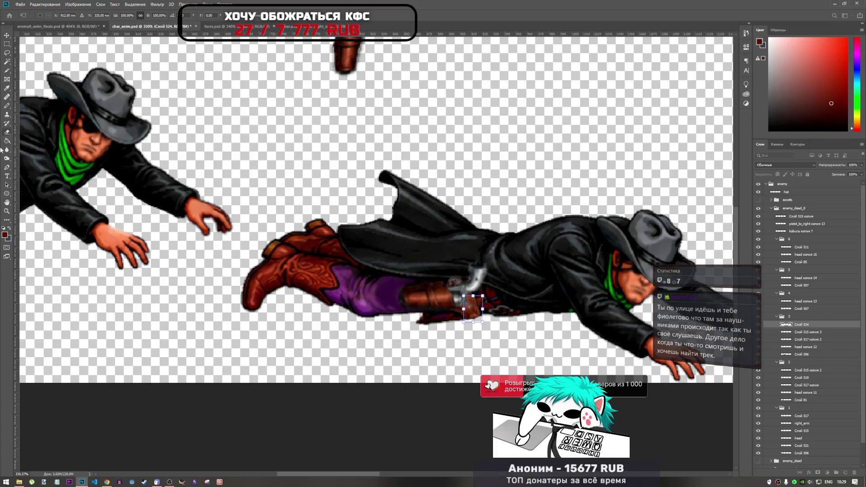
Step: Smudge the holster's edge into the lying cowboy's body with the Smudge tool
click(7, 158)
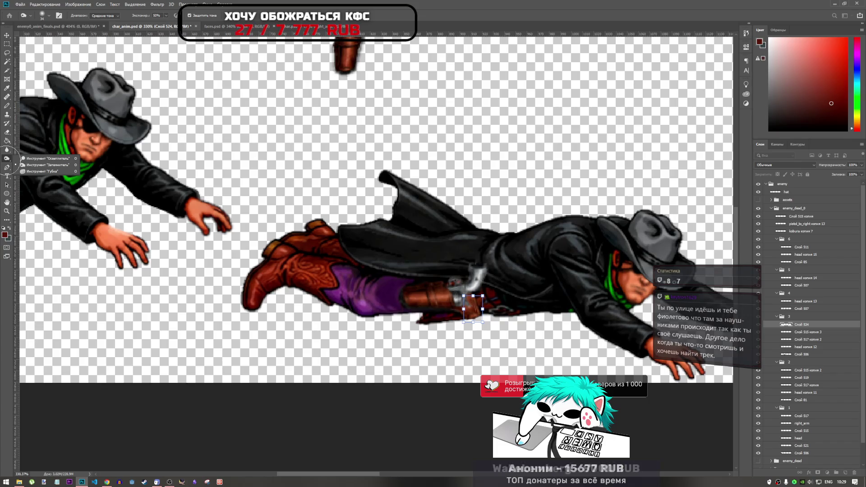
click(6, 149)
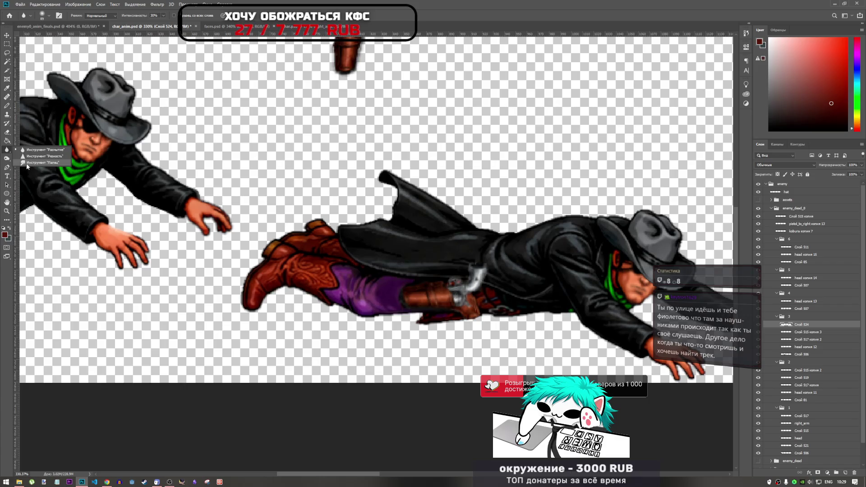
click(31, 162)
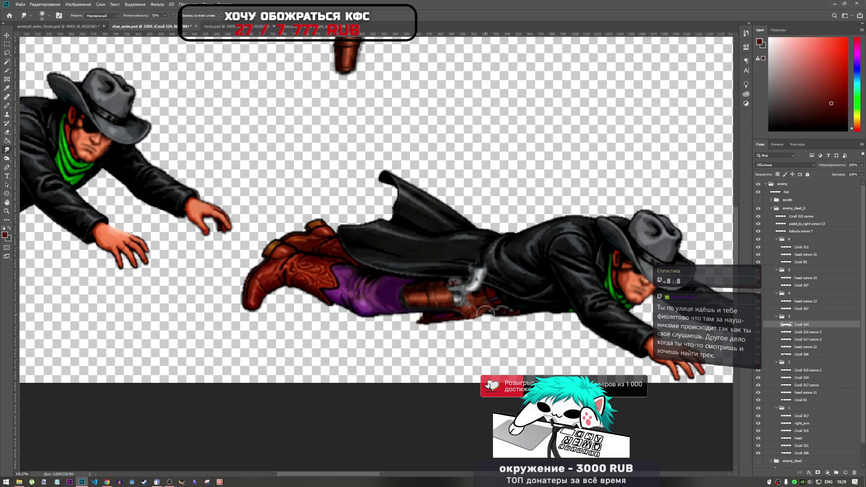
drag(487, 305, 495, 304)
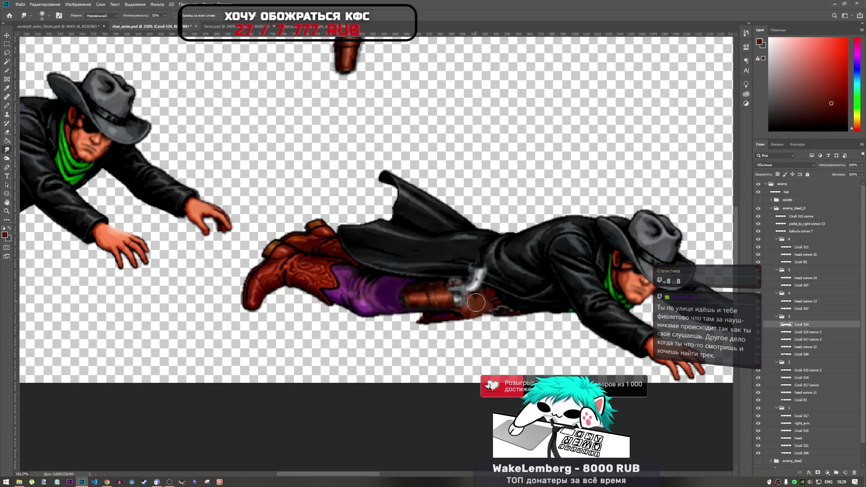
Step: Move Слой 524 beneath Слой 515 копия 3 and select Слой 515 копия 3
scroll(497, 312, down, 5)
scroll(450, 311, up, 5)
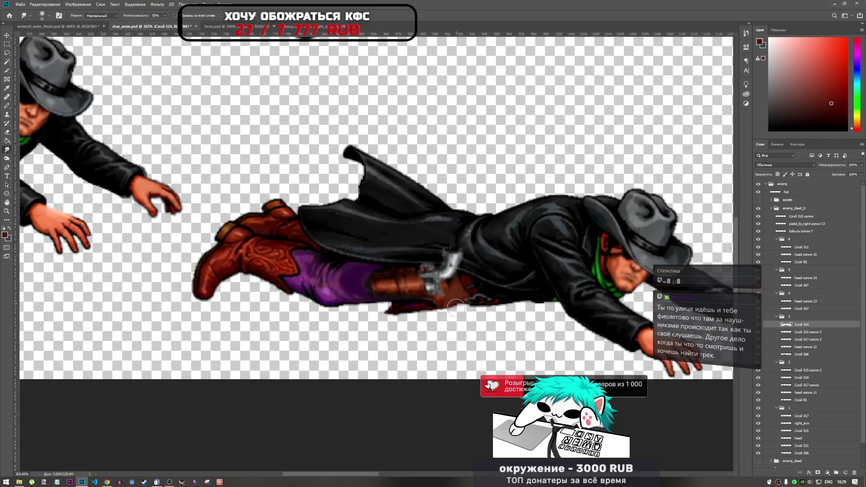
scroll(445, 310, down, 2)
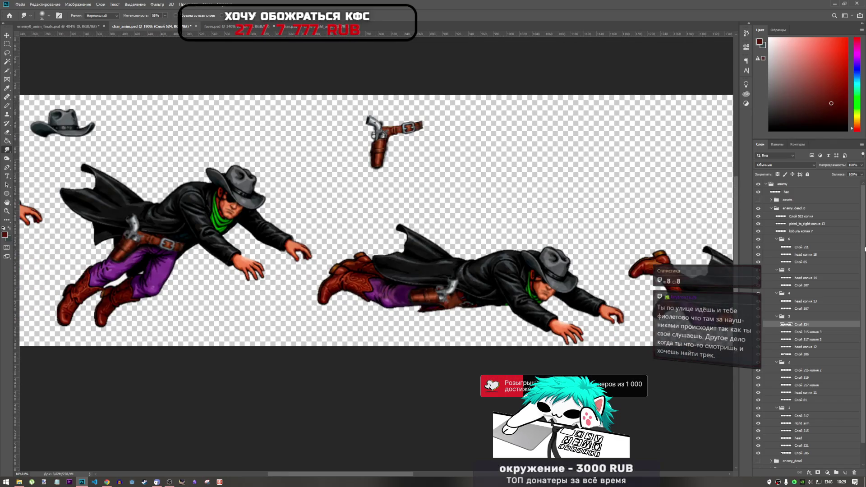
drag(815, 330, 817, 336)
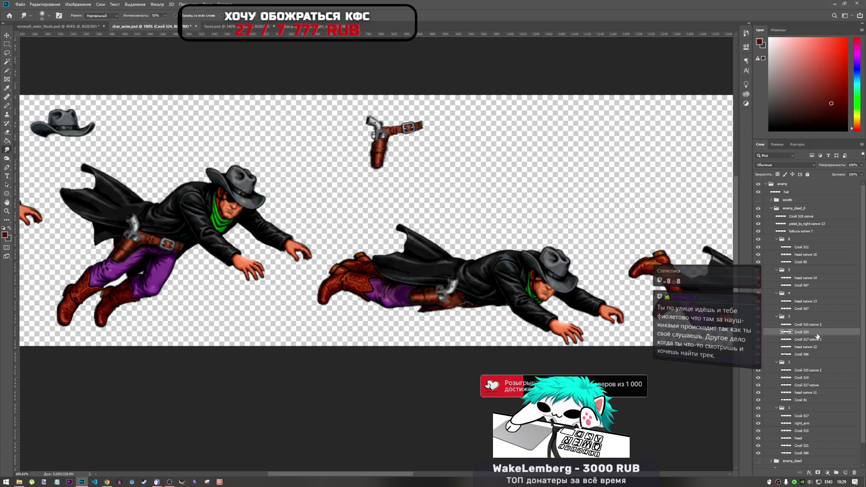
scroll(458, 303, up, 5)
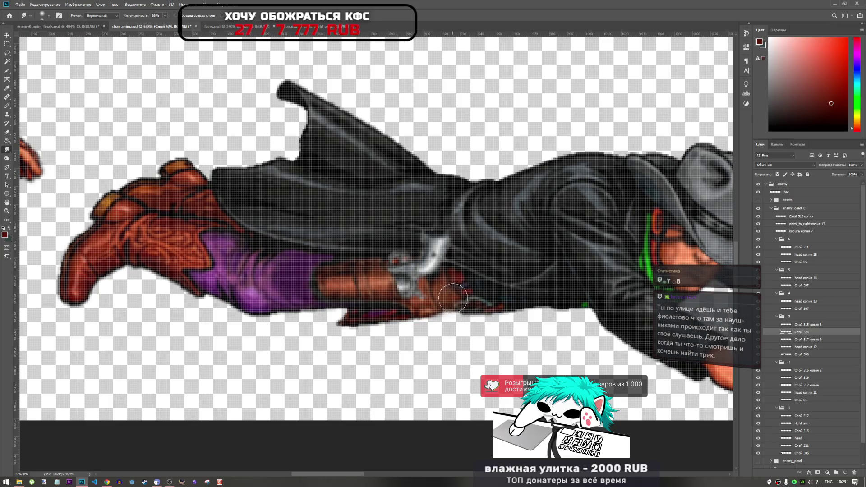
click(807, 324)
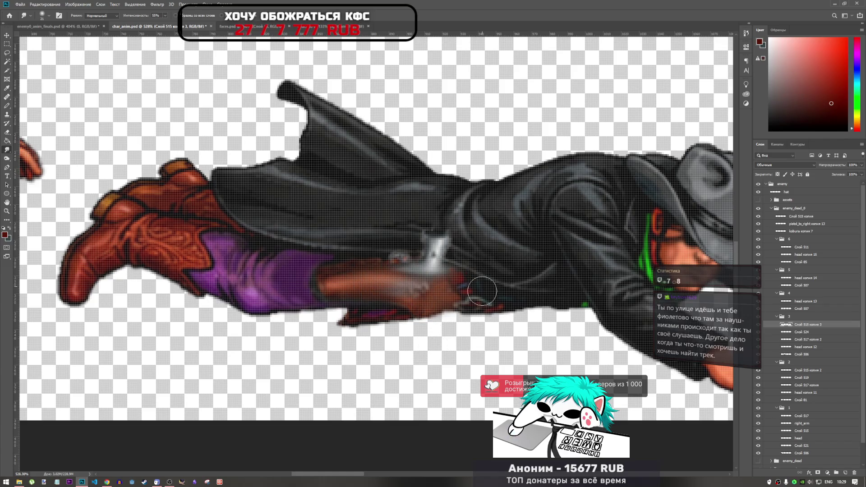
click(816, 332)
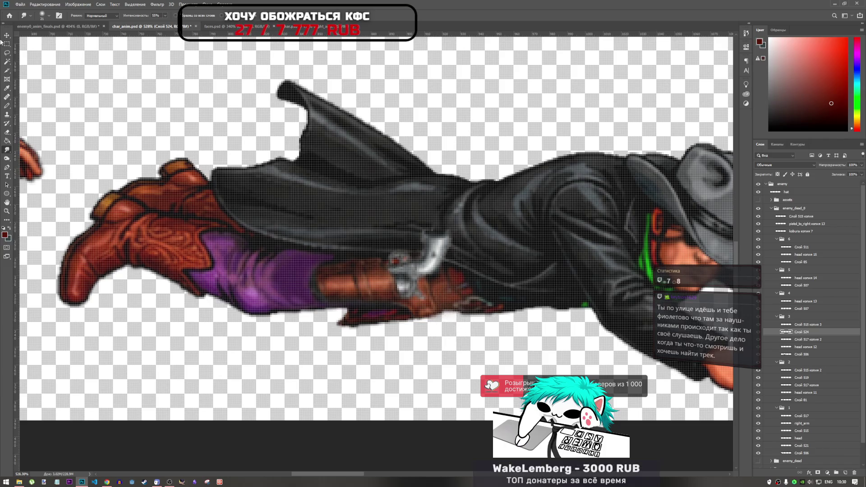
click(7, 133)
Step: Set the eraser brush to 4 px and trim stray pixels from the holster's edge
right_click(534, 307)
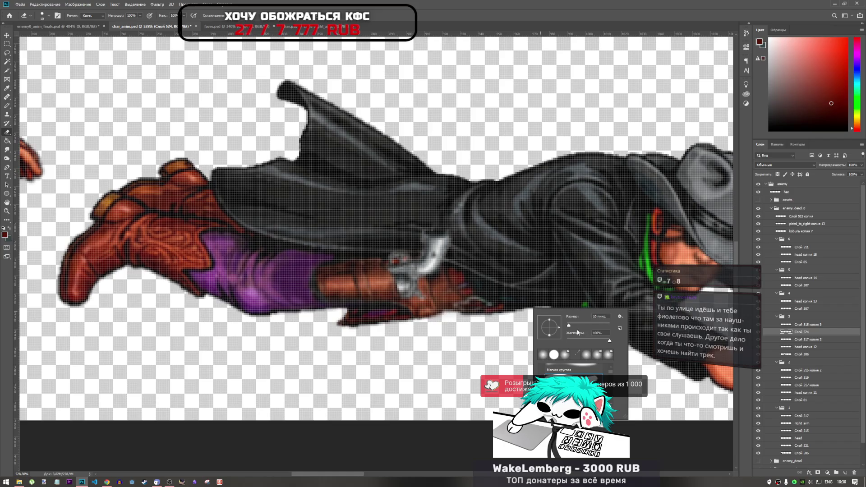
drag(569, 325, 567, 326)
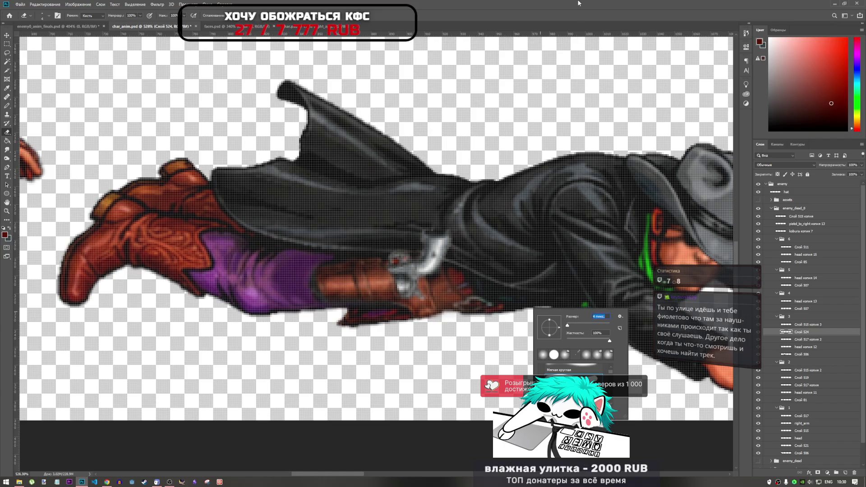
click(578, 58)
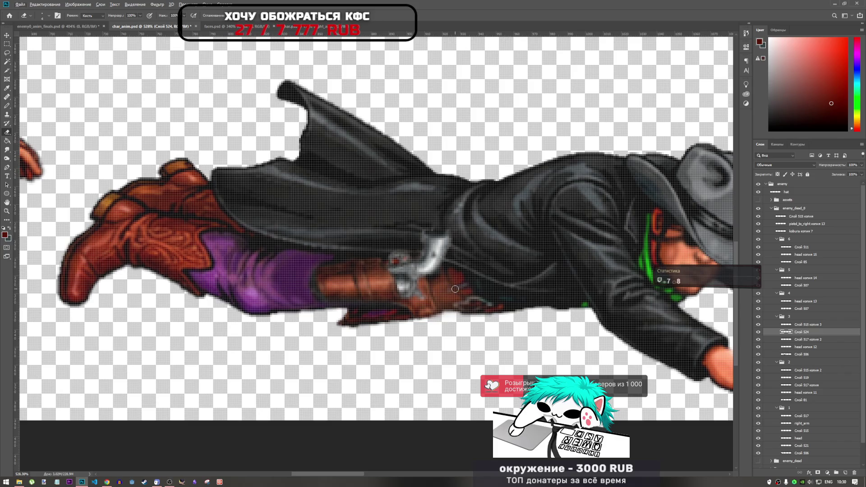
scroll(454, 289, up, 4)
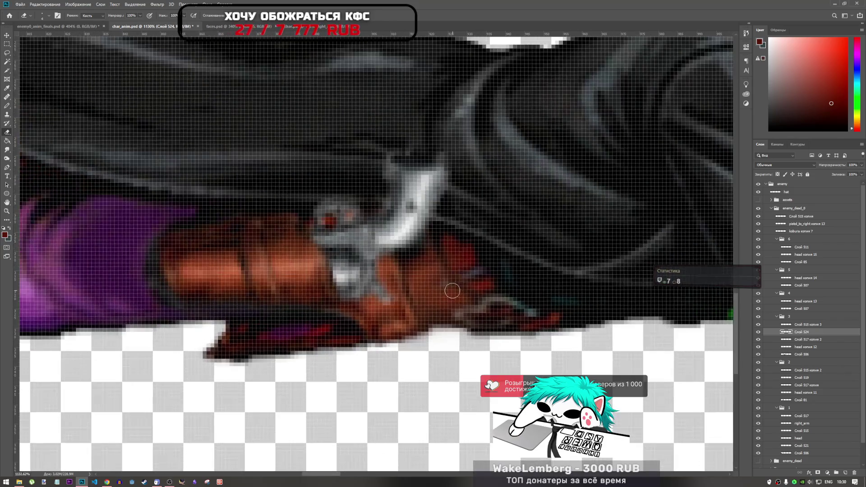
drag(466, 273, 453, 276)
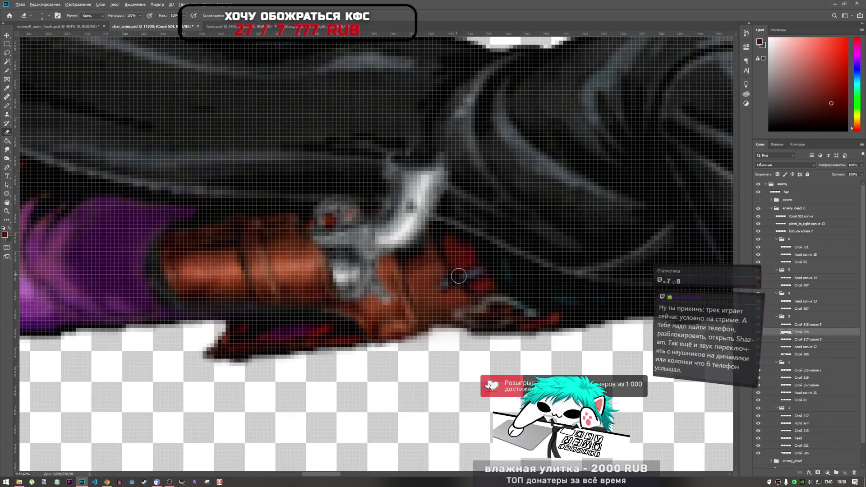
scroll(458, 276, down, 3)
scroll(432, 260, up, 3)
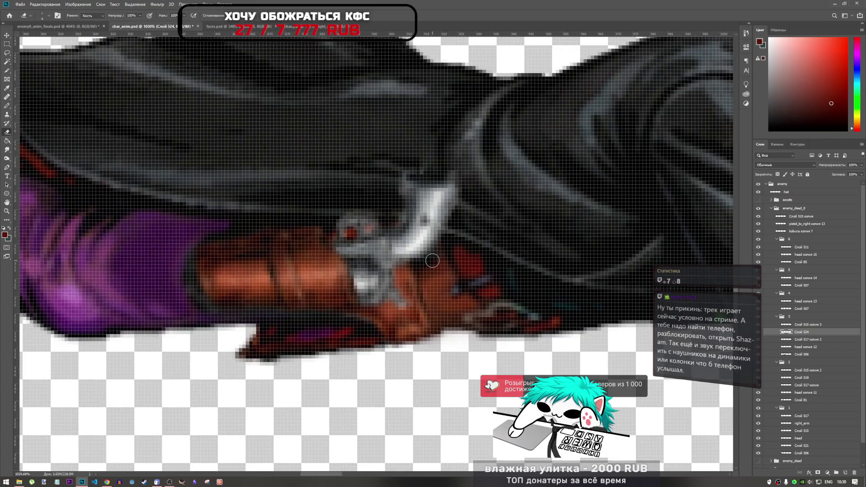
scroll(432, 261, down, 3)
scroll(432, 263, up, 3)
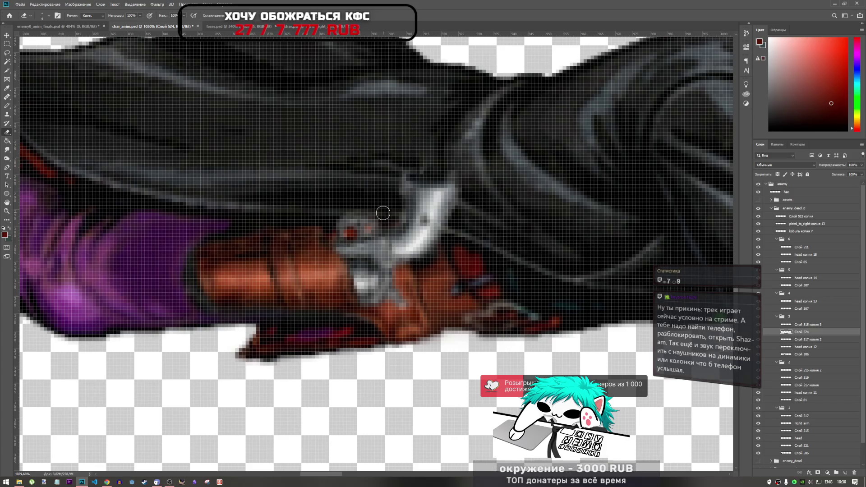
scroll(382, 213, down, 5)
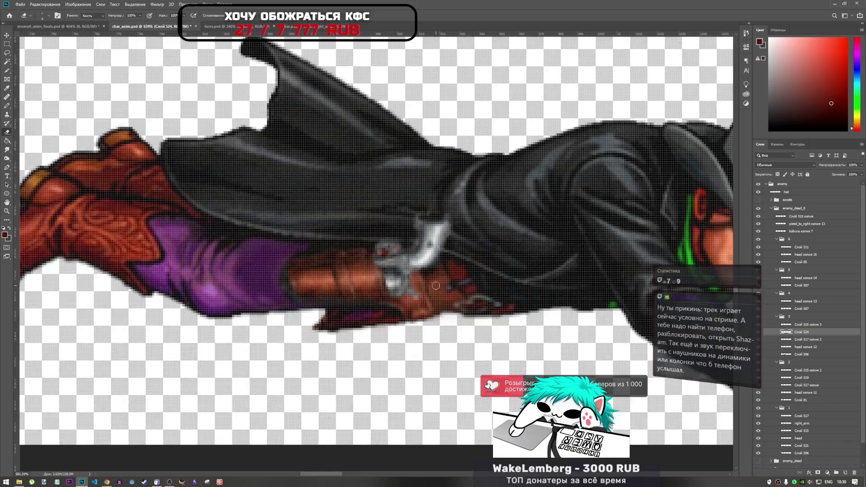
scroll(387, 270, up, 3)
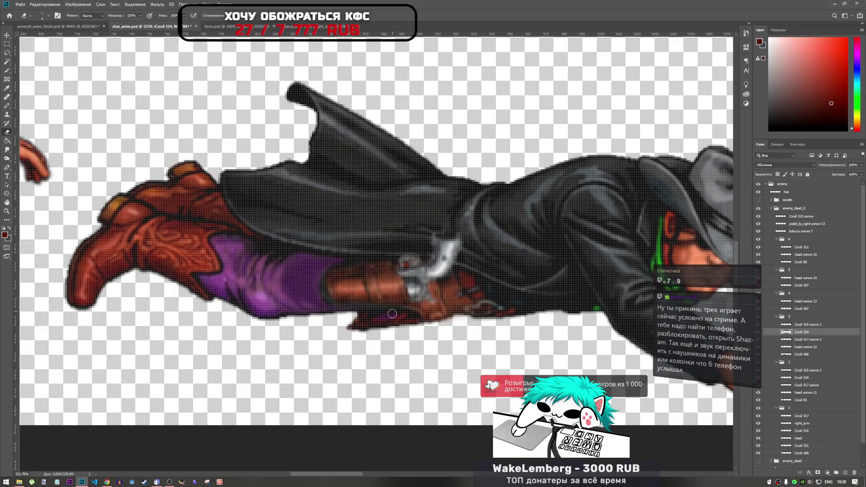
scroll(392, 313, down, 3)
scroll(383, 338, up, 5)
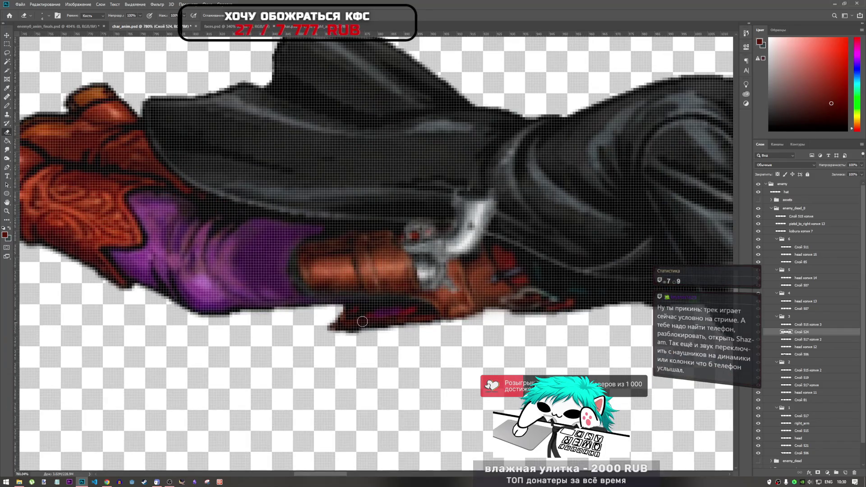
Step: On layer Слой 506, erase the stray dark pixels below the belt, redoing the first stroke
click(803, 354)
drag(342, 312, 437, 323)
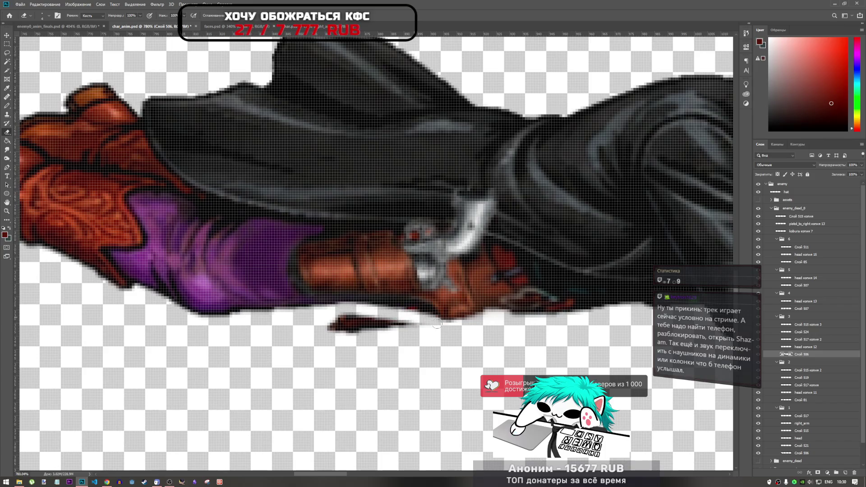
key(ctrl+z)
mouse_move(331, 317)
mouse_down()
mouse_move(392, 311)
mouse_move(345, 314)
mouse_move(425, 320)
mouse_move(329, 327)
mouse_move(368, 329)
mouse_up()
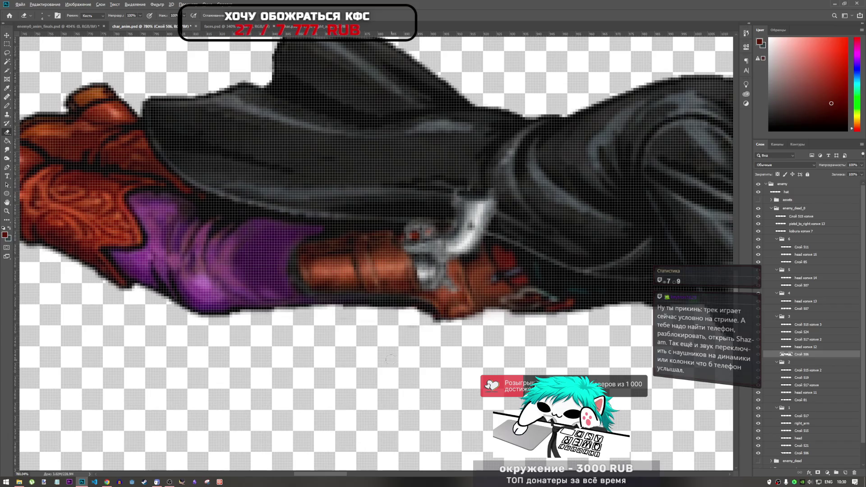
scroll(391, 359, down, 6)
scroll(425, 353, up, 6)
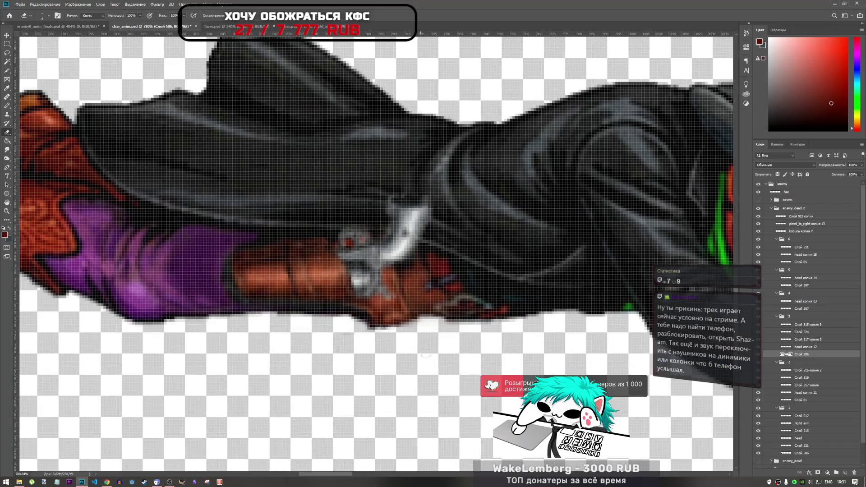
scroll(425, 353, down, 6)
scroll(425, 353, up, 3)
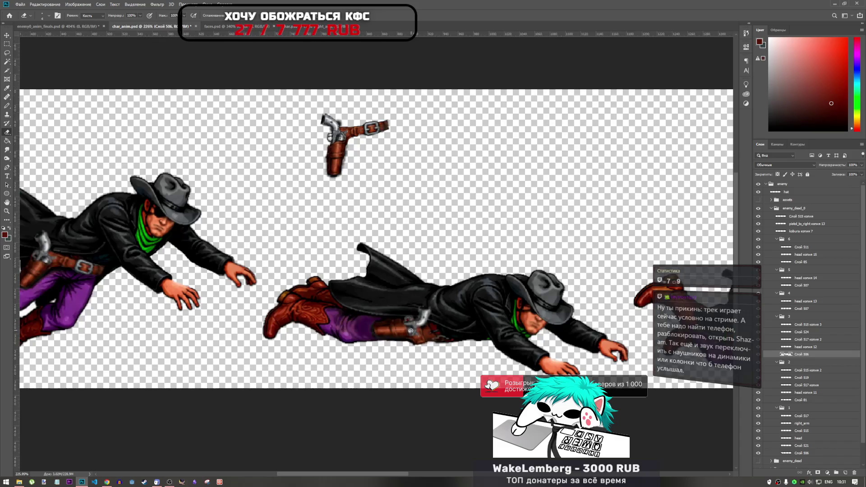
scroll(426, 353, down, 3)
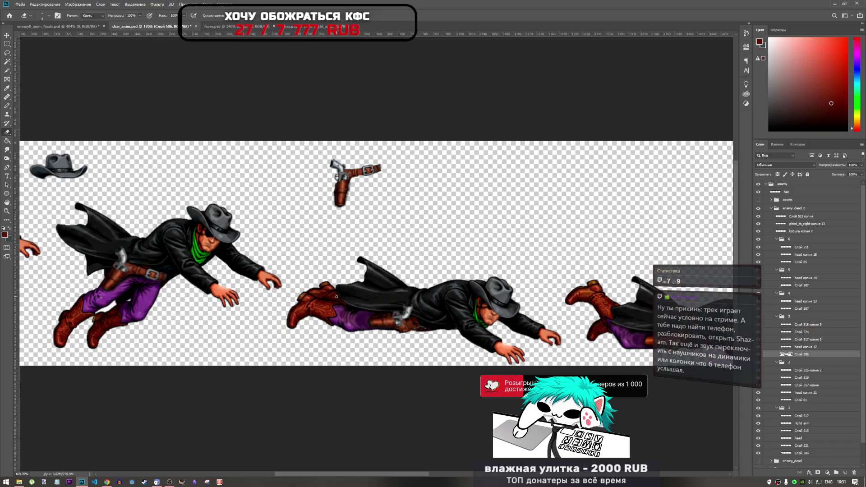
scroll(280, 294, up, 2)
scroll(281, 293, down, 2)
scroll(280, 293, up, 2)
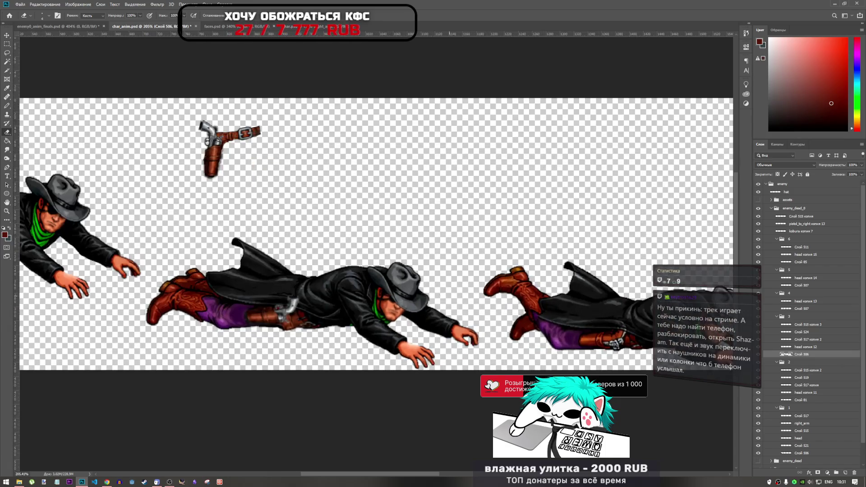
scroll(281, 294, down, 1)
scroll(280, 294, down, 2)
scroll(435, 332, up, 4)
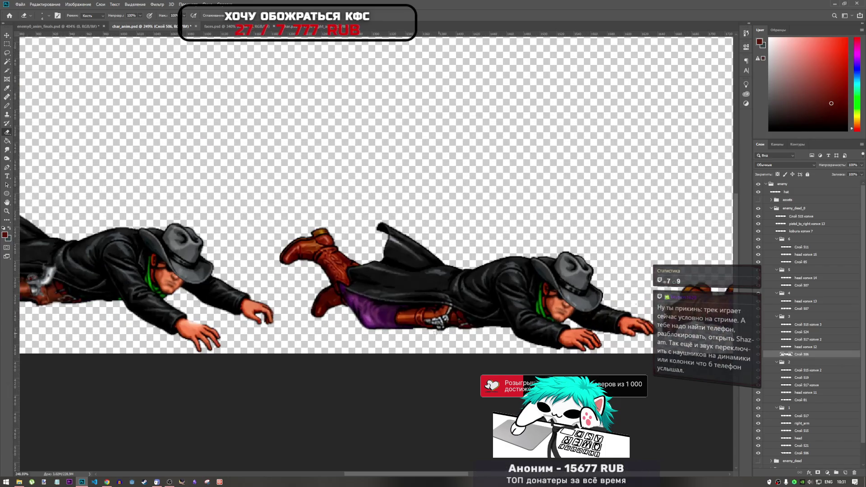
scroll(404, 317, down, 4)
scroll(378, 315, up, 5)
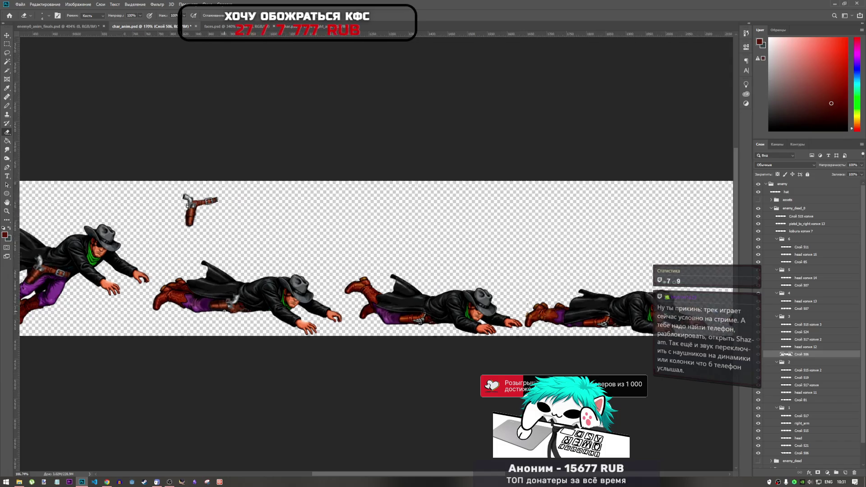
scroll(317, 321, up, 1)
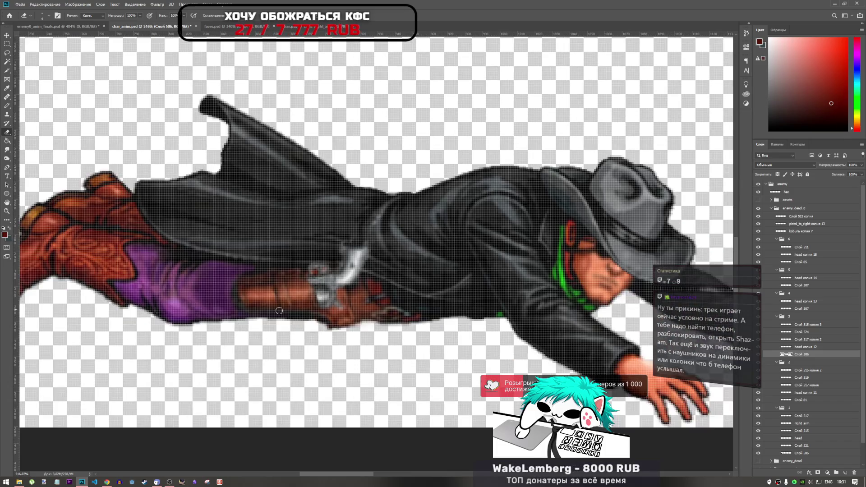
scroll(380, 322, down, 2)
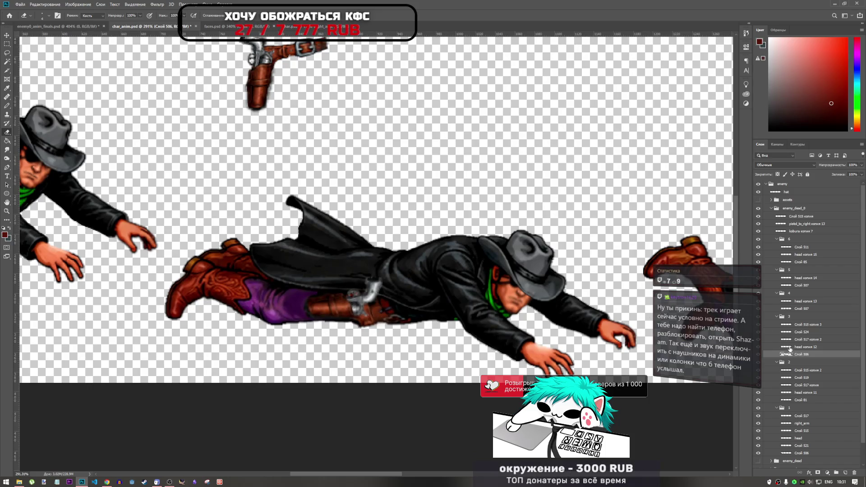
click(795, 325)
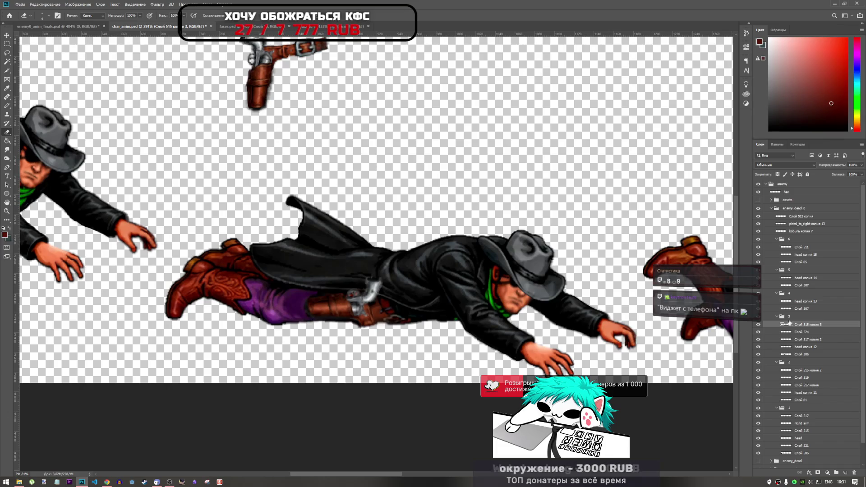
click(107, 483)
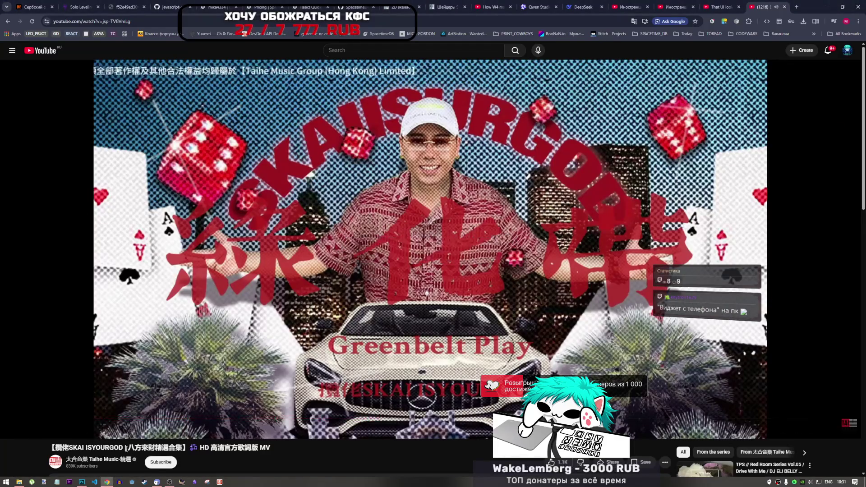
click(86, 481)
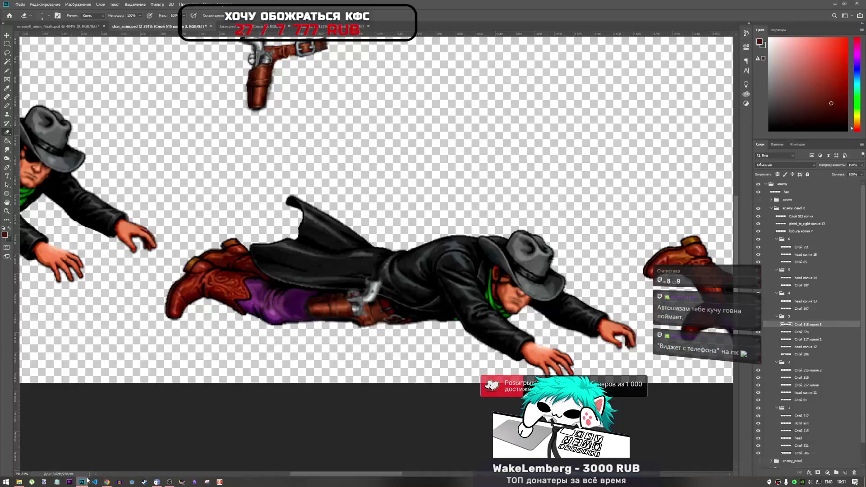
Step: Switch from the Eraser to the Smudge tool at 55% intensity for the pistol
scroll(445, 338, down, 4)
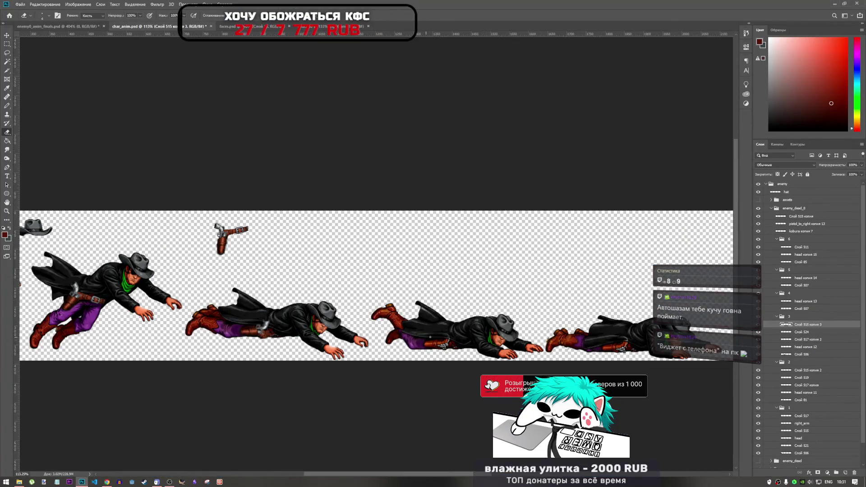
scroll(444, 339, up, 2)
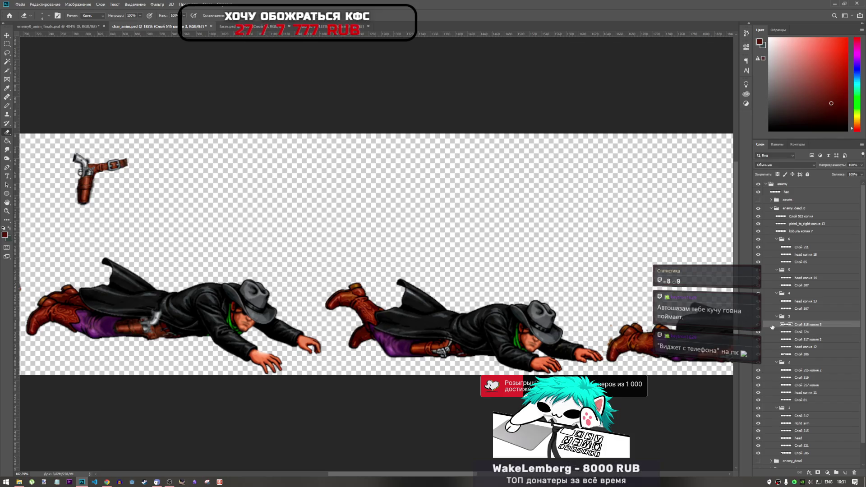
scroll(300, 311, up, 6)
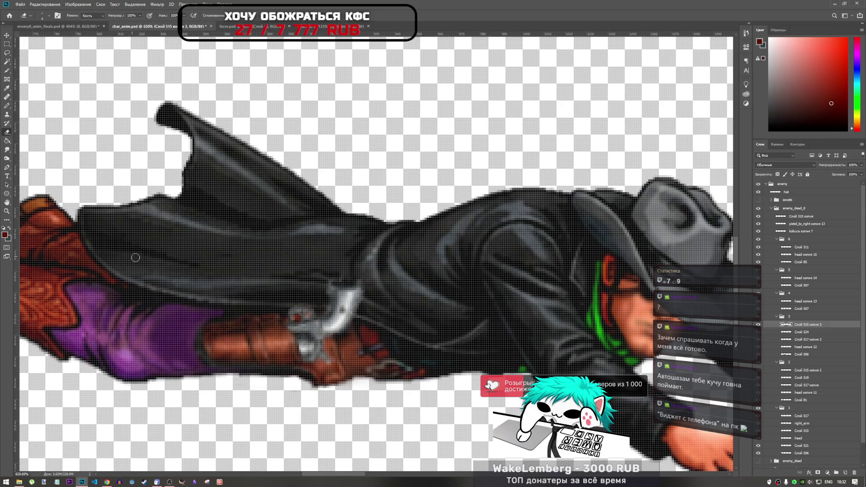
click(7, 150)
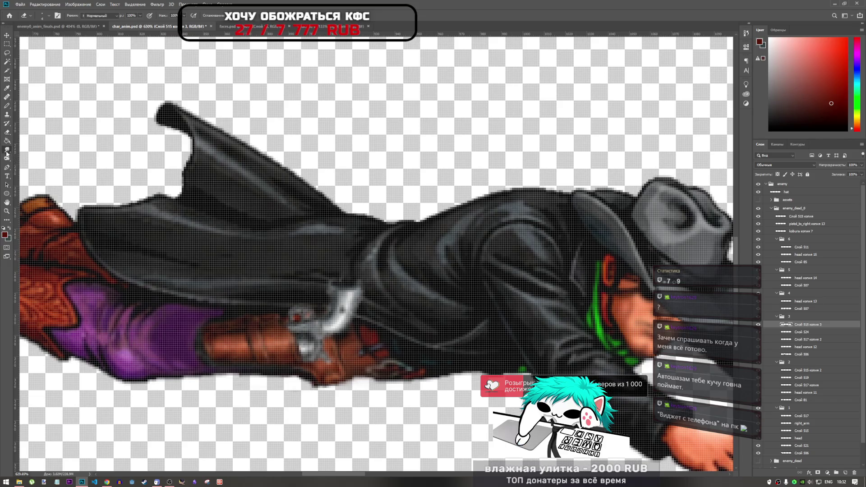
drag(280, 311, 334, 333)
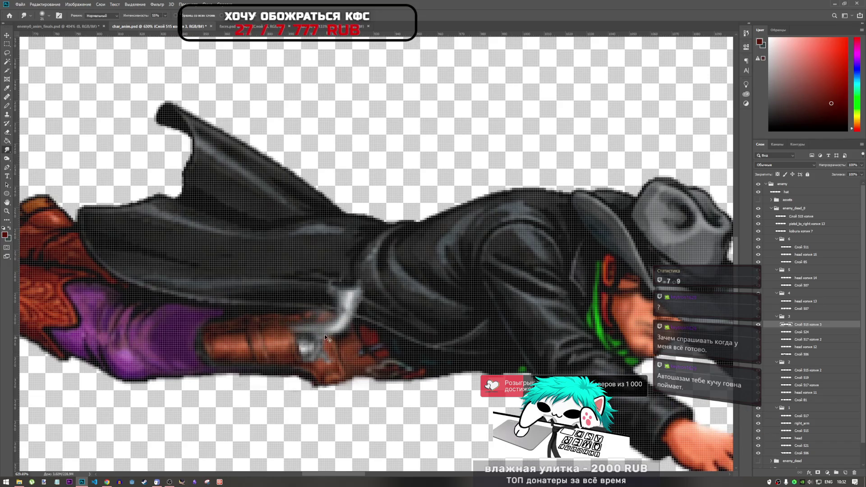
mouse_move(274, 309)
mouse_down()
mouse_move(328, 348)
mouse_move(290, 299)
mouse_move(331, 357)
mouse_up()
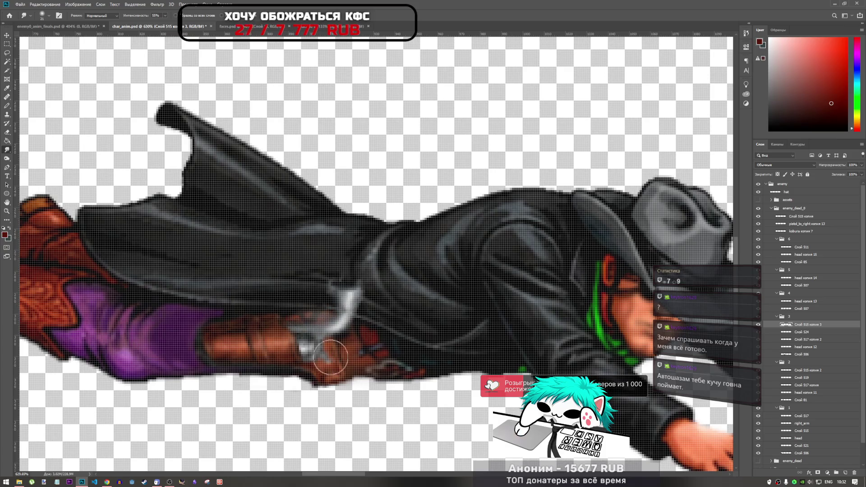
key(ctrl+z)
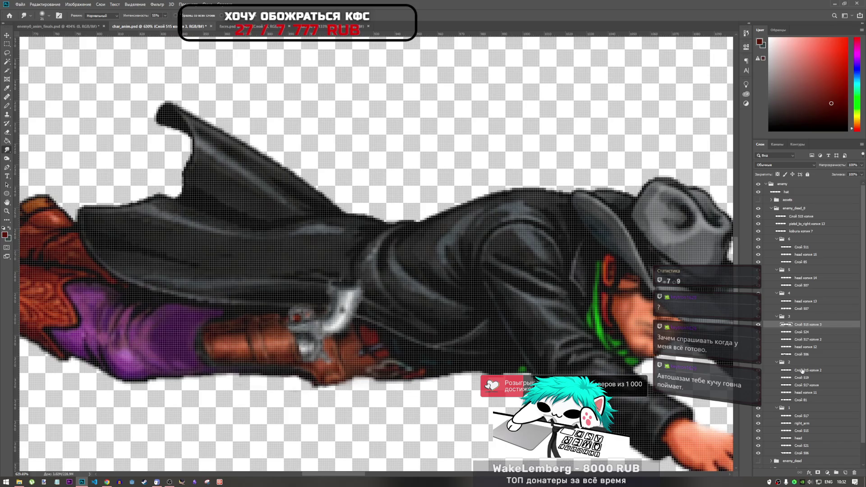
click(801, 354)
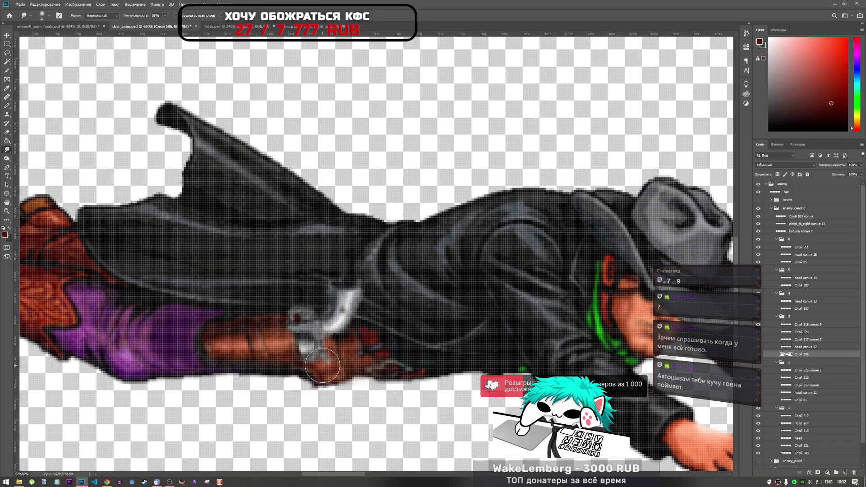
scroll(322, 365, down, 4)
scroll(311, 313, up, 3)
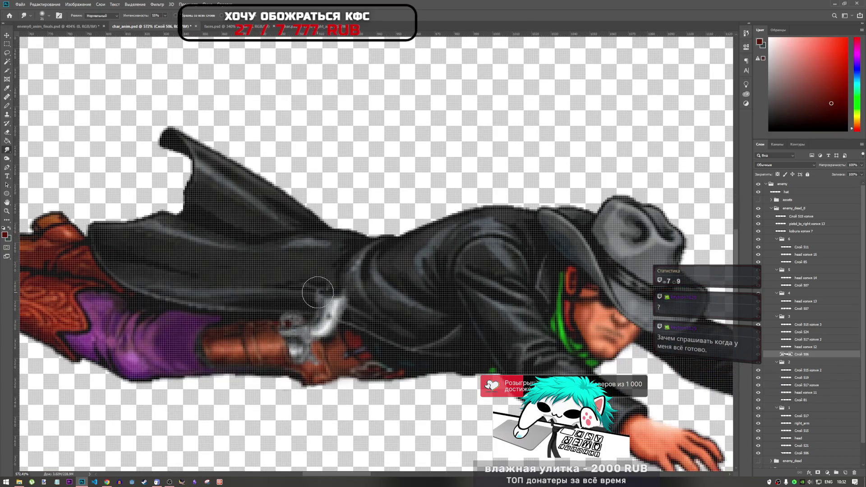
scroll(311, 298, up, 3)
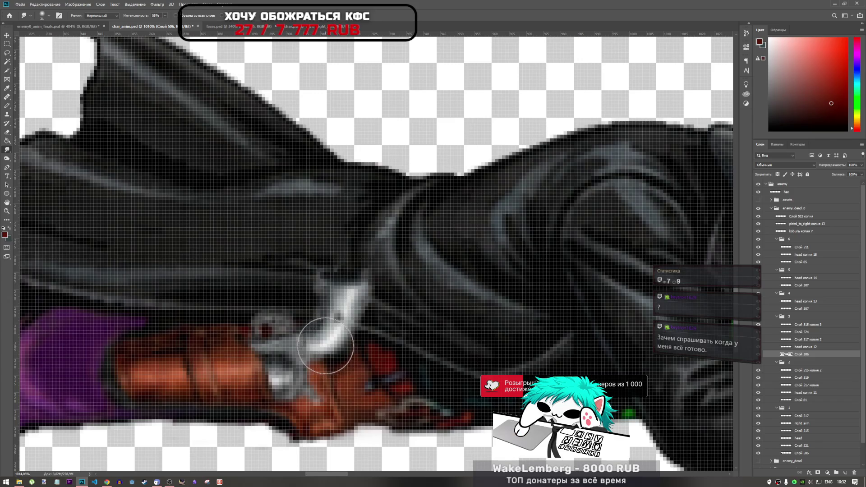
scroll(325, 346, down, 5)
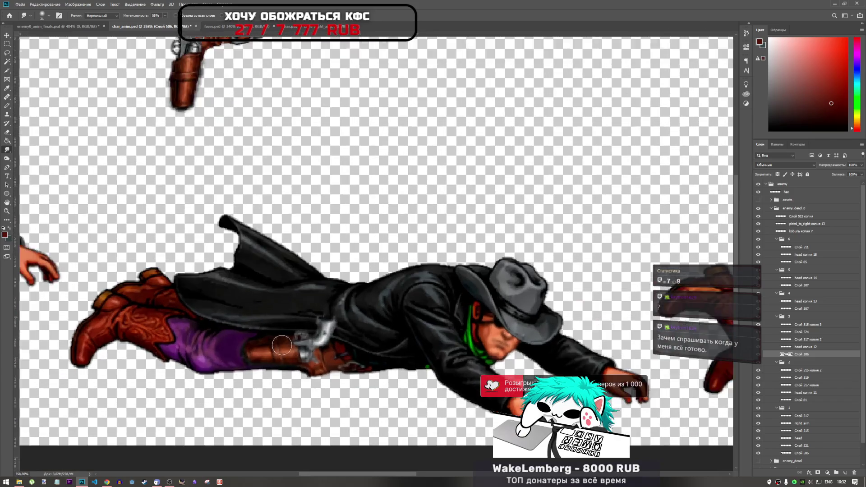
scroll(282, 345, down, 2)
scroll(284, 336, up, 4)
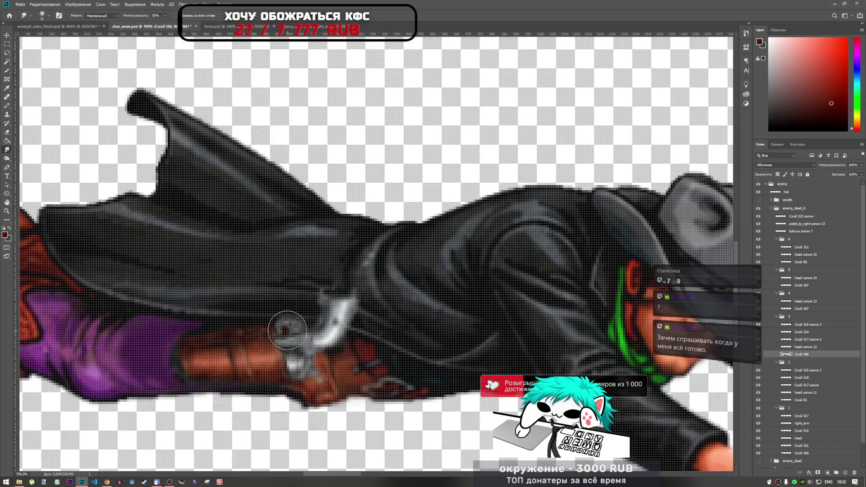
scroll(299, 348, down, 2)
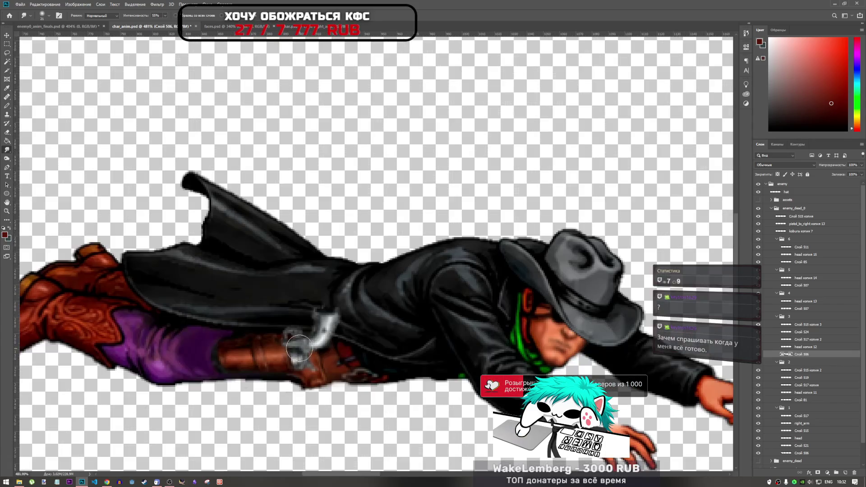
scroll(284, 346, down, 1)
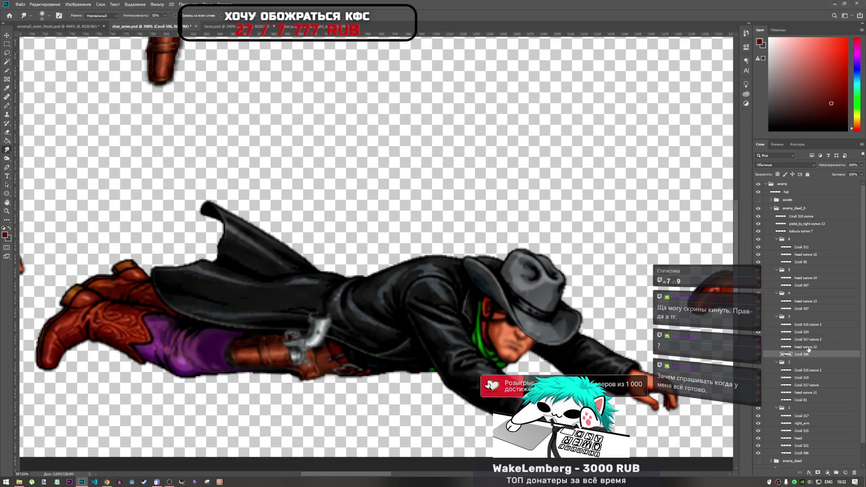
click(807, 333)
Step: After comparing the gun on Слой 524, duplicate holster layer Слой 515 копия 3 into group 4
click(758, 332)
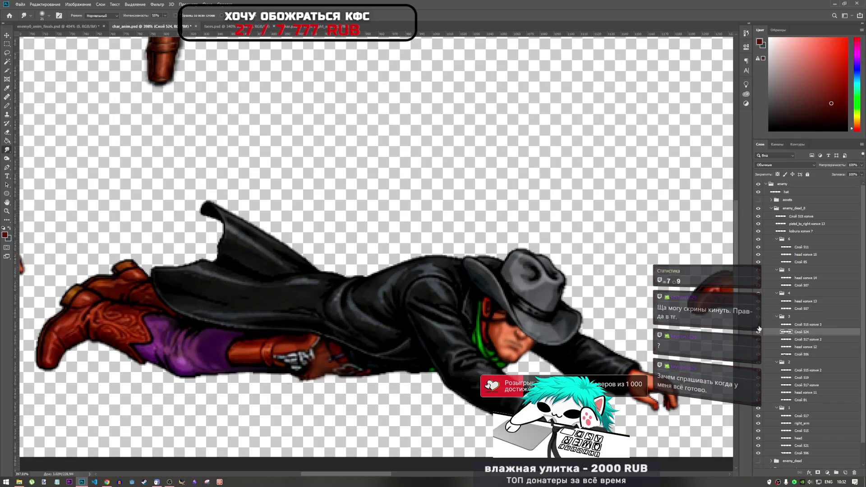
click(759, 330)
click(808, 325)
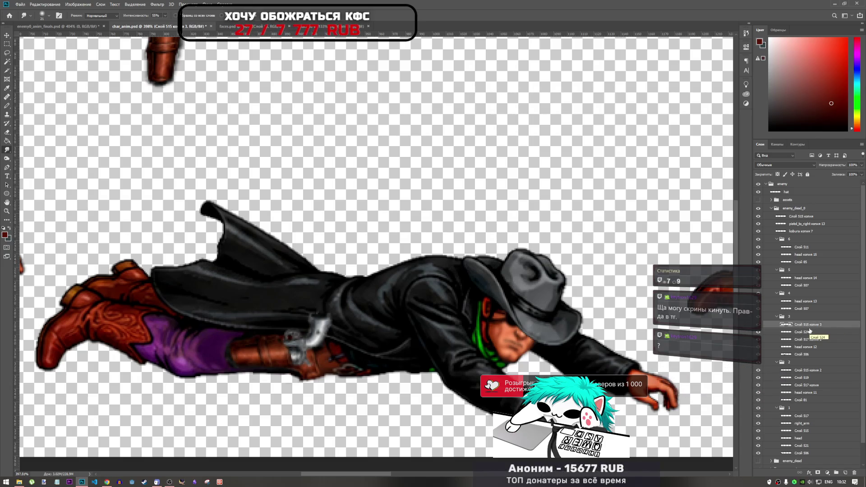
drag(806, 325, 794, 298)
scroll(643, 332, down, 5)
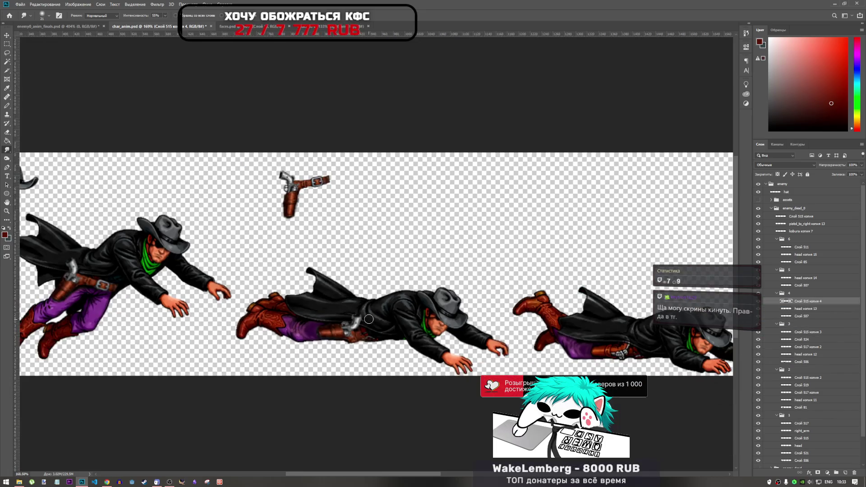
scroll(643, 334, up, 3)
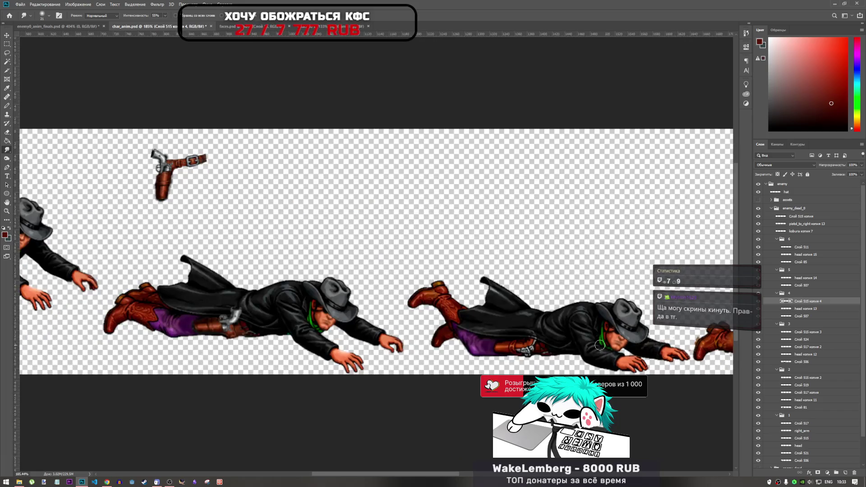
Step: Move the copied holster onto the next fallen cowboy's belt and commit the transform
key(ctrl+t)
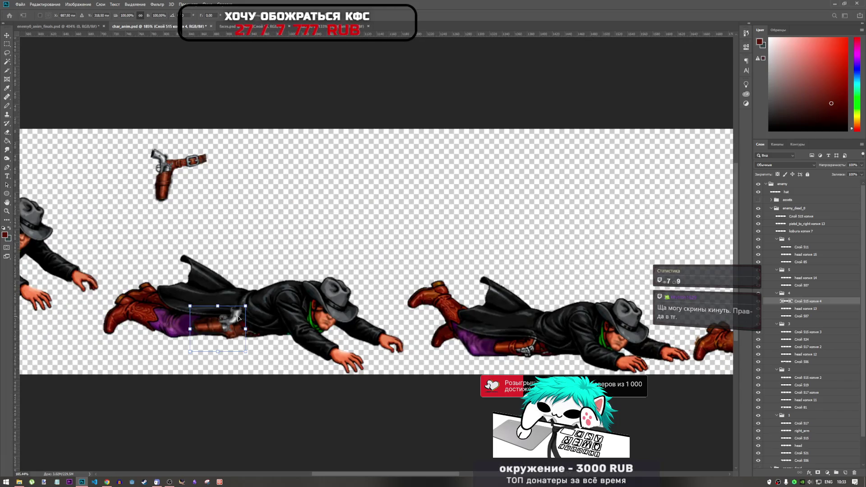
mouse_move(216, 324)
mouse_down()
mouse_move(549, 351)
mouse_move(514, 347)
mouse_move(480, 360)
mouse_move(501, 358)
mouse_up()
scroll(509, 357, up, 4)
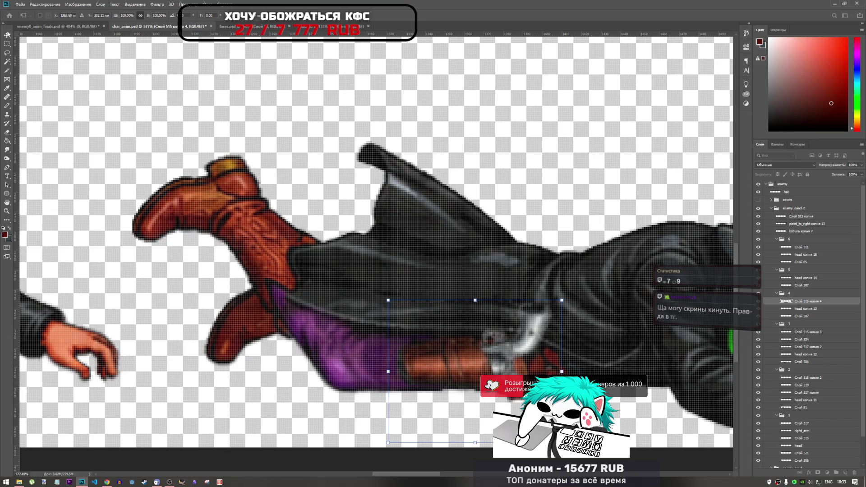
click(7, 148)
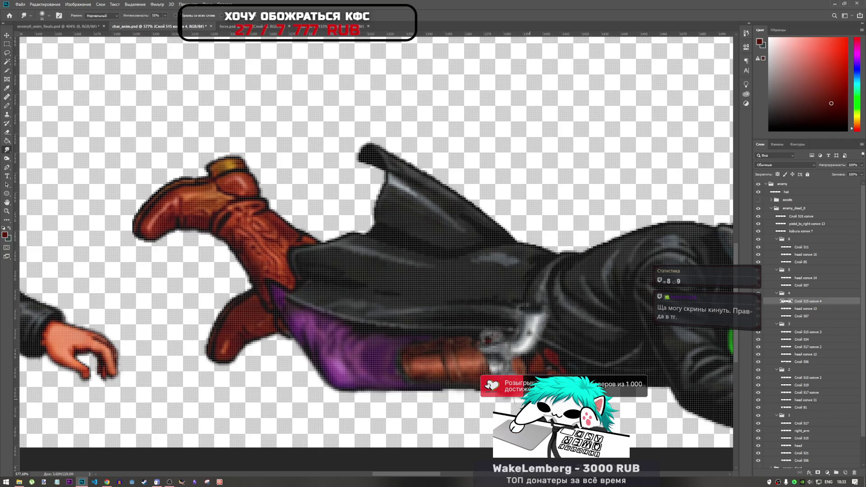
Step: Undo the smudge near the pistol and select layer Слой 507
scroll(495, 369, down, 4)
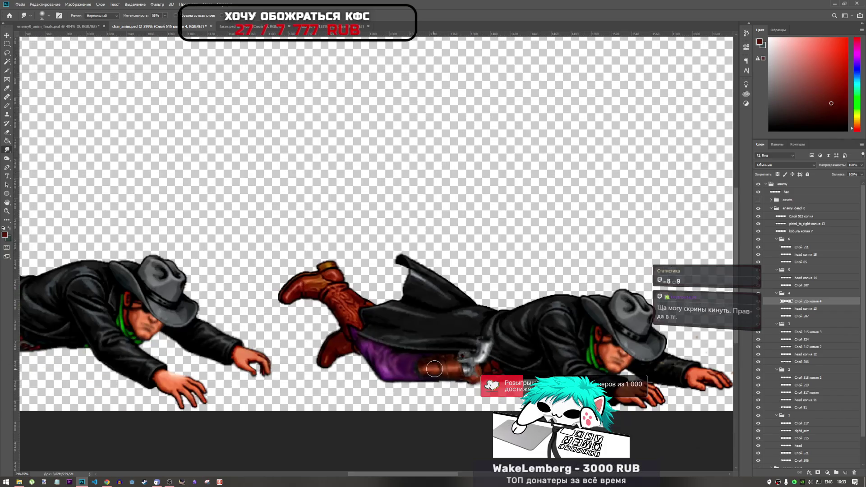
scroll(494, 368, up, 3)
scroll(495, 368, up, 1)
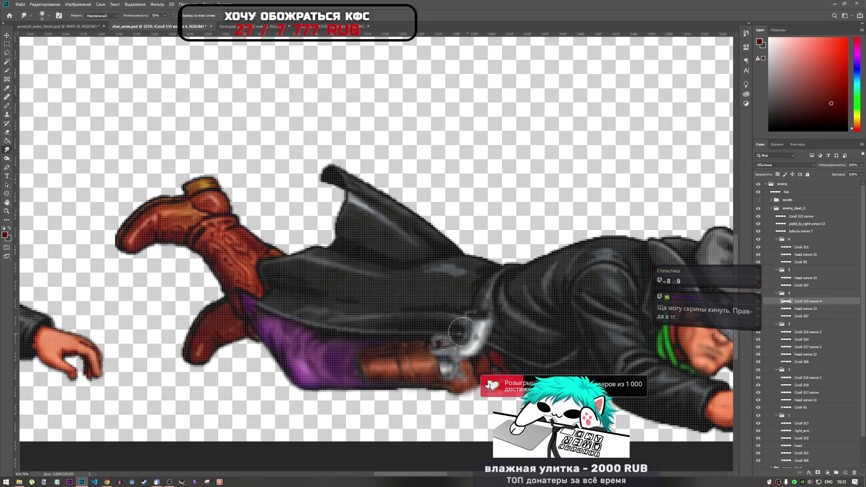
key(ctrl+z)
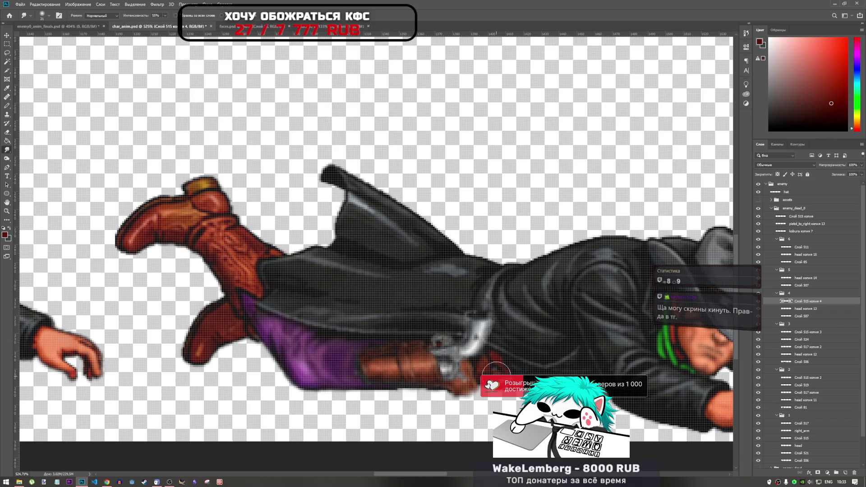
click(801, 315)
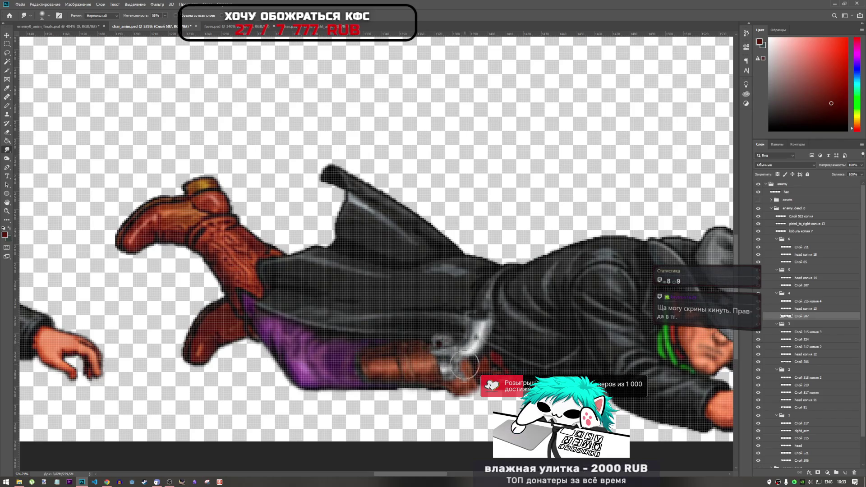
scroll(431, 378, down, 5)
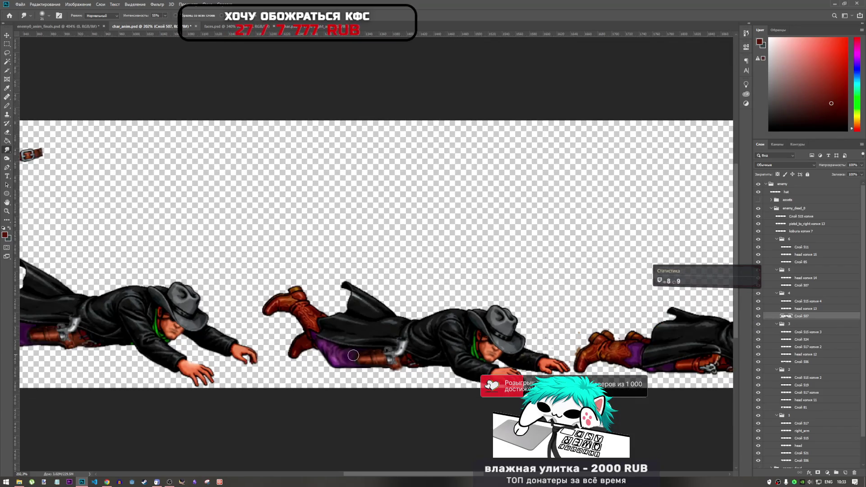
scroll(391, 363, up, 5)
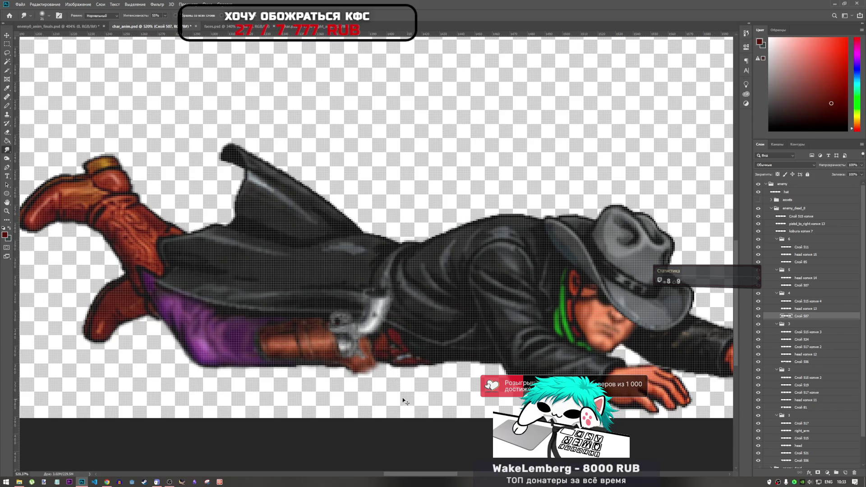
scroll(329, 369, down, 2)
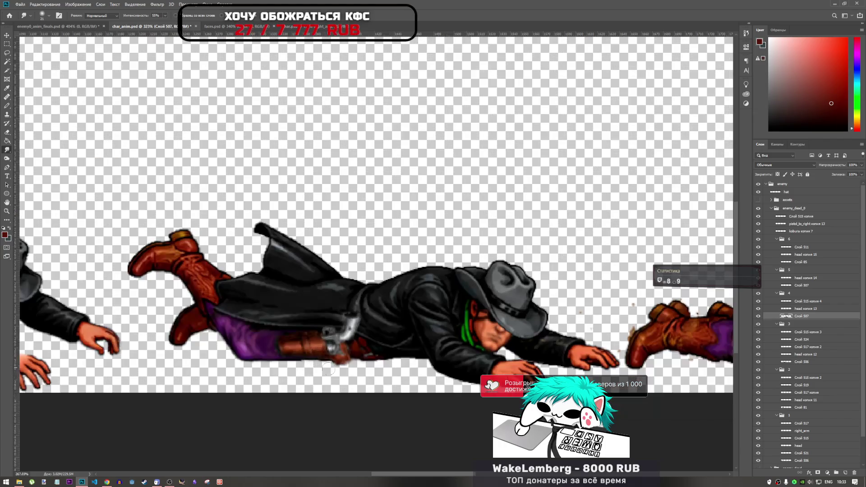
scroll(328, 369, down, 2)
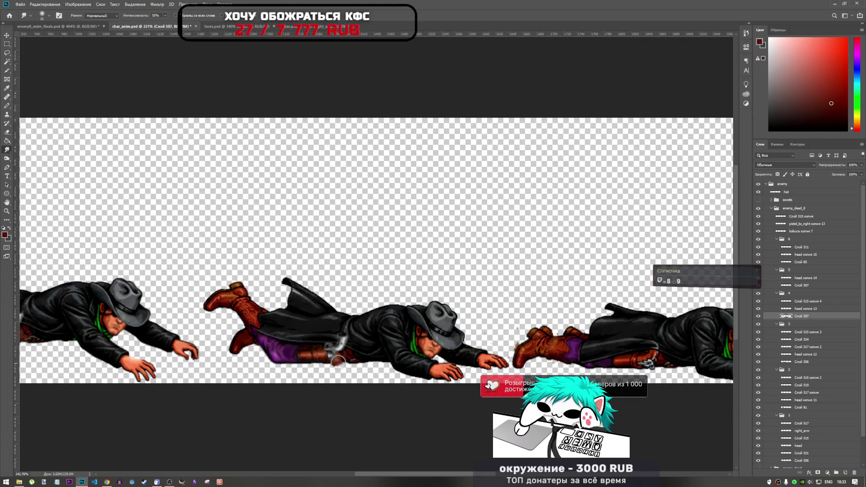
scroll(338, 362, up, 5)
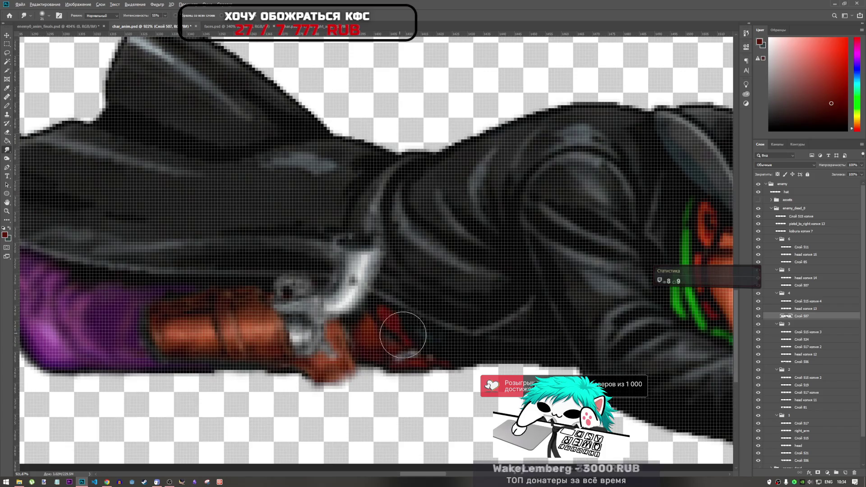
scroll(402, 334, down, 8)
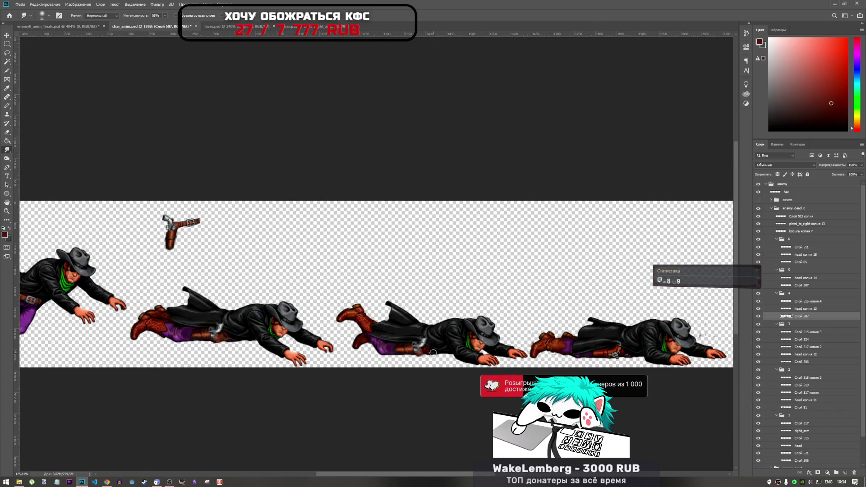
scroll(433, 352, up, 2)
scroll(73, 329, up, 3)
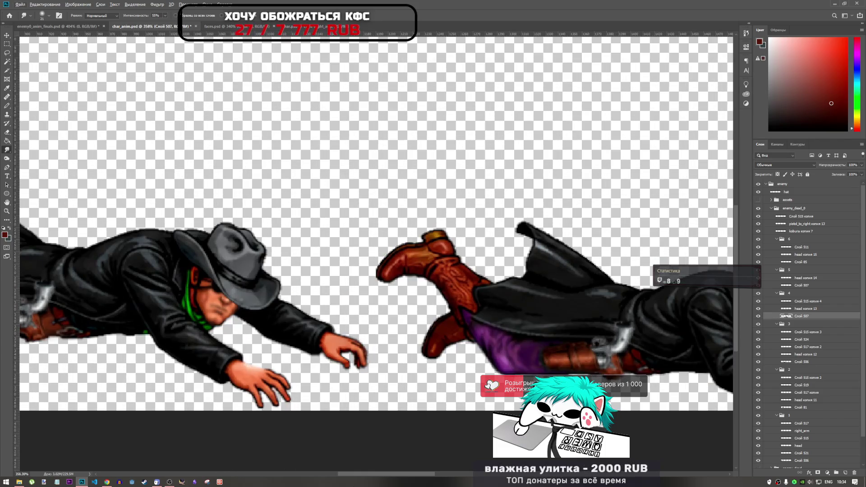
drag(380, 475, 339, 467)
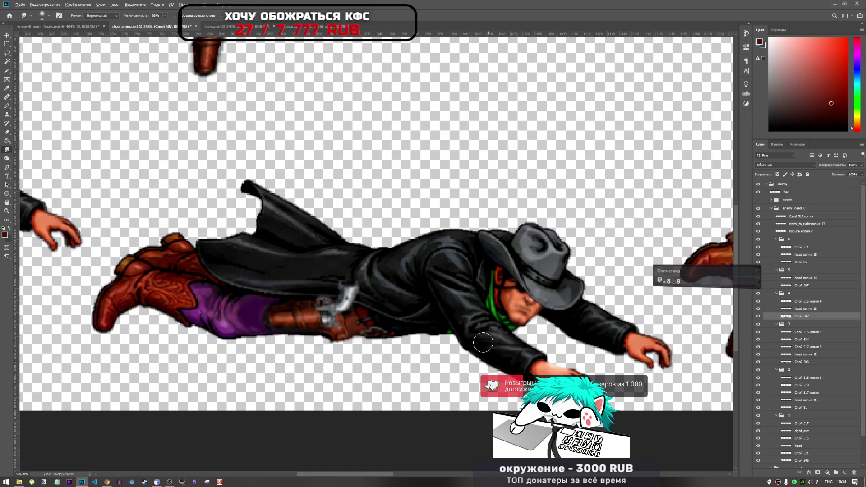
scroll(482, 343, down, 3)
scroll(395, 346, up, 4)
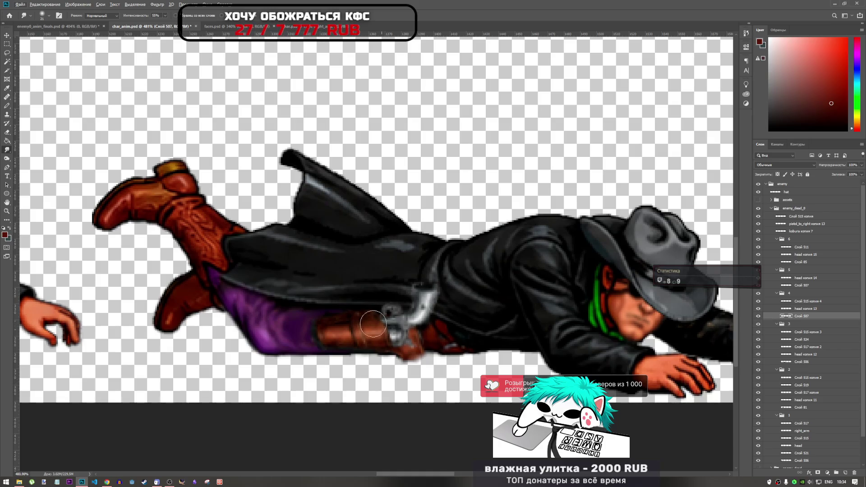
click(801, 302)
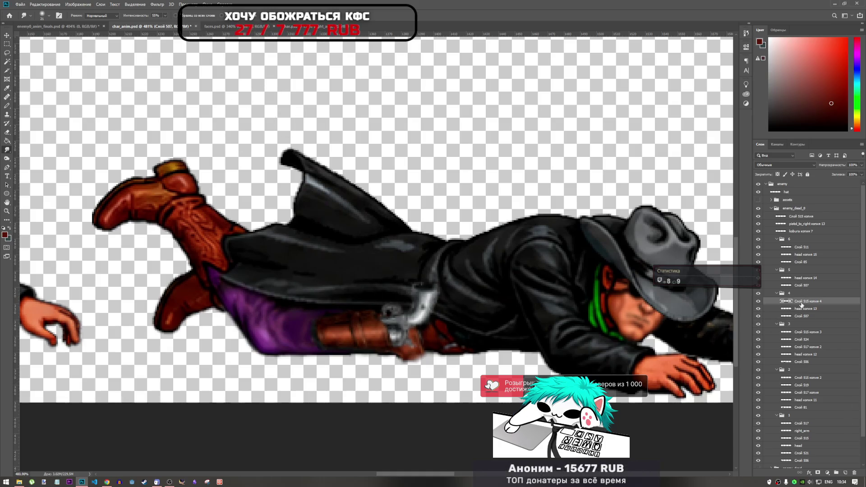
Step: Skew and rotate the holster to about -5.88° so it follows the lying body's angle
key(ctrl+t)
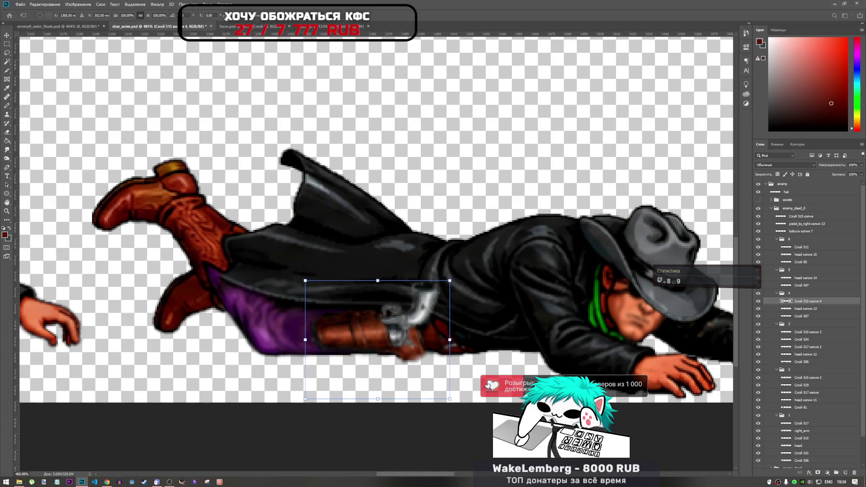
drag(220, 16, 1, 101)
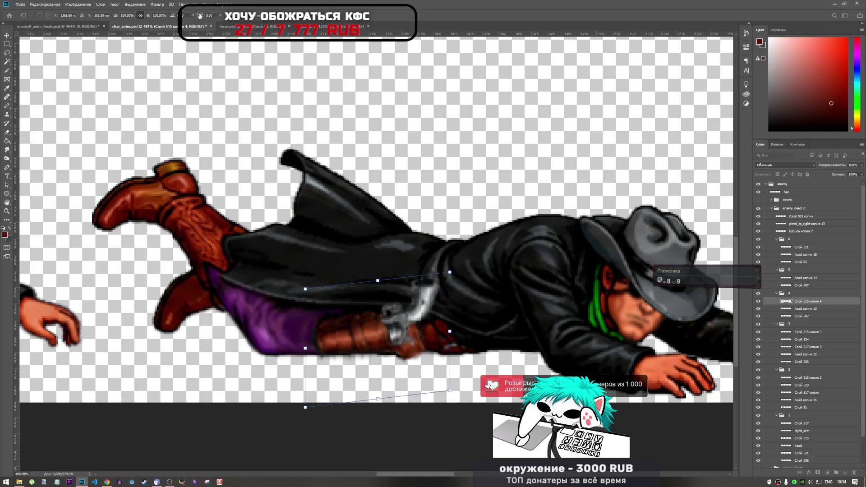
mouse_move(199, 15)
mouse_down()
mouse_move(1, 43)
mouse_move(515, 104)
mouse_move(651, 166)
mouse_up()
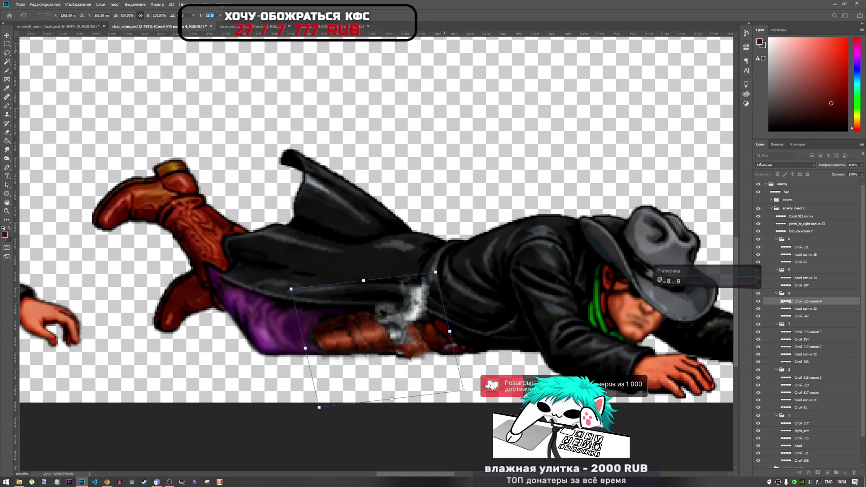
key(Return)
scroll(481, 229, down, 6)
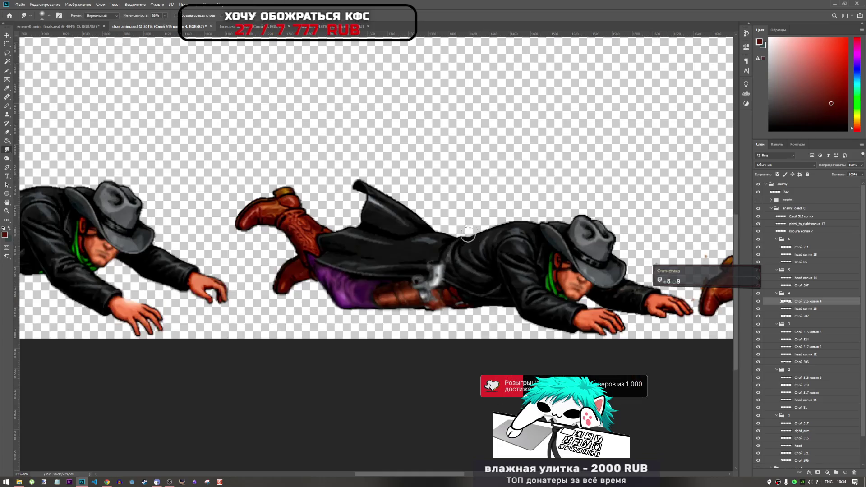
scroll(458, 266, up, 6)
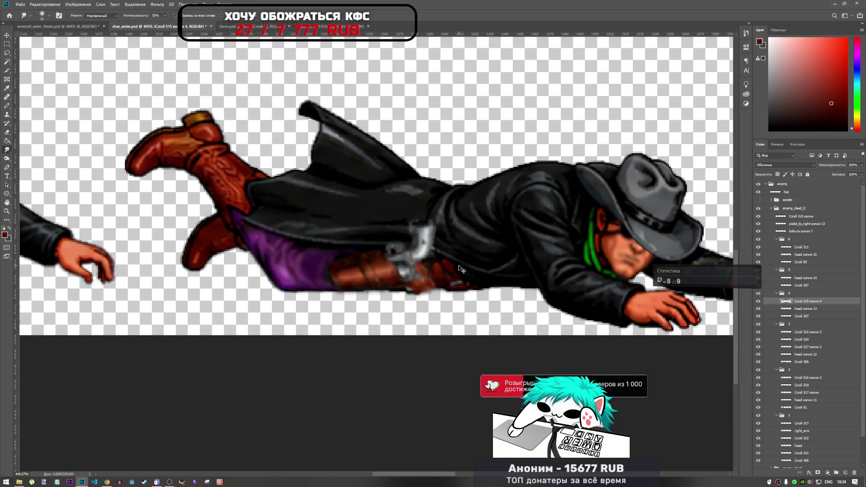
key(ctrl+t)
Step: Drag the holster lower on the hip, nudge it a few pixels left, and undo a stray smudge
mouse_move(460, 269)
mouse_down()
mouse_move(316, 275)
mouse_move(453, 281)
mouse_move(444, 276)
mouse_up()
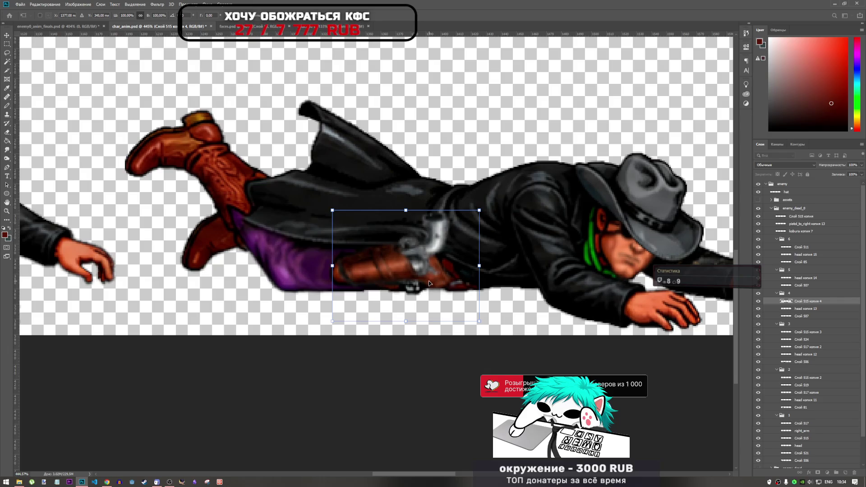
scroll(343, 238, down, 5)
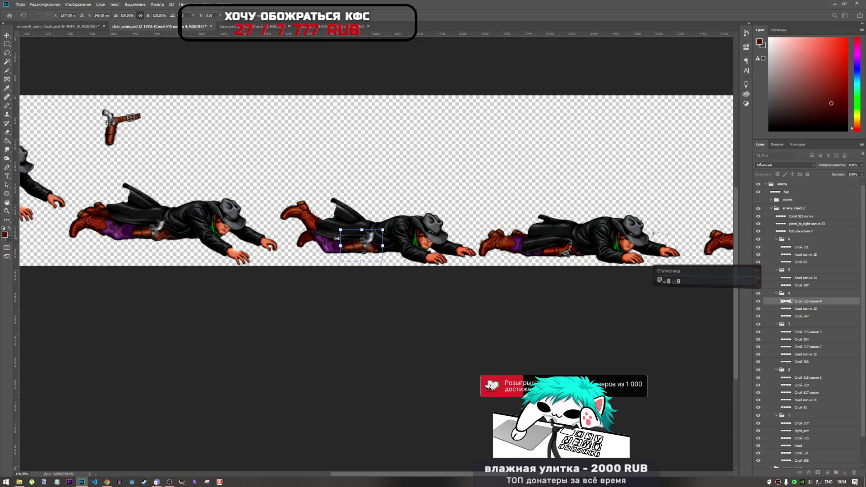
scroll(356, 235, up, 5)
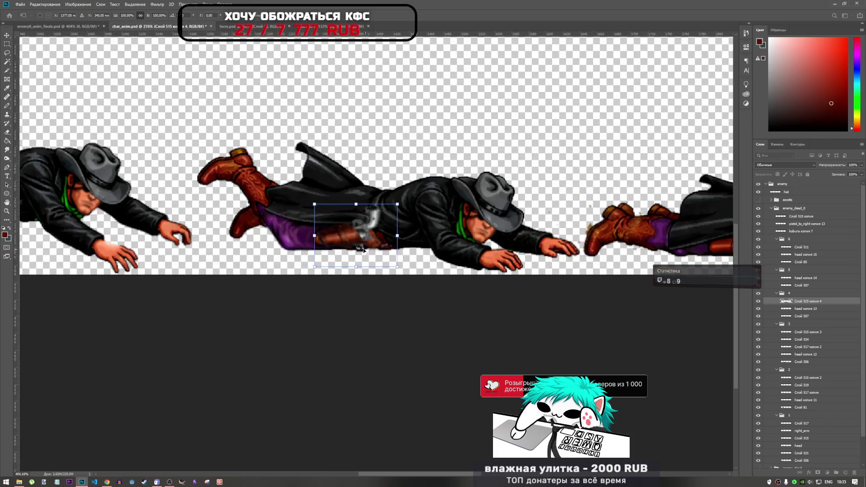
drag(356, 216, 344, 216)
key(Return)
key(r)
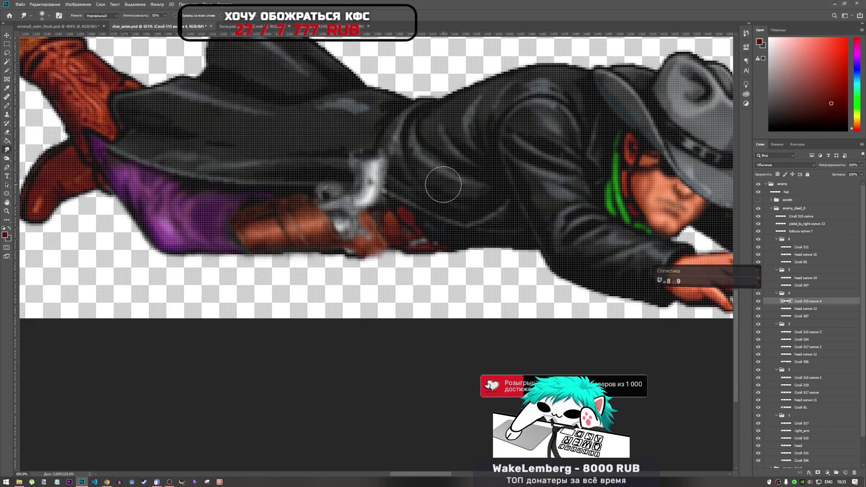
key(ctrl+z)
Step: Rotate the holster slightly counter-clockwise and arrow-nudge it into its final spot on the hip
key(ctrl+t)
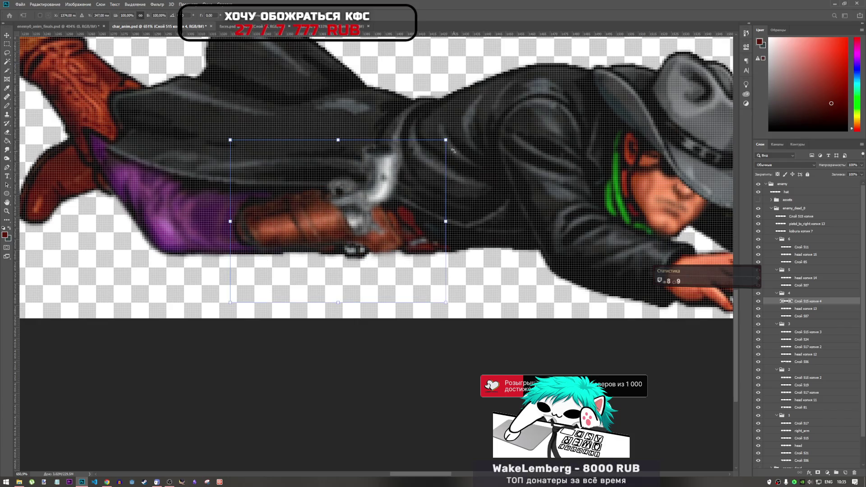
drag(450, 135, 441, 129)
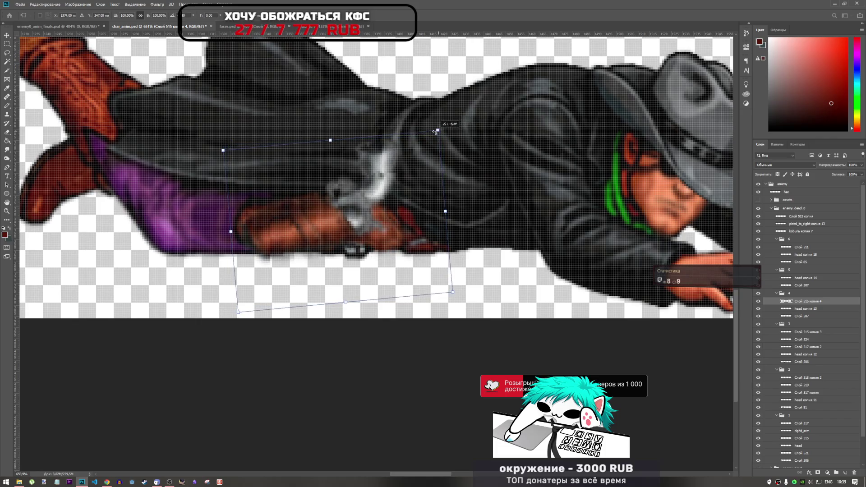
drag(399, 199, 405, 198)
key(Left)
key(Left)
key(Left)
key(Up)
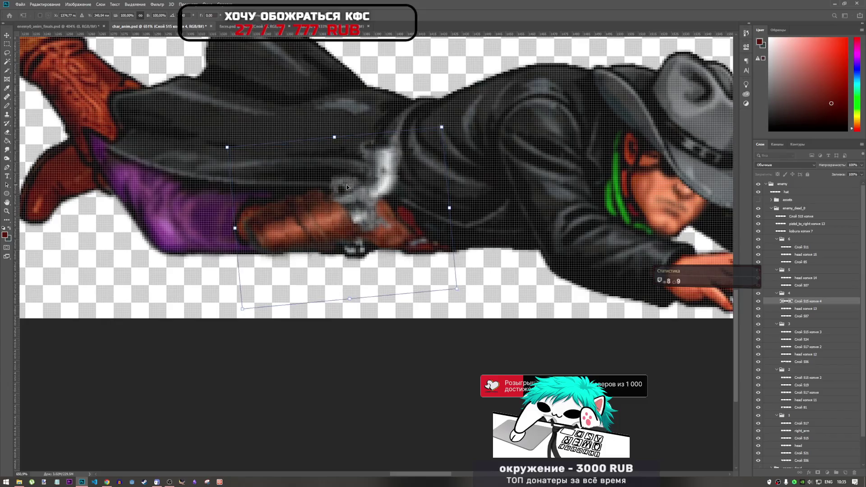
key(Down)
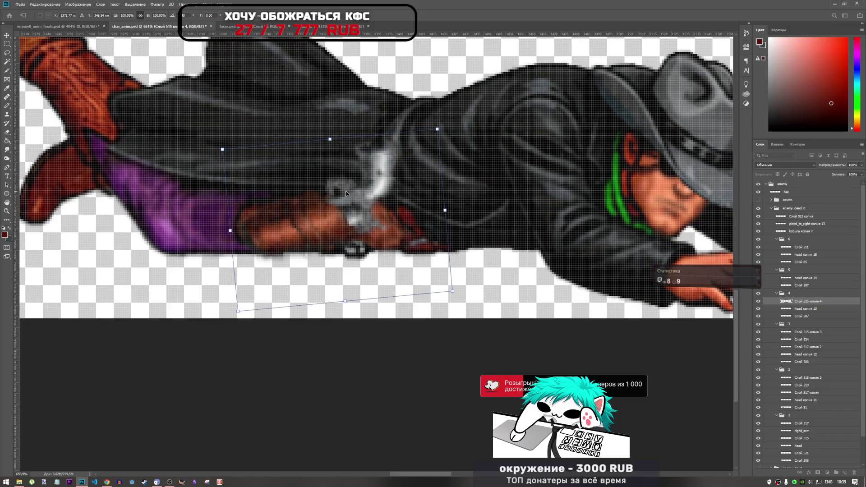
key(Return)
key(r)
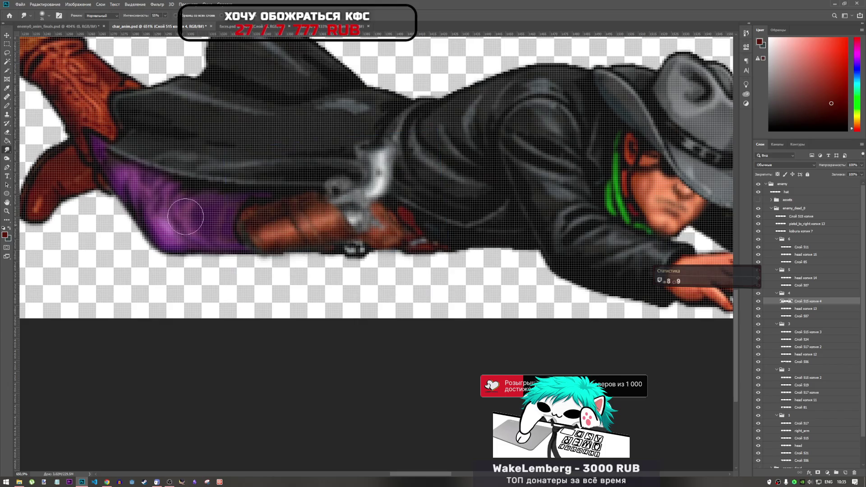
scroll(368, 251, down, 5)
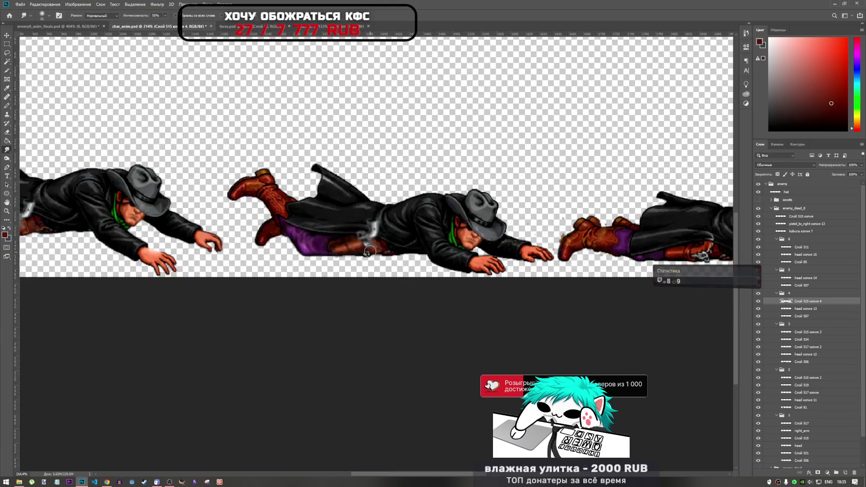
scroll(310, 240, up, 3)
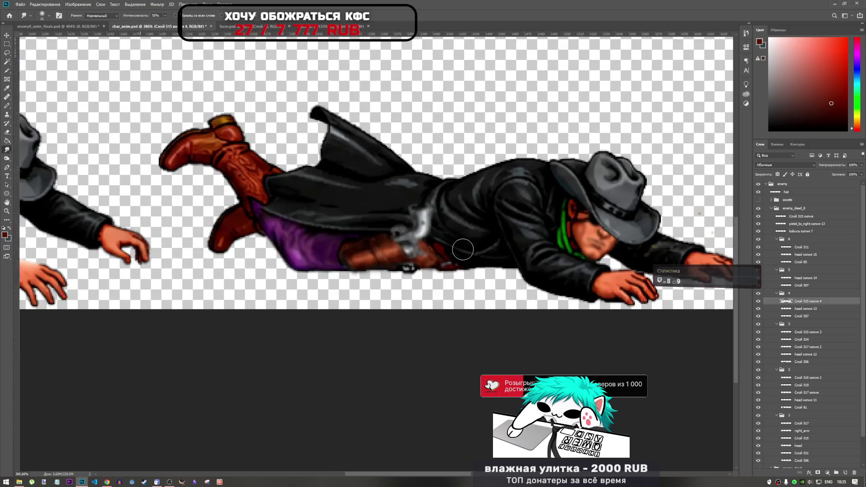
scroll(361, 264, down, 3)
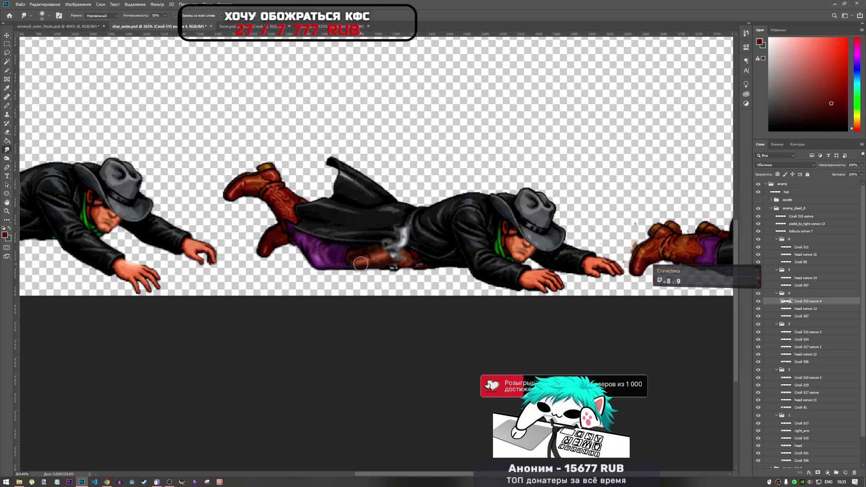
scroll(360, 263, down, 2)
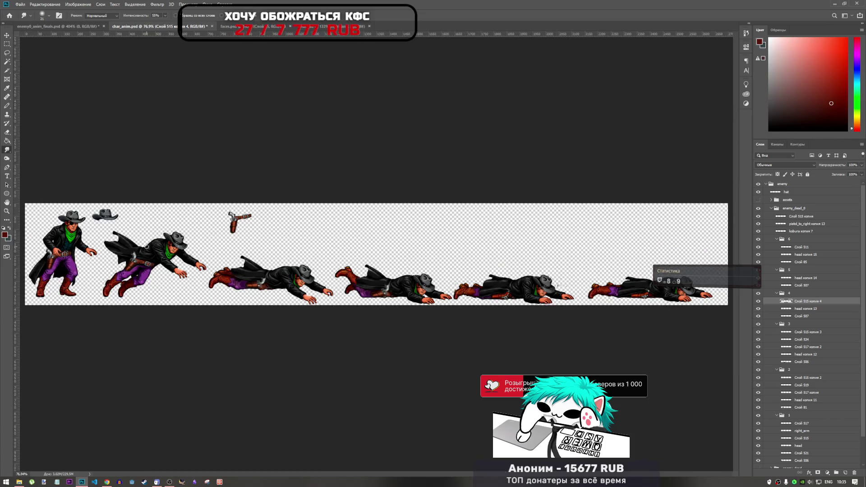
scroll(79, 266, up, 1)
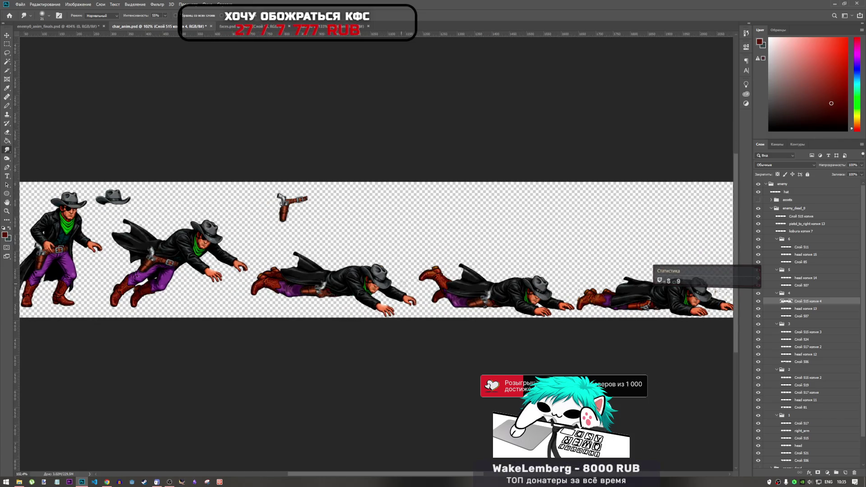
scroll(504, 303, up, 4)
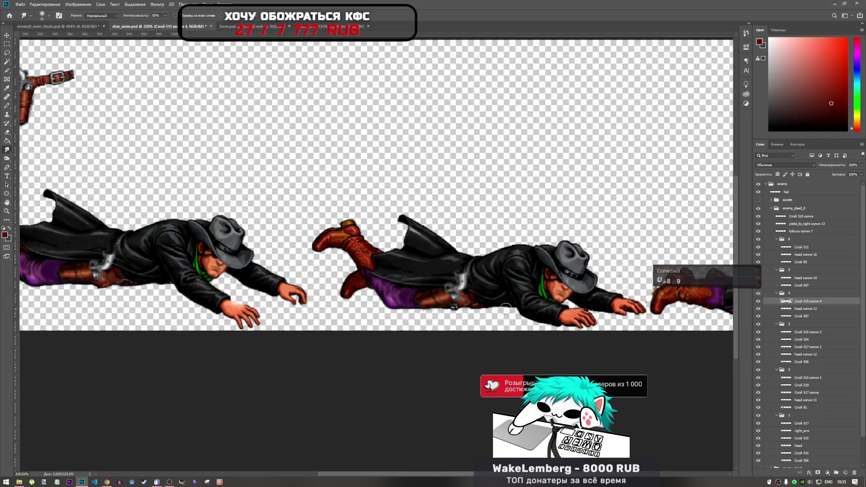
scroll(462, 294, up, 5)
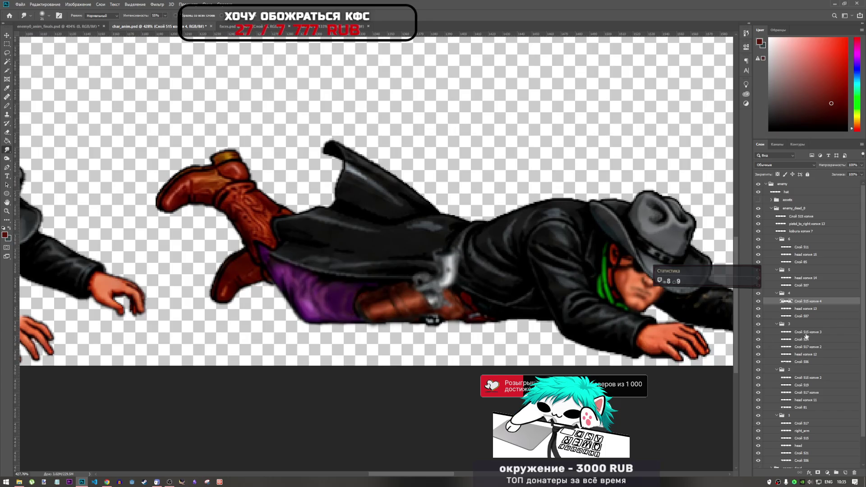
click(804, 310)
click(798, 317)
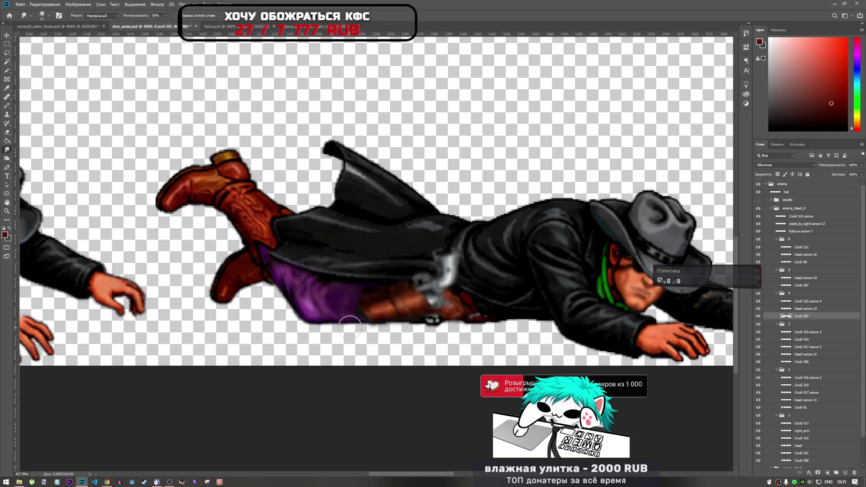
scroll(282, 244, down, 3)
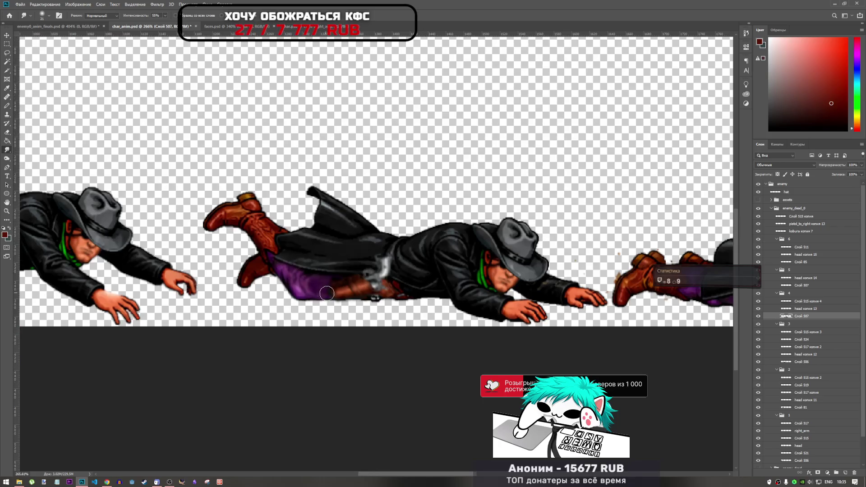
scroll(230, 302, up, 5)
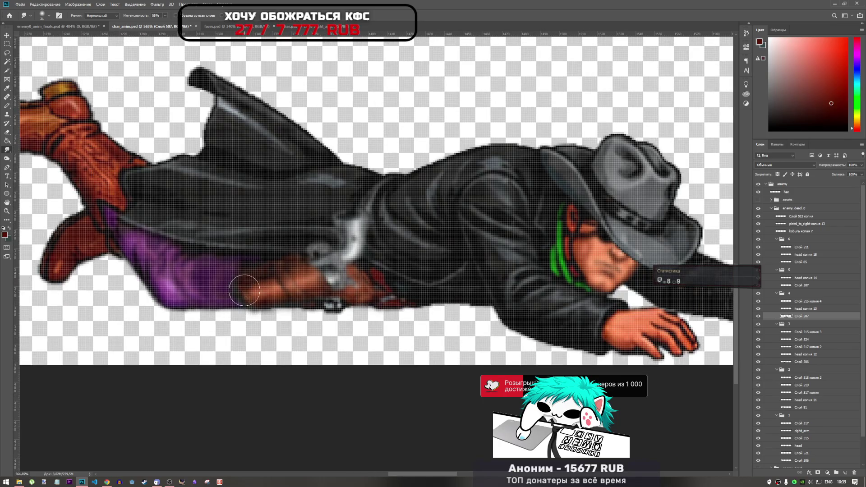
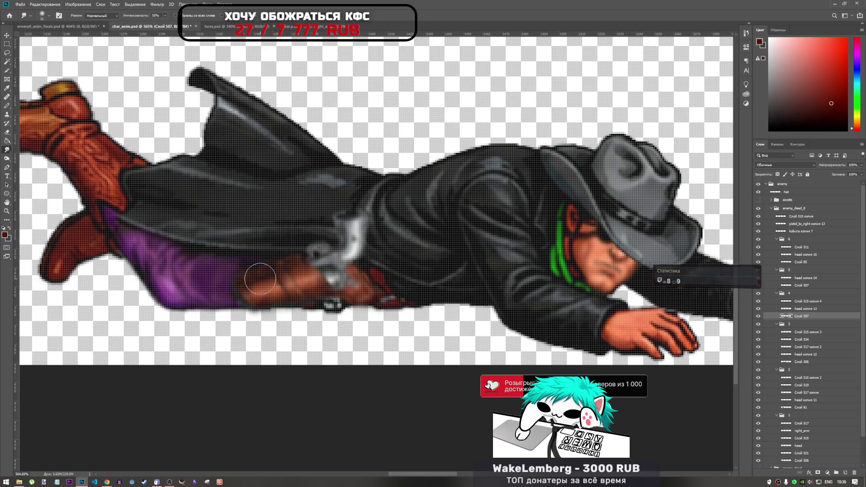
Step: Toggle layer visibility, including Слой 507, to compare the holster area
click(758, 301)
click(758, 303)
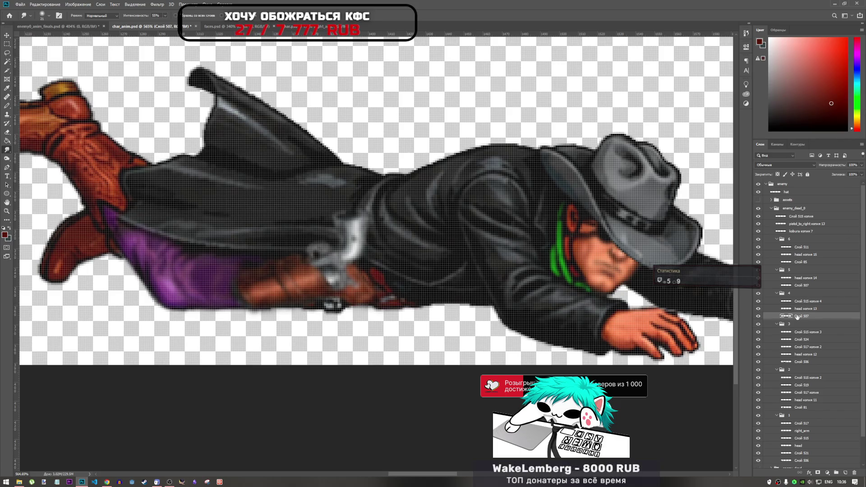
alt+click(758, 316)
alt+click(758, 317)
Step: Lasso the purple trousers beside the holster and copy them to new layer Слой 526
click(7, 53)
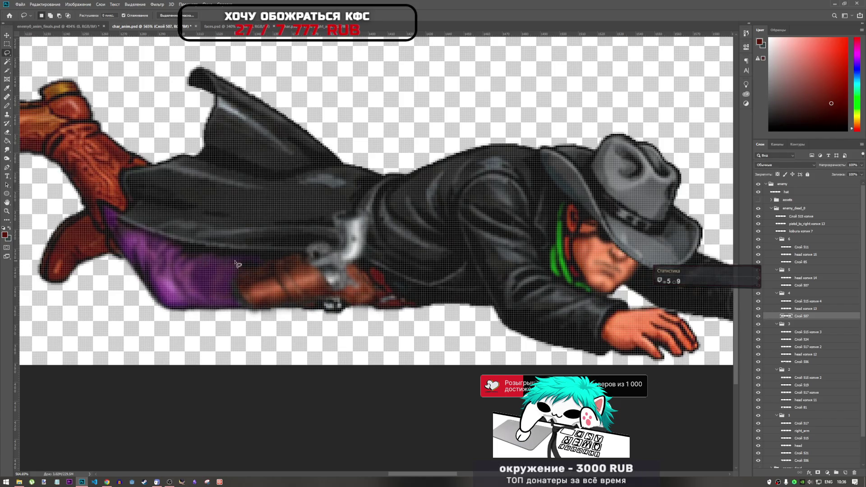
mouse_move(235, 260)
mouse_down()
mouse_move(206, 268)
mouse_move(210, 276)
mouse_up()
drag(211, 257, 189, 277)
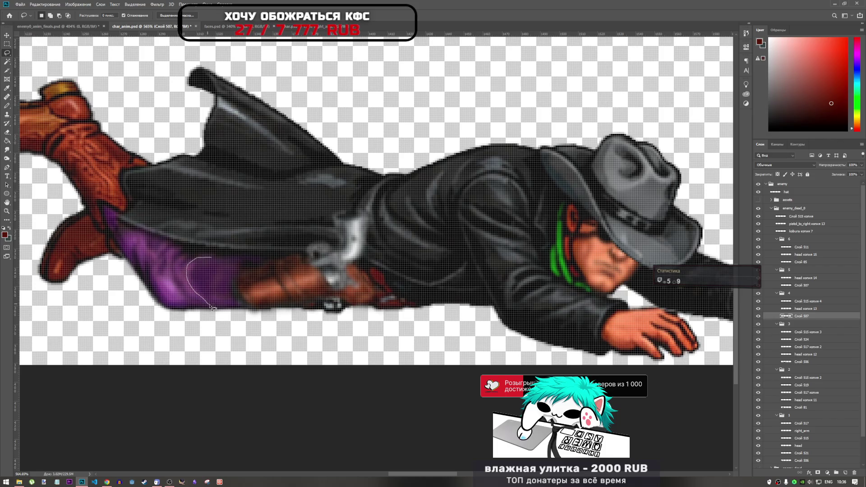
drag(236, 306, 231, 294)
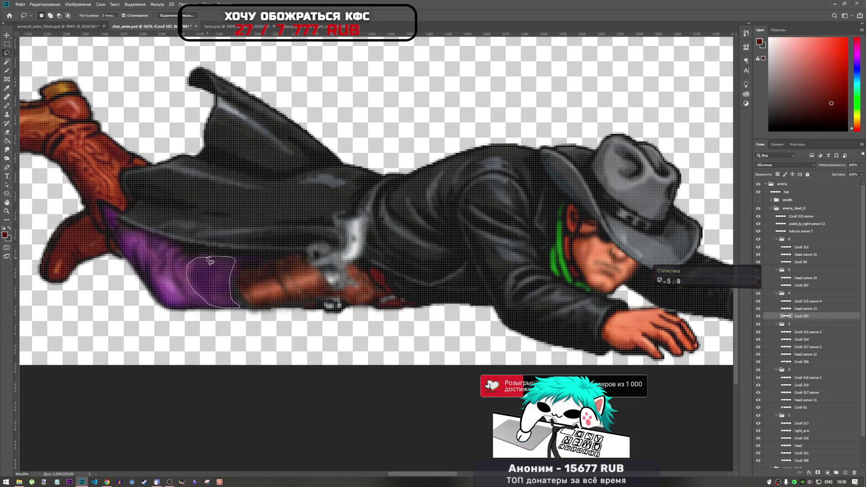
drag(210, 261, 210, 259)
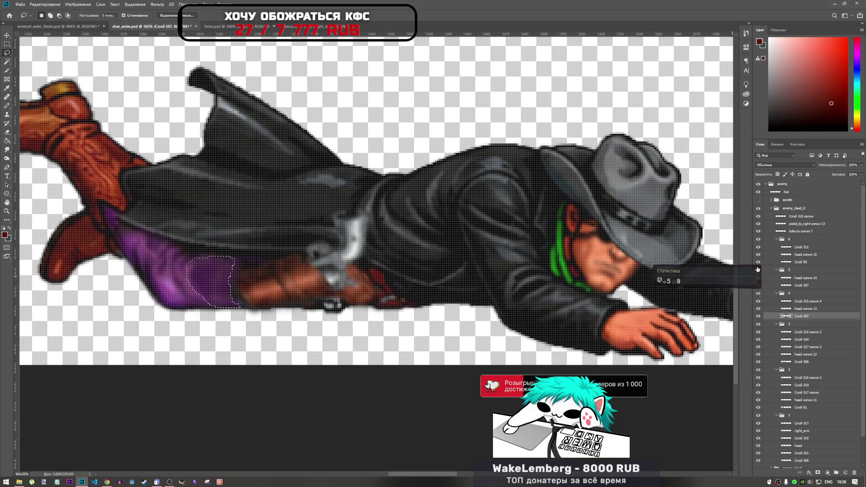
key(ctrl+j)
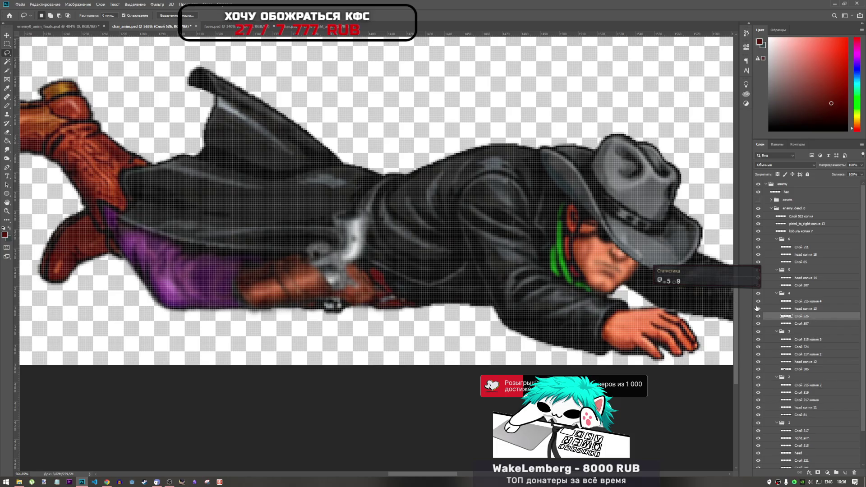
Step: Move the trouser patch about 27 px right and stretch it wider over the holster
key(ctrl+t)
mouse_move(210, 279)
mouse_down()
mouse_move(337, 281)
mouse_move(223, 282)
mouse_up()
drag(347, 283, 365, 283)
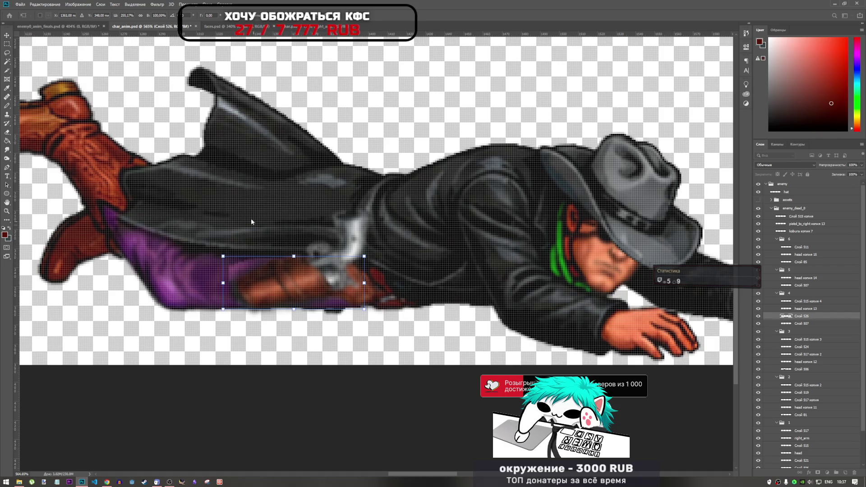
key(Return)
key(l)
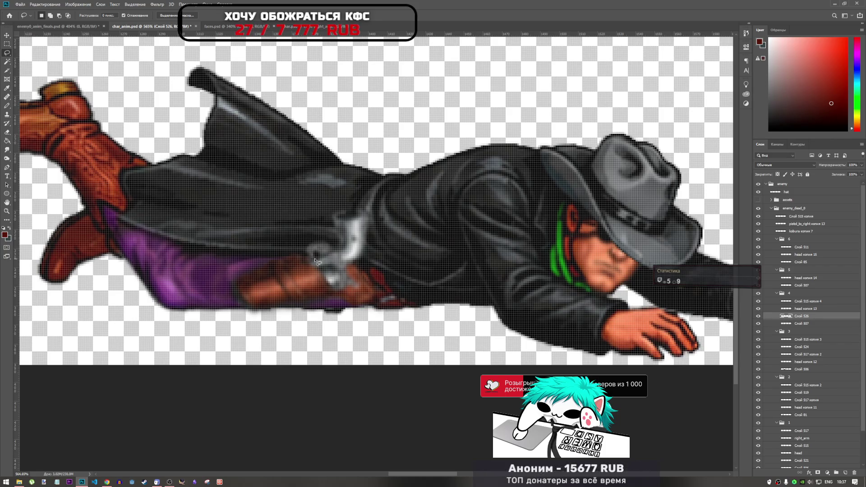
key(e)
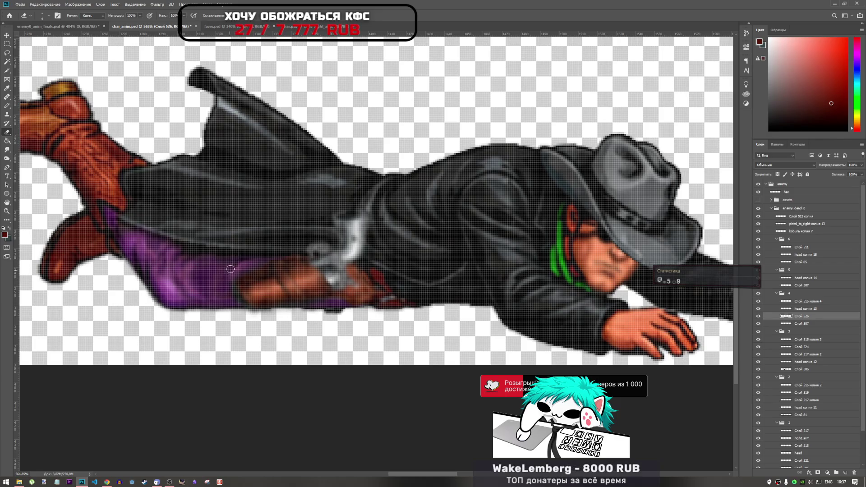
scroll(241, 251, down, 5)
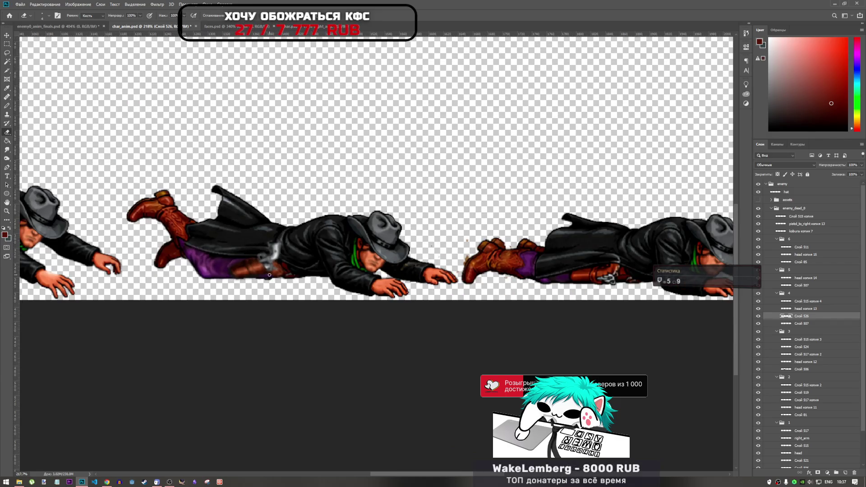
scroll(269, 274, up, 5)
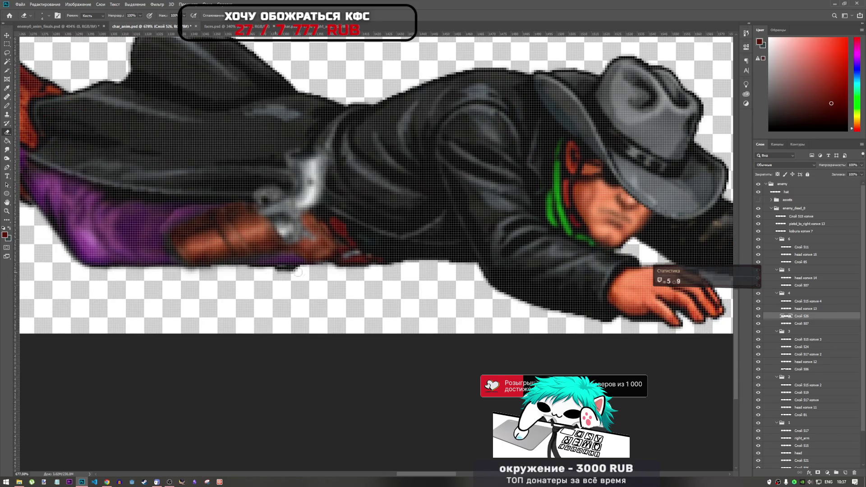
click(810, 324)
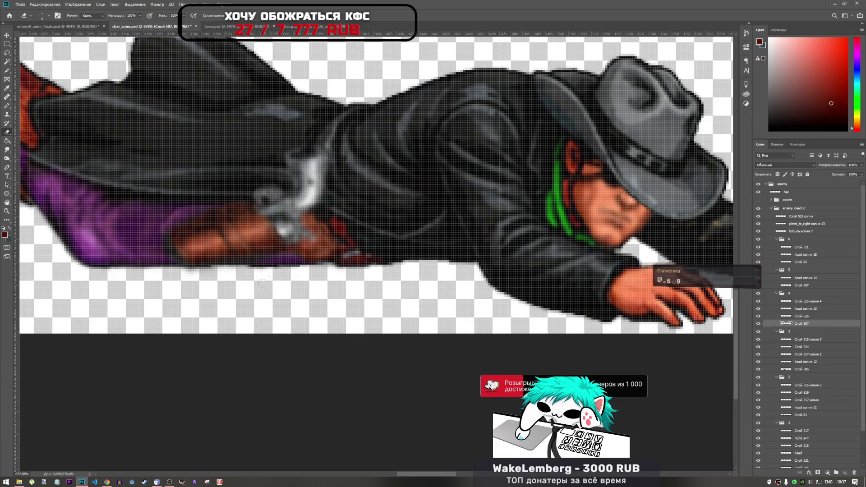
scroll(265, 278, down, 5)
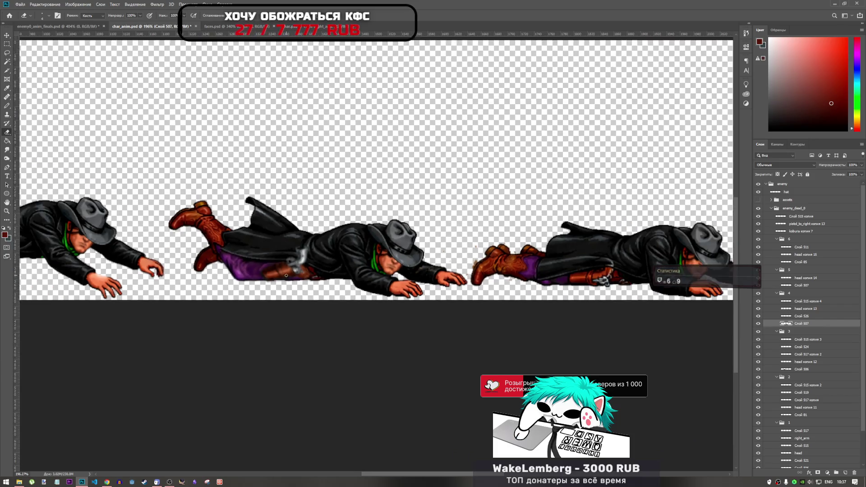
scroll(286, 275, down, 1)
scroll(289, 278, up, 1)
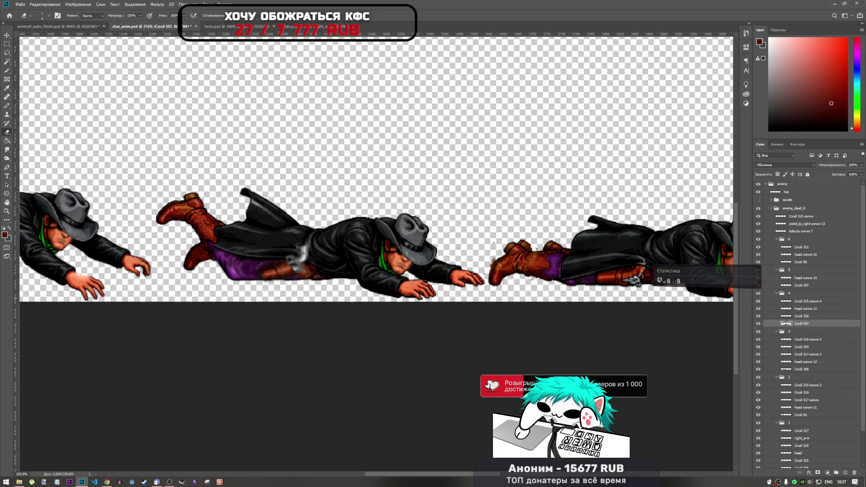
scroll(301, 285, down, 5)
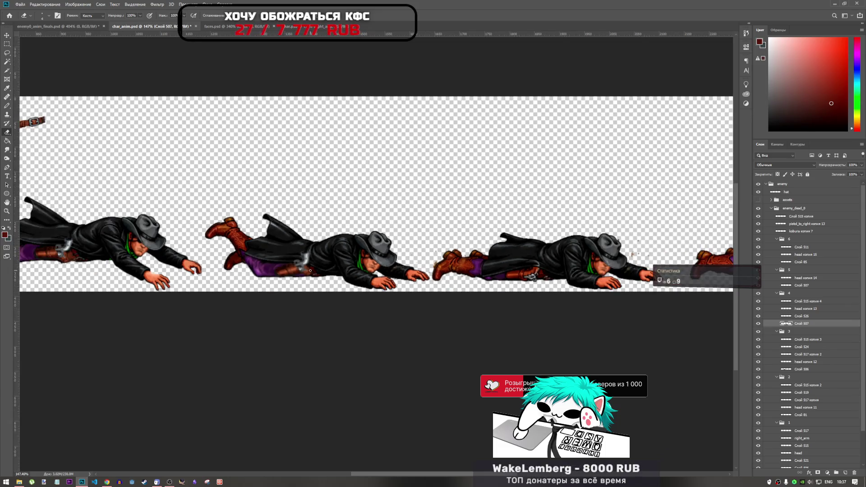
scroll(135, 256, up, 1)
scroll(407, 282, down, 1)
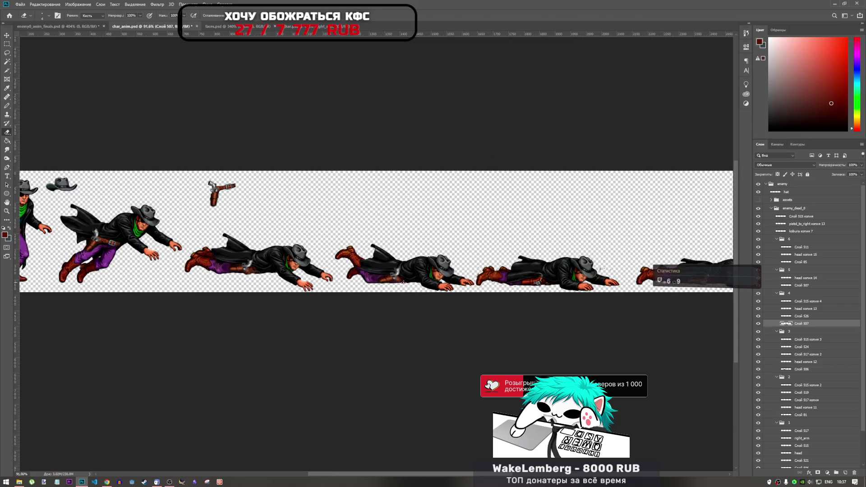
scroll(308, 273, down, 2)
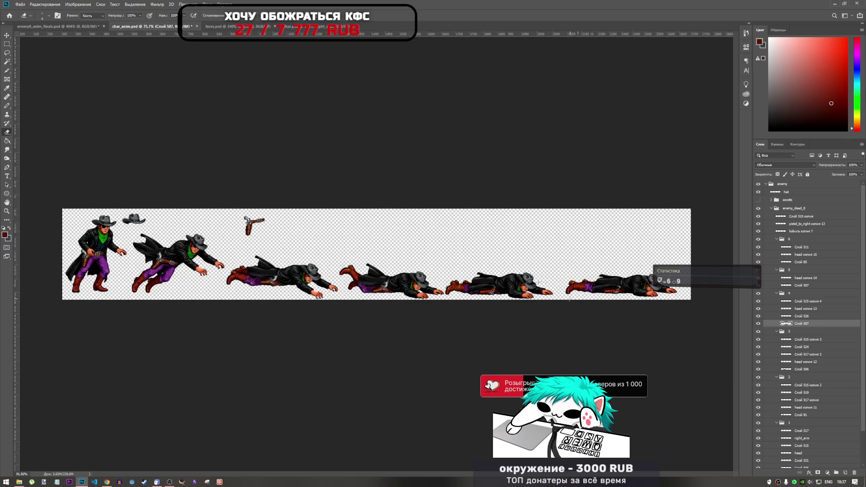
scroll(514, 288, up, 4)
scroll(229, 283, down, 4)
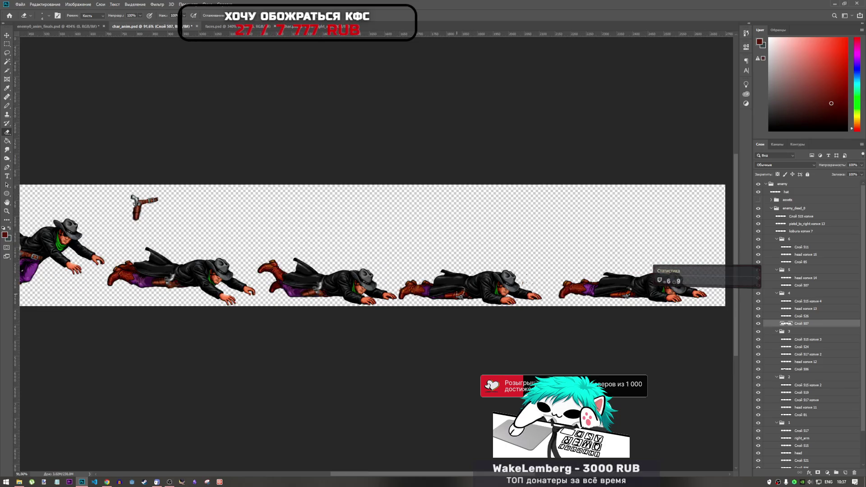
scroll(361, 280, up, 2)
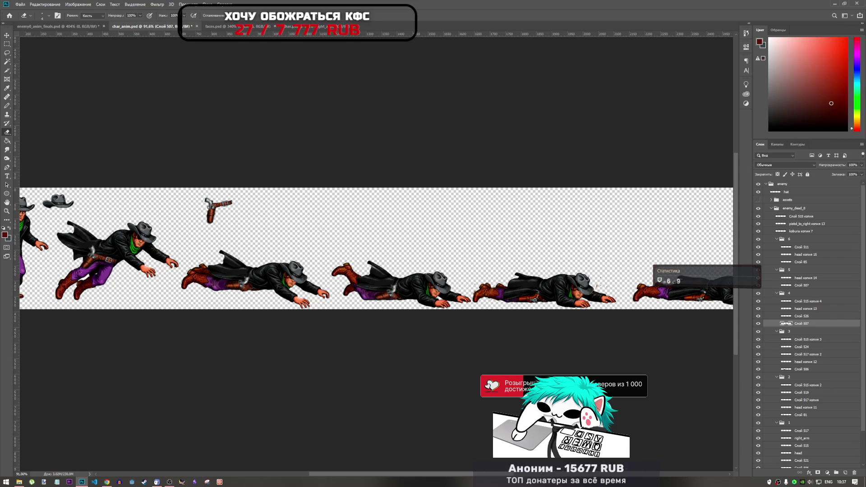
scroll(243, 285, up, 3)
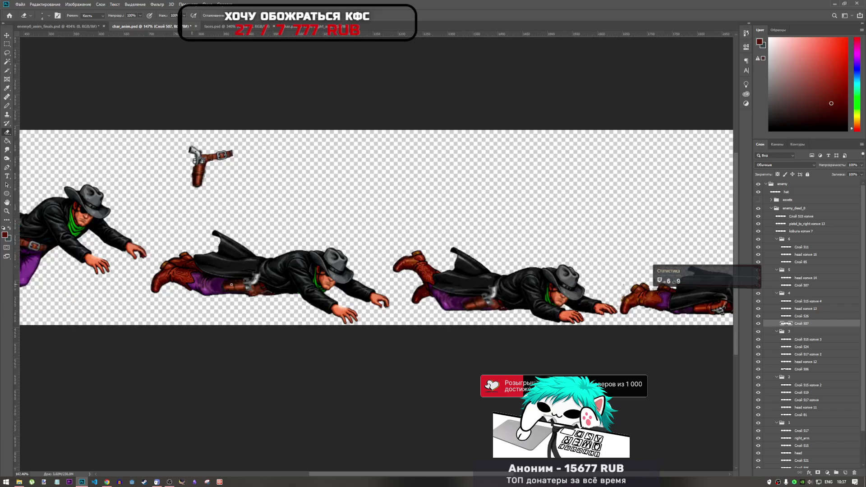
scroll(330, 293, down, 3)
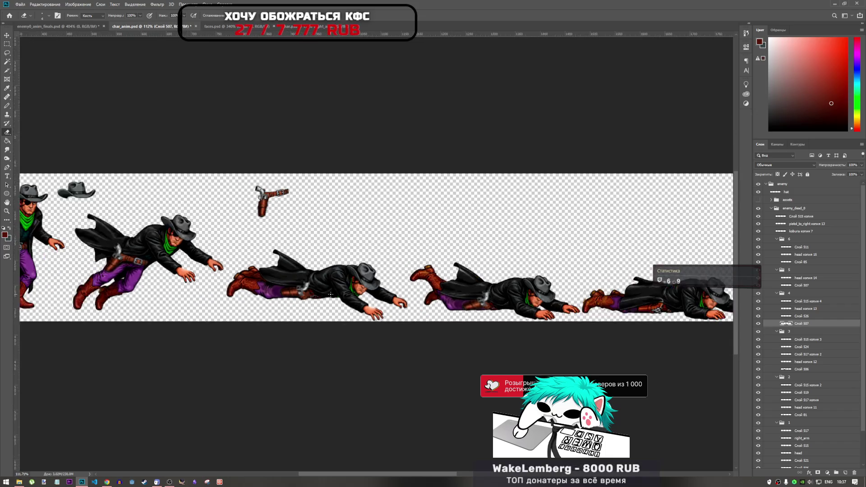
scroll(807, 415, down, 2)
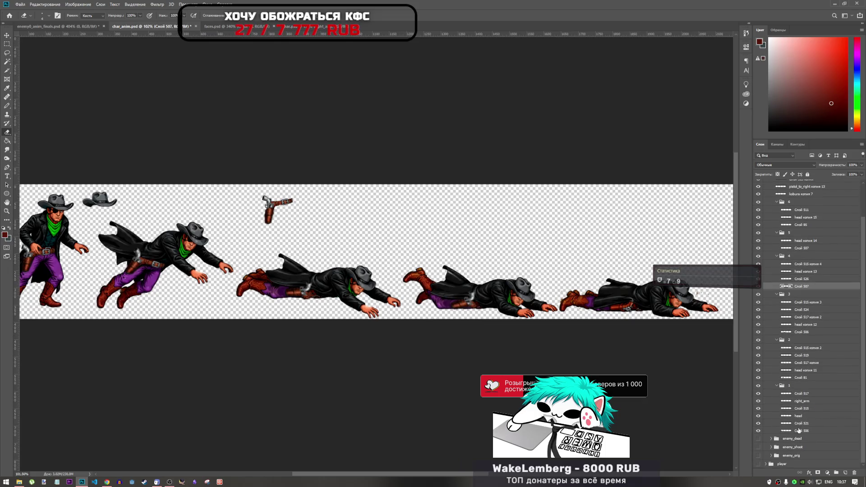
click(806, 394)
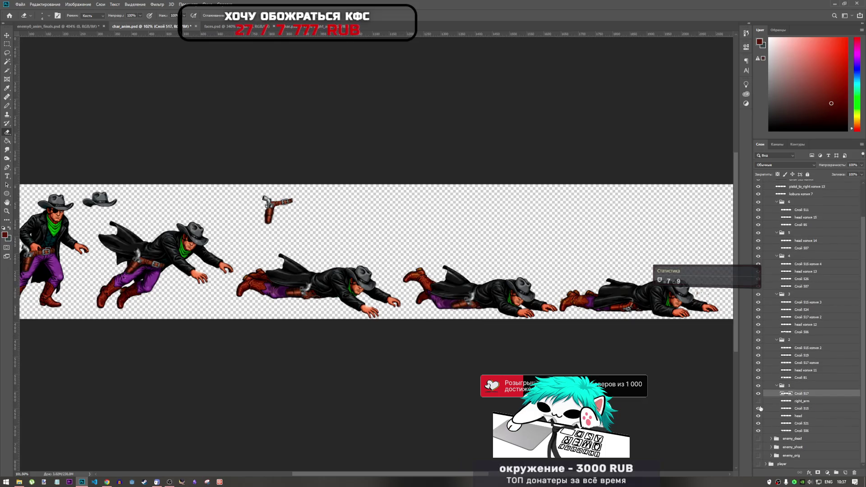
click(758, 402)
click(759, 408)
click(759, 409)
Step: Move right_arm into group 4 and rotate the gun-belt piece onto the fourth cowboy
drag(805, 403, 805, 239)
key(ctrl+t)
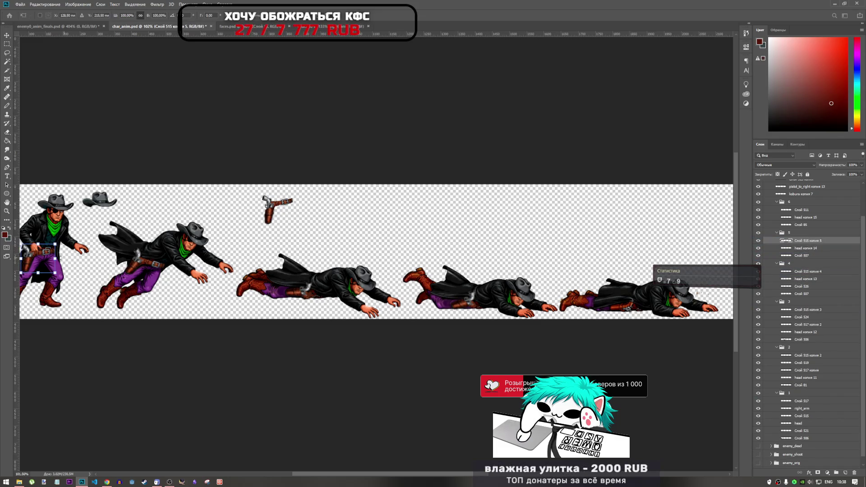
mouse_move(52, 260)
mouse_down()
mouse_move(374, 280)
mouse_move(486, 300)
mouse_move(512, 287)
mouse_move(518, 298)
mouse_move(472, 346)
mouse_move(467, 322)
mouse_up()
scroll(464, 297, up, 5)
drag(507, 284, 496, 278)
drag(477, 333, 490, 327)
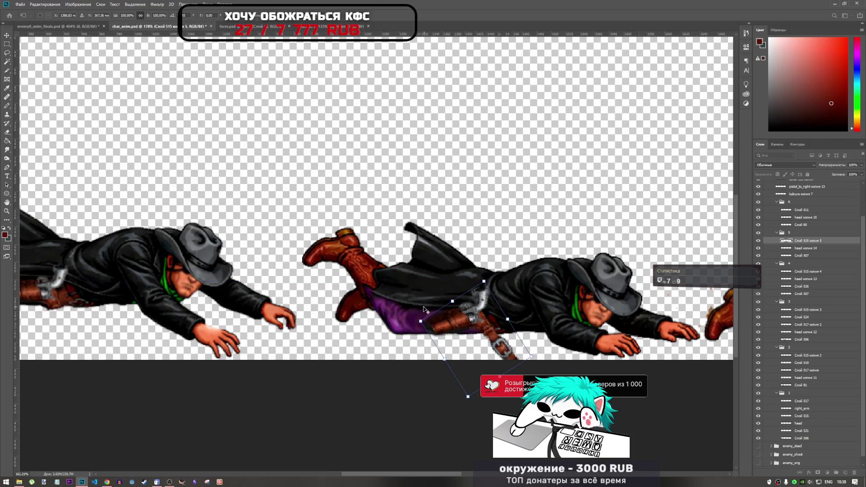
scroll(423, 311, down, 5)
scroll(423, 314, down, 2)
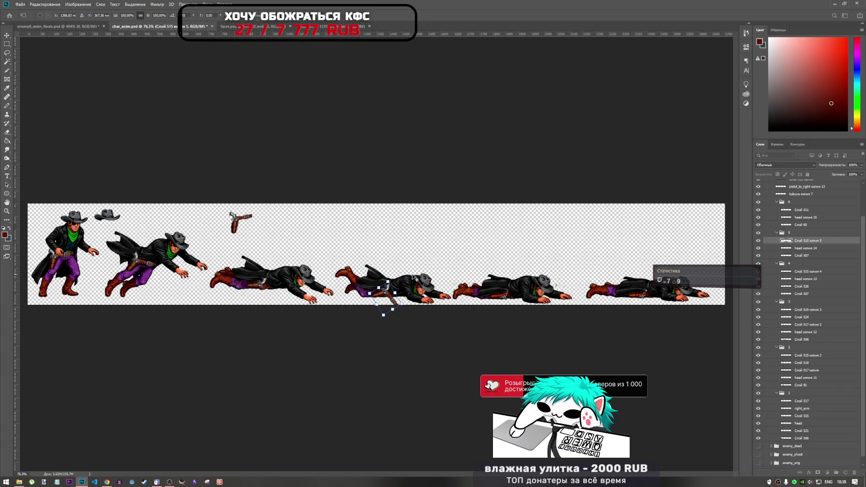
scroll(356, 285, up, 5)
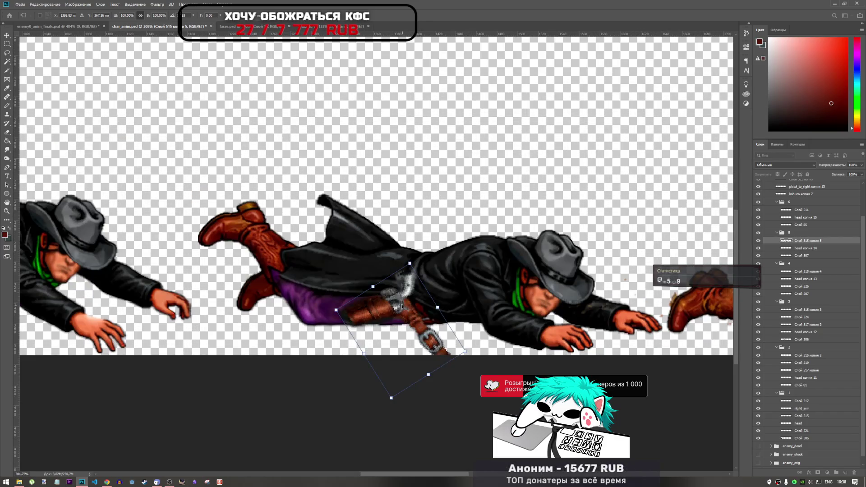
mouse_move(402, 306)
mouse_down()
mouse_move(388, 293)
mouse_move(406, 300)
mouse_move(395, 318)
mouse_move(419, 293)
mouse_move(490, 299)
mouse_move(406, 313)
mouse_up()
scroll(415, 305, down, 4)
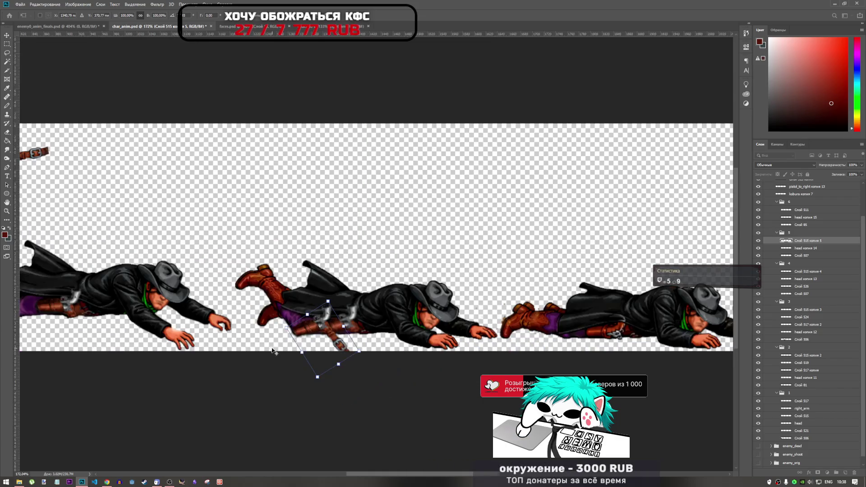
Step: Shift the holster onto the lying figure's hip, rotate and nudge it, and apply
drag(305, 332, 508, 335)
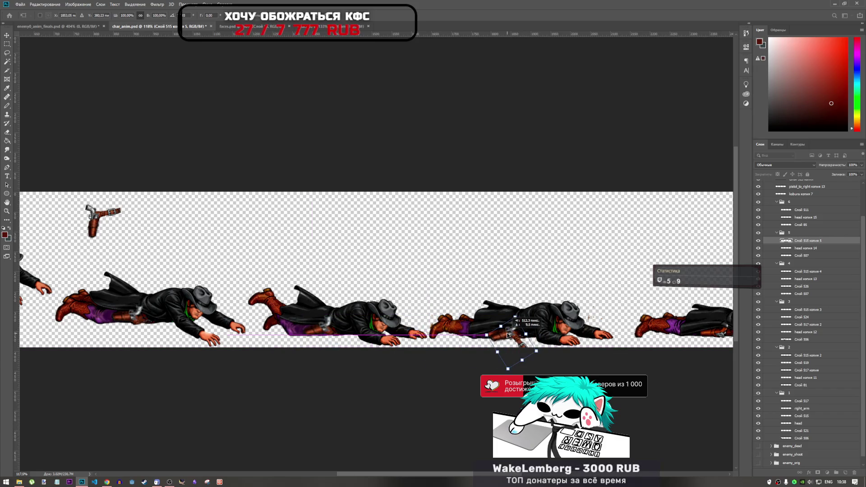
drag(507, 335, 509, 337)
scroll(508, 336, up, 5)
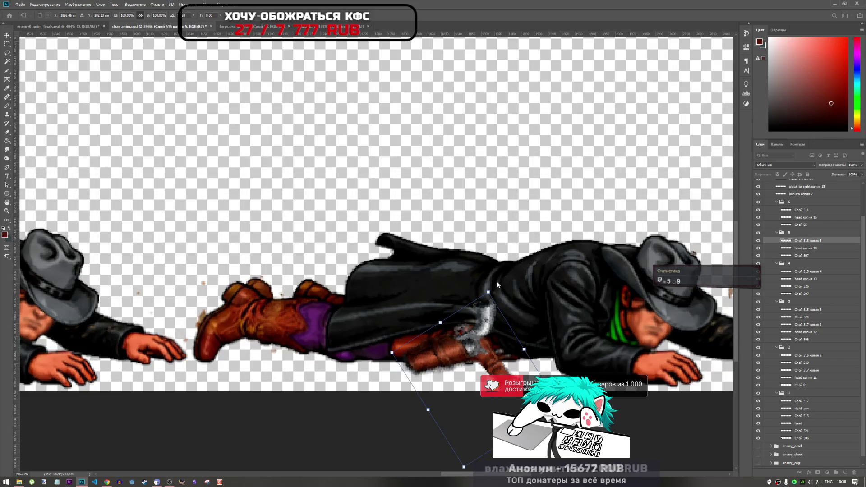
drag(497, 280, 492, 278)
mouse_move(478, 350)
mouse_down()
mouse_move(489, 356)
mouse_move(485, 347)
mouse_up()
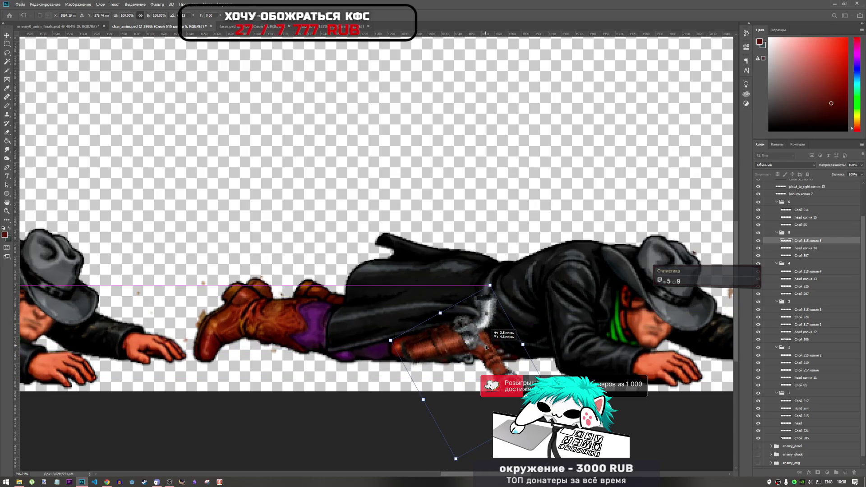
drag(485, 347, 485, 347)
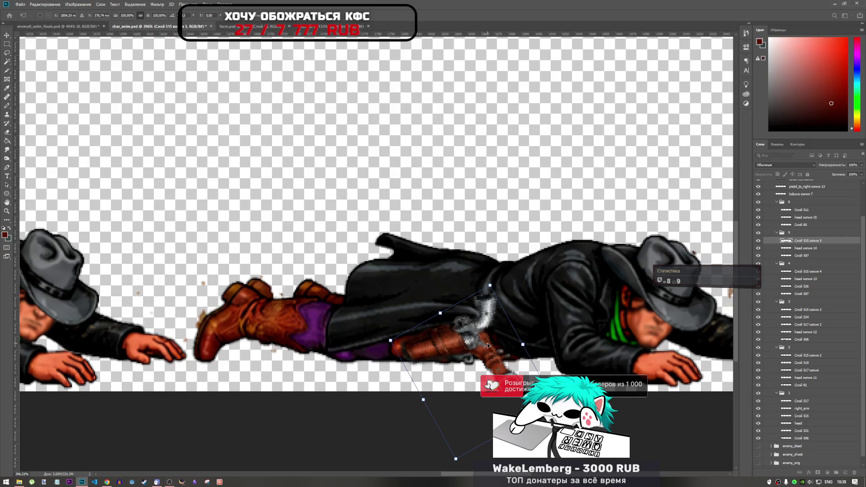
key(Return)
Step: Undo the holster's last transform and start transforming it again
key(e)
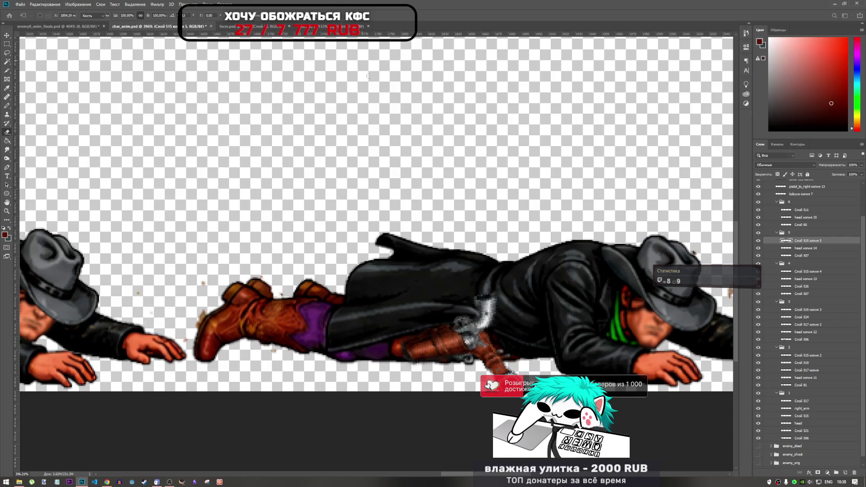
scroll(448, 274, down, 5)
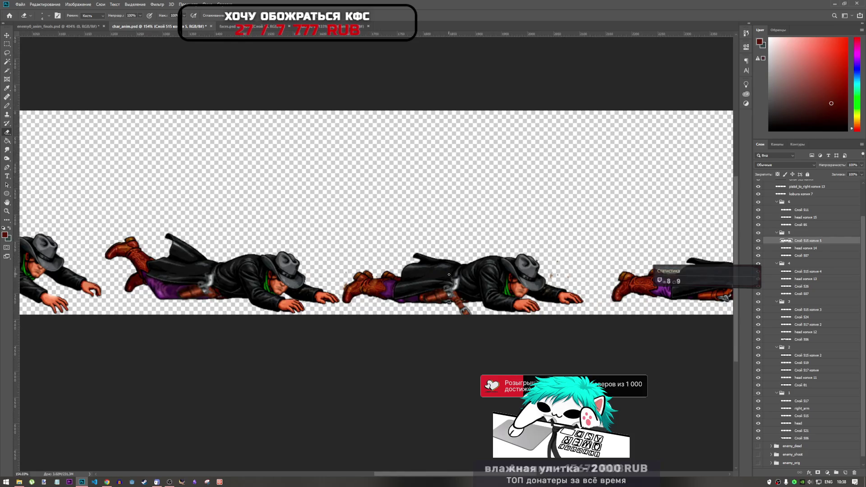
key(ctrl+z)
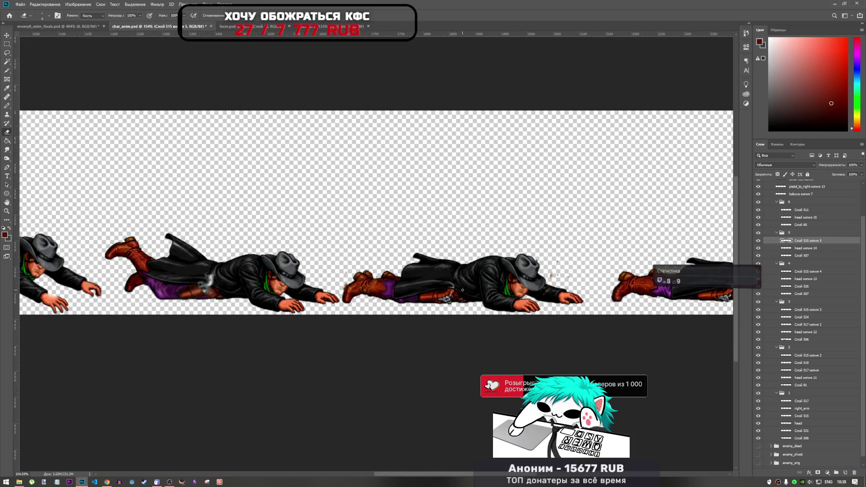
key(ctrl+t)
scroll(455, 290, down, 4)
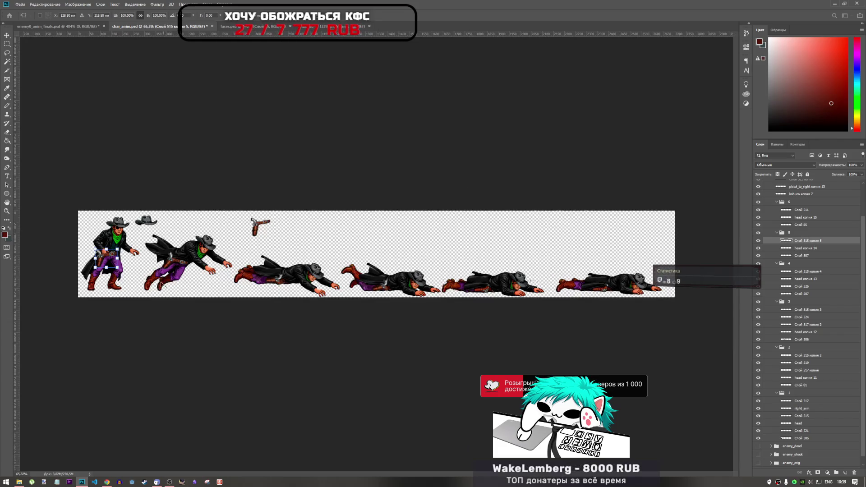
Step: Move the holster onto the fourth cowboy frame, up onto his belt
mouse_move(109, 262)
mouse_down()
mouse_move(406, 257)
mouse_move(441, 290)
mouse_move(483, 294)
mouse_move(491, 284)
mouse_up()
scroll(493, 278, up, 3)
scroll(493, 278, up, 5)
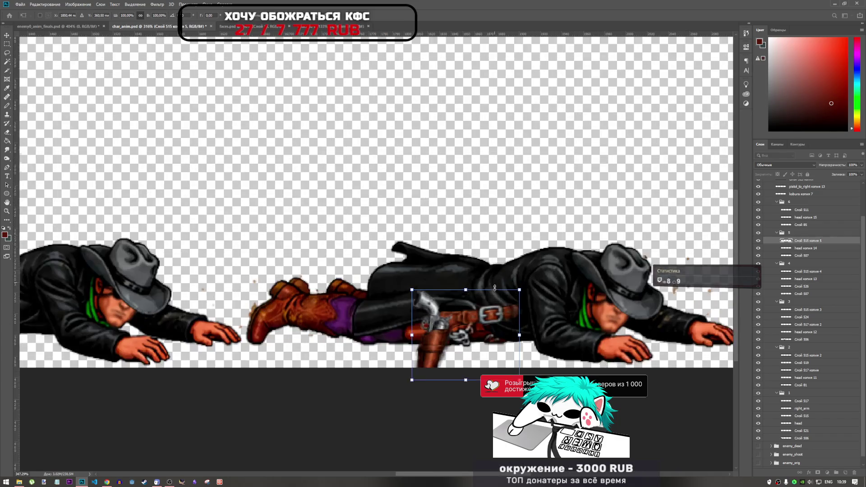
drag(449, 334, 490, 304)
key(e)
Step: Rotate the holster to hang down along the belt and nudge it onto the hip
key(ctrl+t)
mouse_move(518, 257)
mouse_down()
mouse_move(528, 291)
mouse_move(492, 337)
mouse_move(462, 340)
mouse_up()
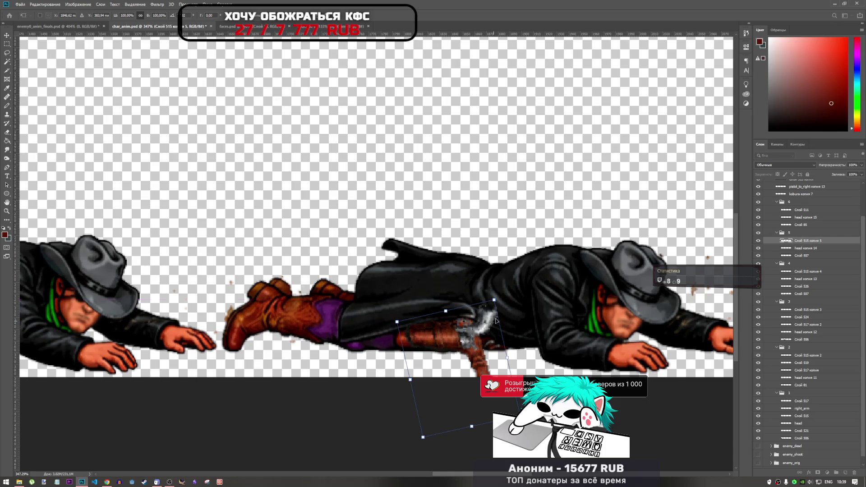
scroll(528, 301, down, 2)
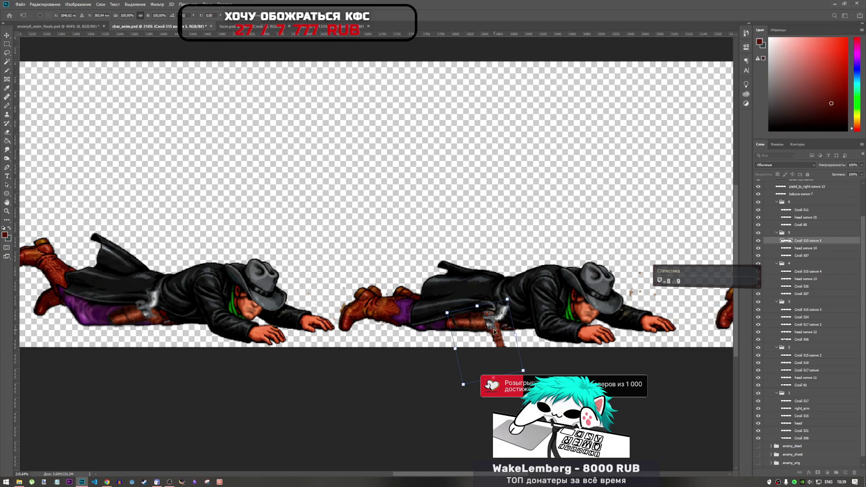
drag(512, 304, 514, 297)
mouse_move(496, 328)
mouse_down()
mouse_move(502, 322)
mouse_move(484, 327)
mouse_up()
scroll(499, 323, up, 5)
scroll(458, 294, down, 5)
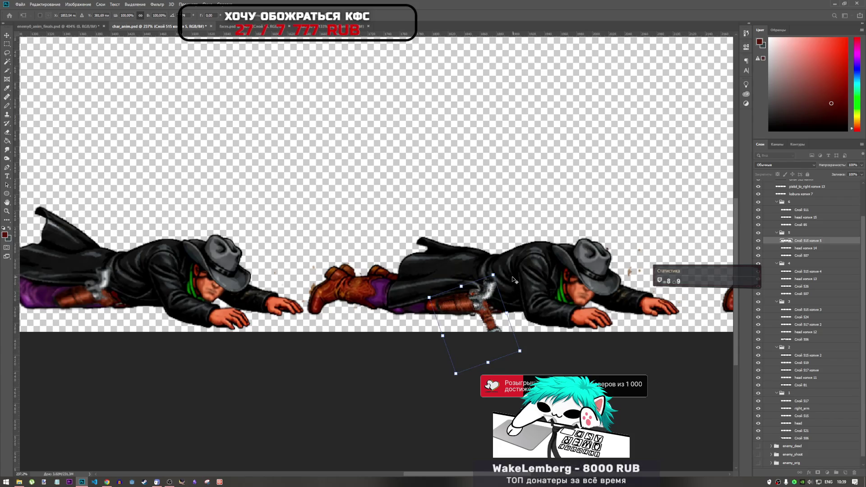
drag(499, 270, 498, 266)
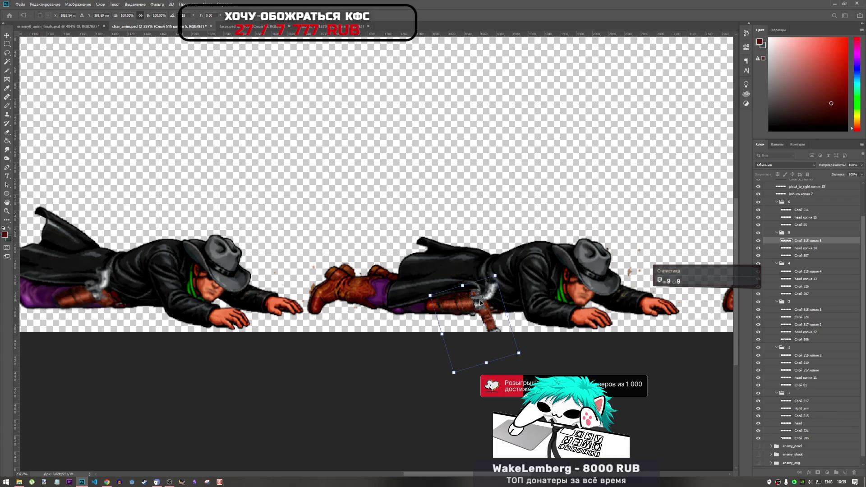
drag(479, 308, 478, 307)
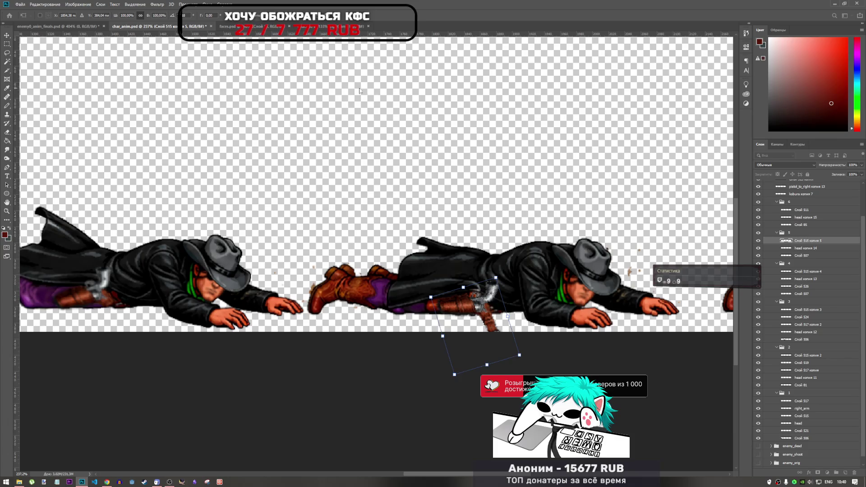
Step: Commit the holster placement and set the eraser size to 18 px
key(Return)
key(e)
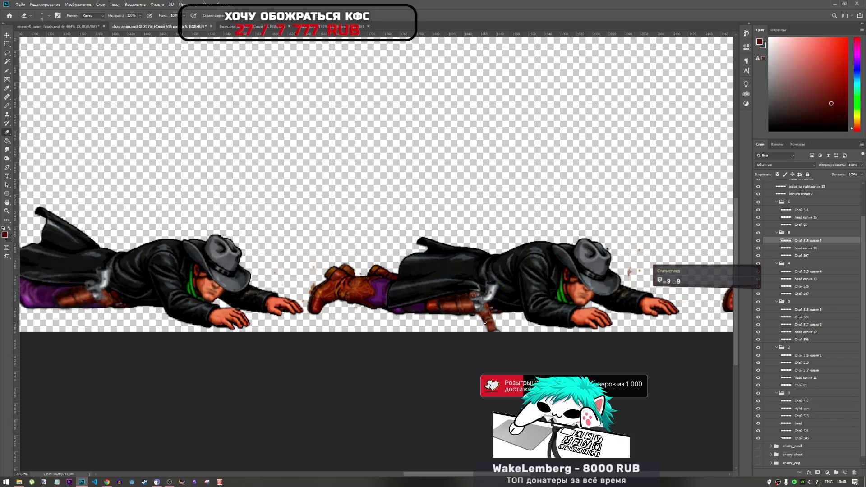
right_click(513, 323)
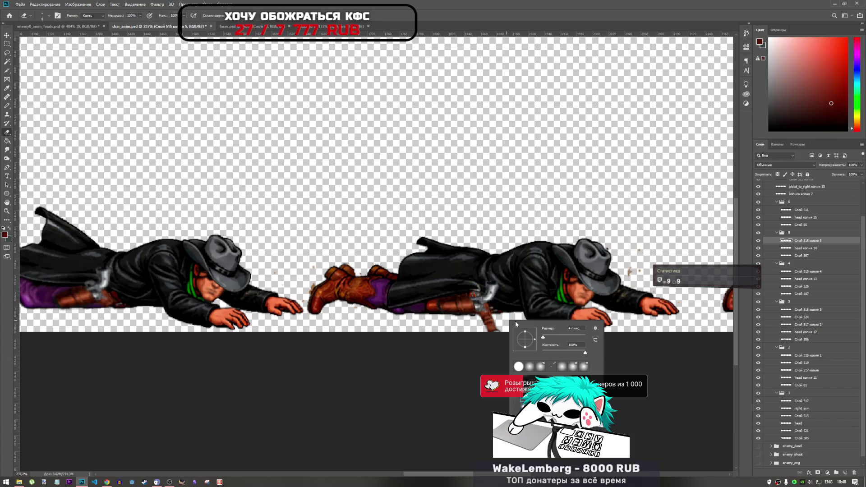
key(Return)
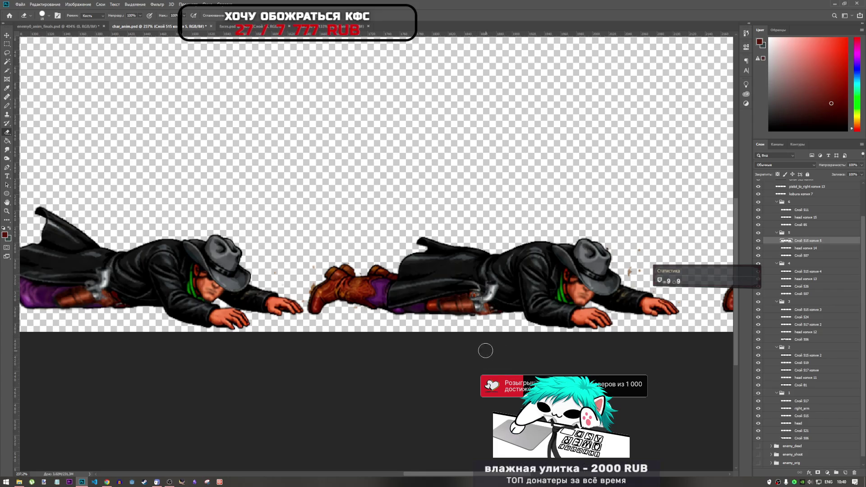
scroll(486, 351, down, 3)
scroll(443, 318, up, 5)
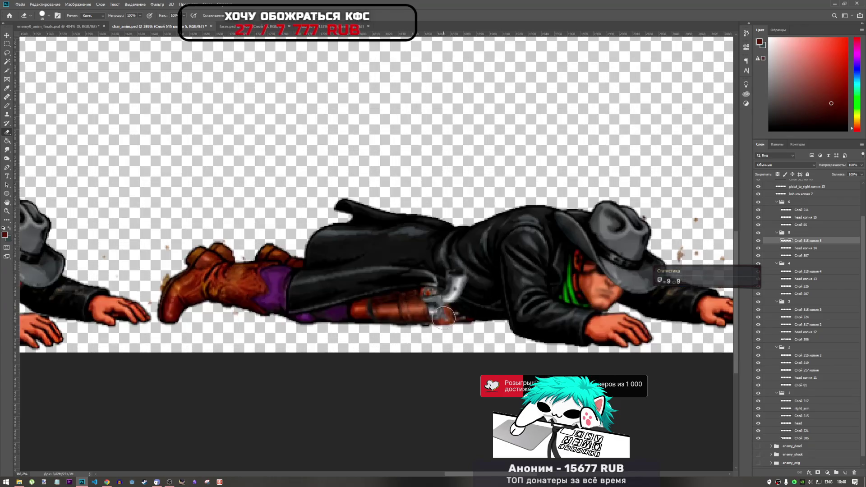
scroll(443, 318, up, 3)
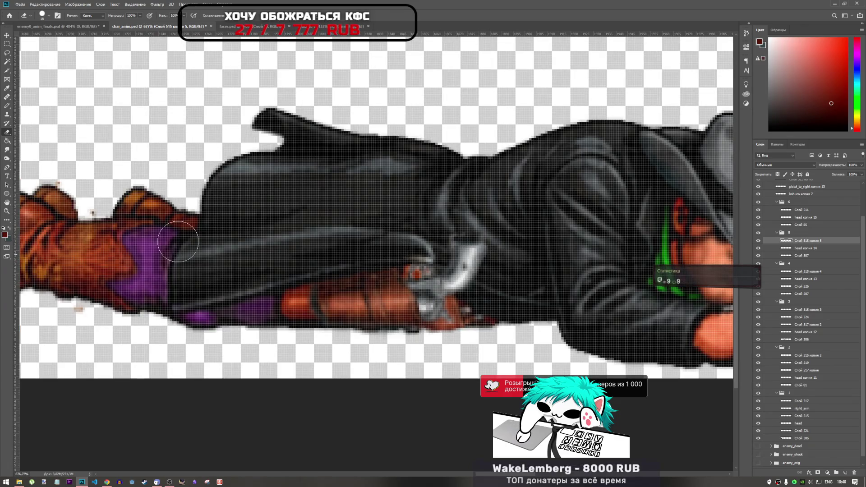
scroll(599, 270, down, 5)
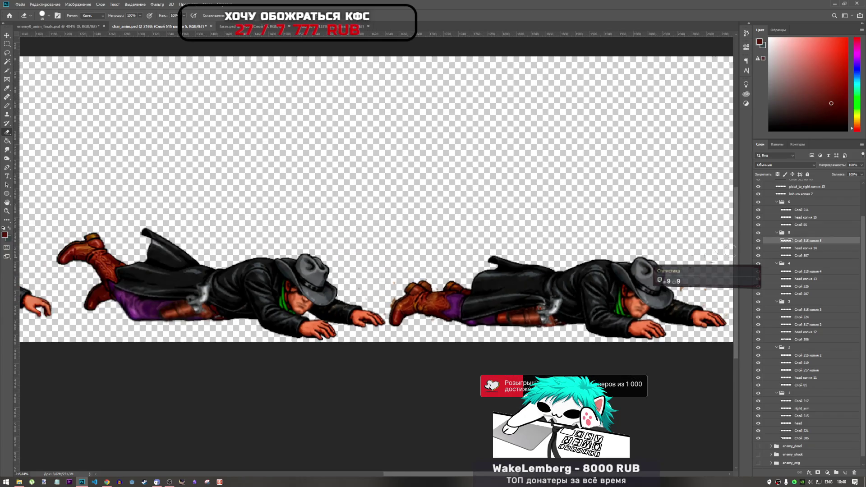
Step: Duplicate Слой 526 into group 5 and drag the copy onto the second lying figure
click(800, 272)
click(802, 279)
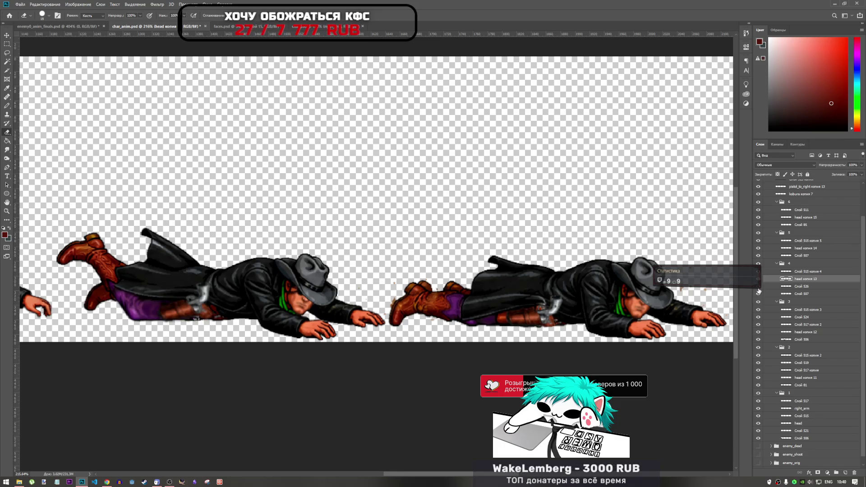
click(816, 288)
mouse_move(807, 290)
mouse_down()
mouse_move(814, 243)
mouse_move(819, 250)
mouse_up()
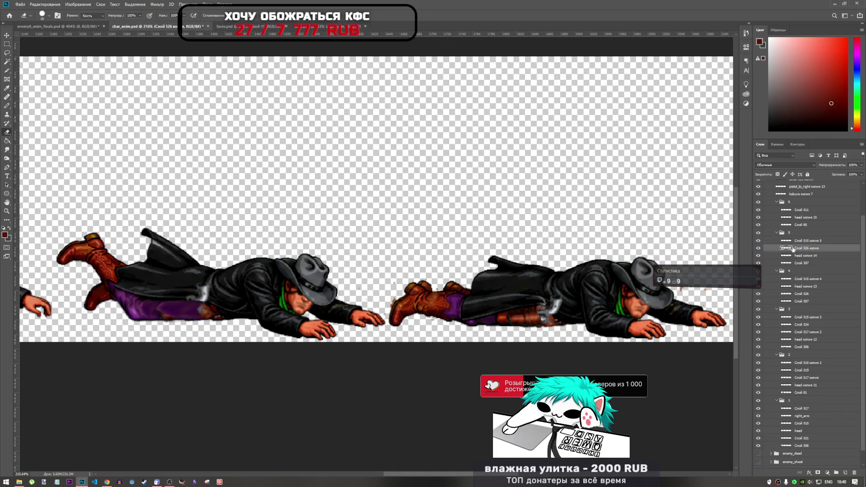
key(ctrl+t)
mouse_move(184, 313)
mouse_down()
mouse_move(531, 305)
mouse_move(526, 320)
mouse_up()
Step: Shift the trouser piece up-left under the coat, tilt it slightly, and apply
scroll(527, 320, up, 3)
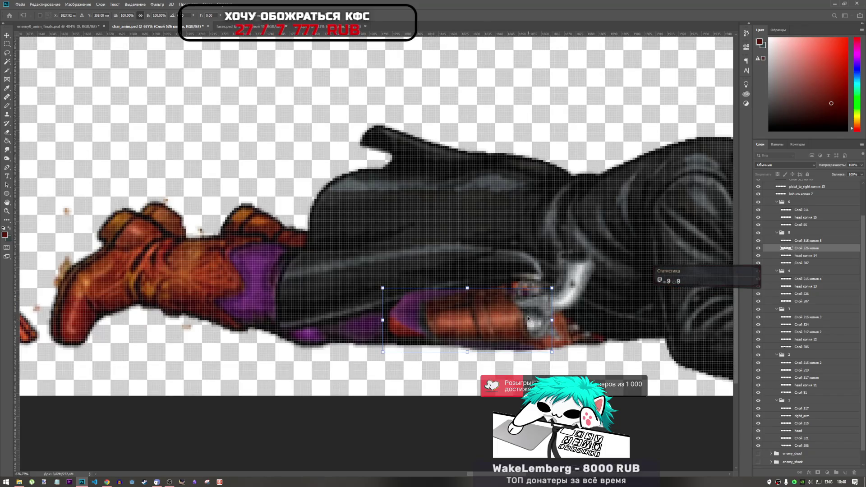
mouse_move(501, 319)
mouse_down()
mouse_move(503, 305)
mouse_move(481, 300)
mouse_move(491, 300)
mouse_up()
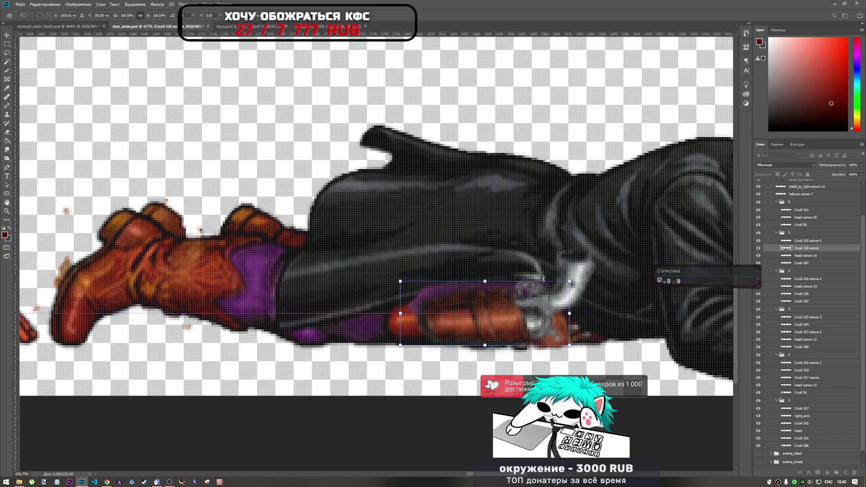
mouse_move(538, 279)
mouse_down()
mouse_move(556, 253)
mouse_move(569, 258)
mouse_move(548, 281)
mouse_up()
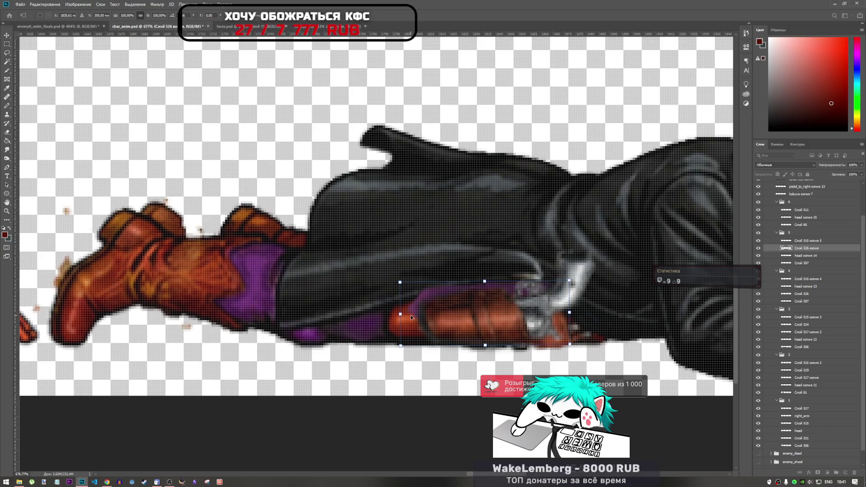
key(Return)
key(e)
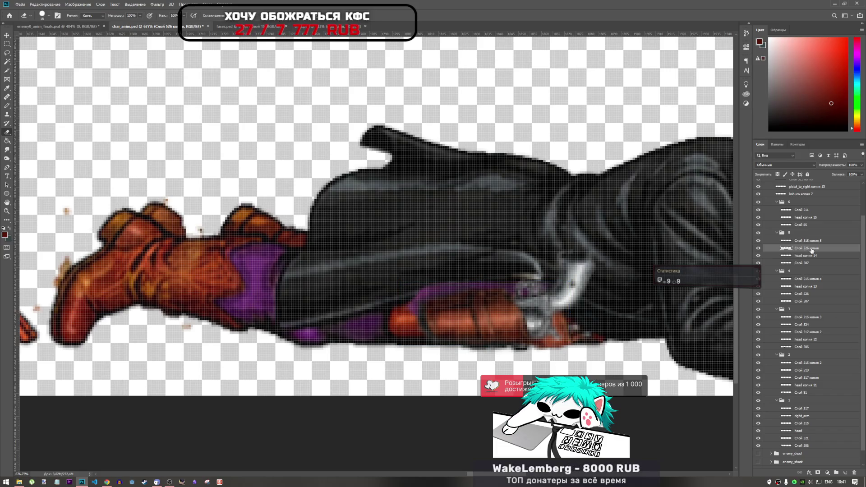
Step: Duplicate the piece, narrow it to half width, rotate it about 18° counter-clockwise, and apply
key(ctrl+j)
key(ctrl+t)
mouse_move(387, 301)
mouse_down()
mouse_move(429, 317)
mouse_move(387, 318)
mouse_up()
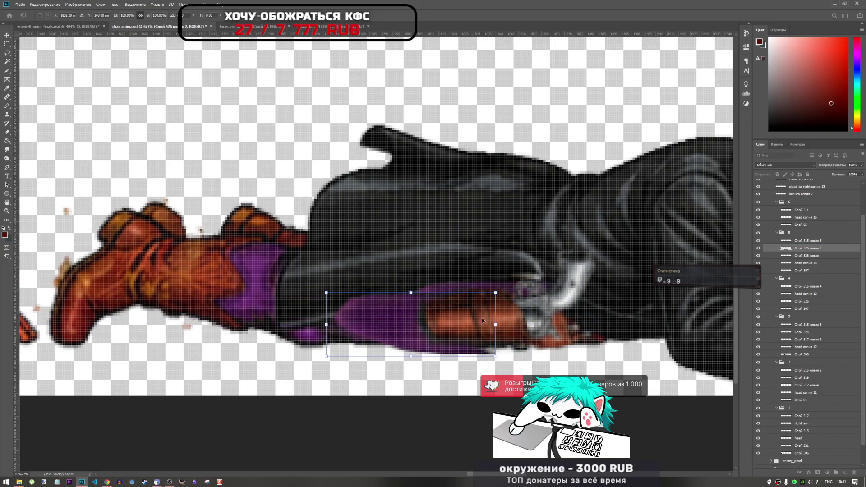
mouse_move(496, 323)
mouse_down()
mouse_move(463, 309)
mouse_move(405, 309)
mouse_move(430, 295)
mouse_up()
drag(458, 269, 455, 264)
drag(412, 310, 421, 318)
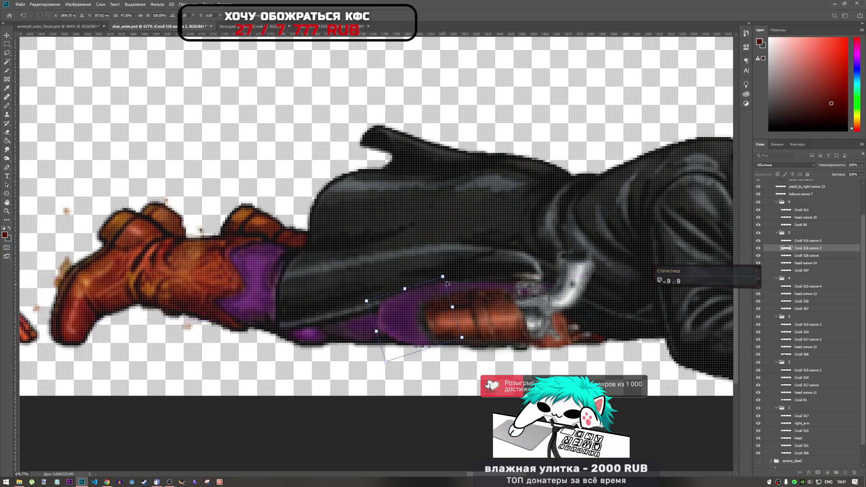
drag(443, 276, 432, 296)
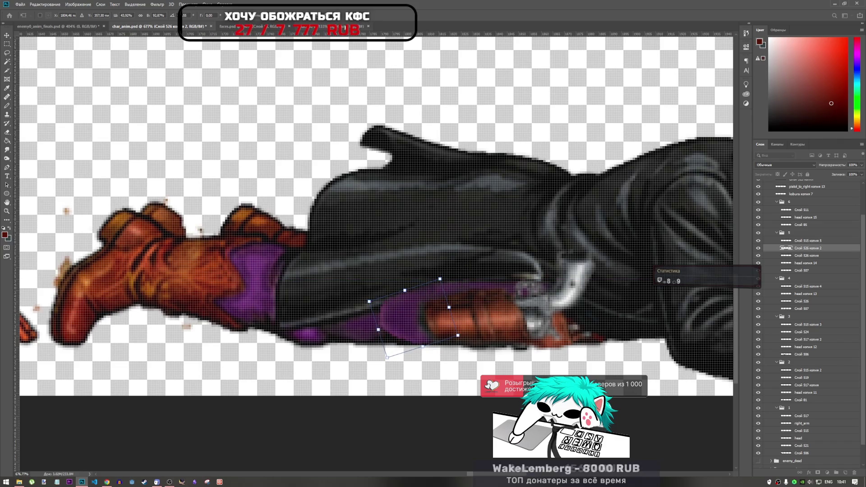
key(Return)
key(e)
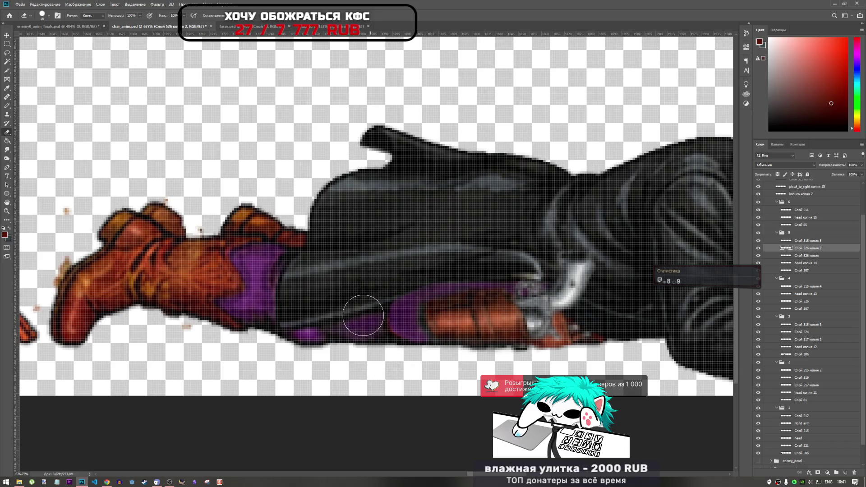
Step: Toggle layers around Слой 526 копия 2 to compare the holster area
scroll(356, 316, down, 2)
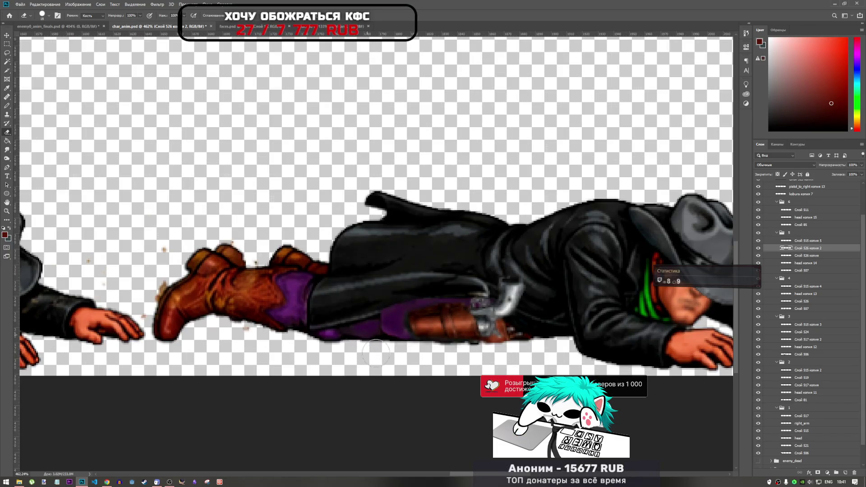
scroll(367, 326, up, 4)
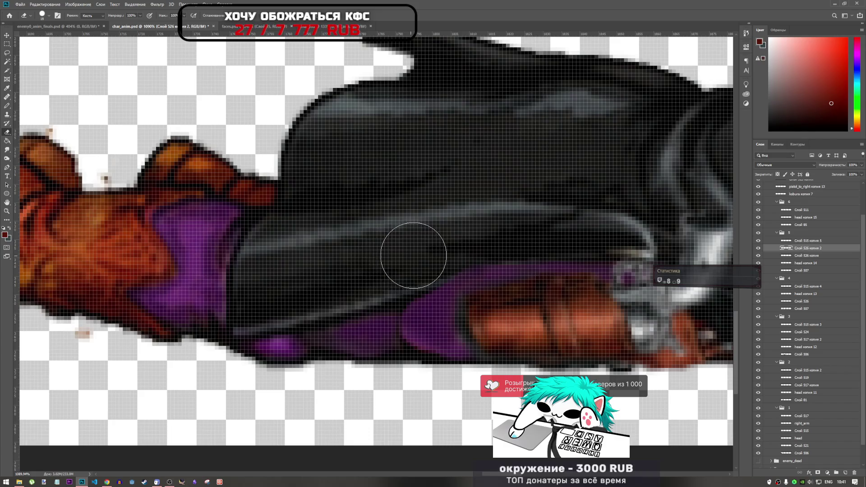
click(804, 325)
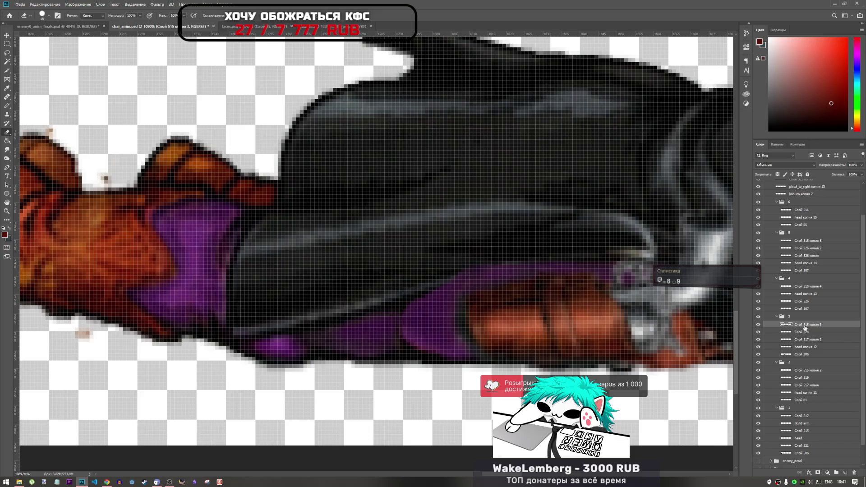
click(801, 249)
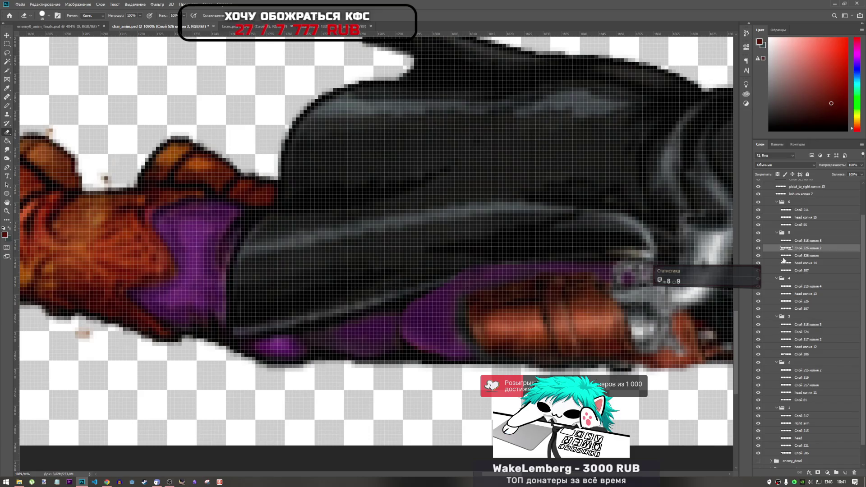
click(758, 247)
click(758, 247)
click(791, 255)
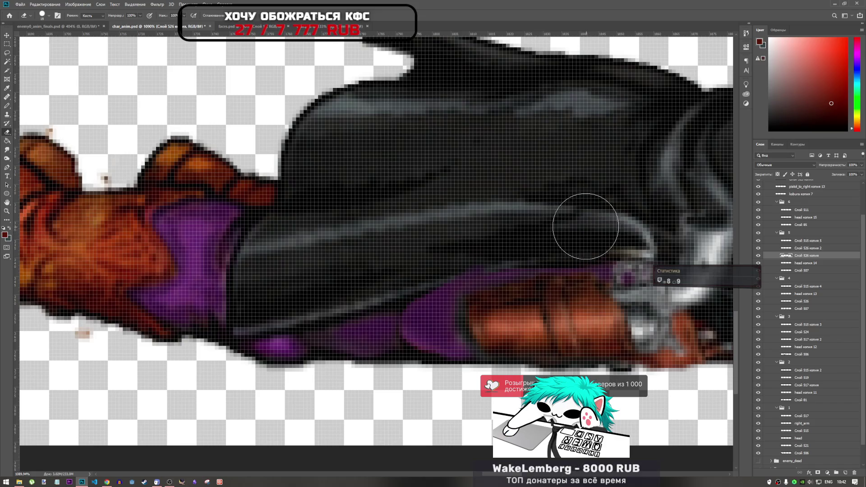
click(807, 251)
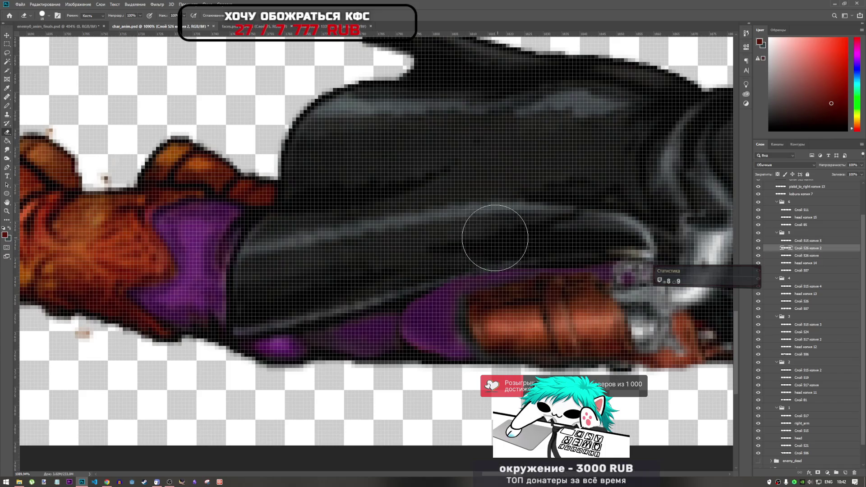
scroll(488, 353, down, 3)
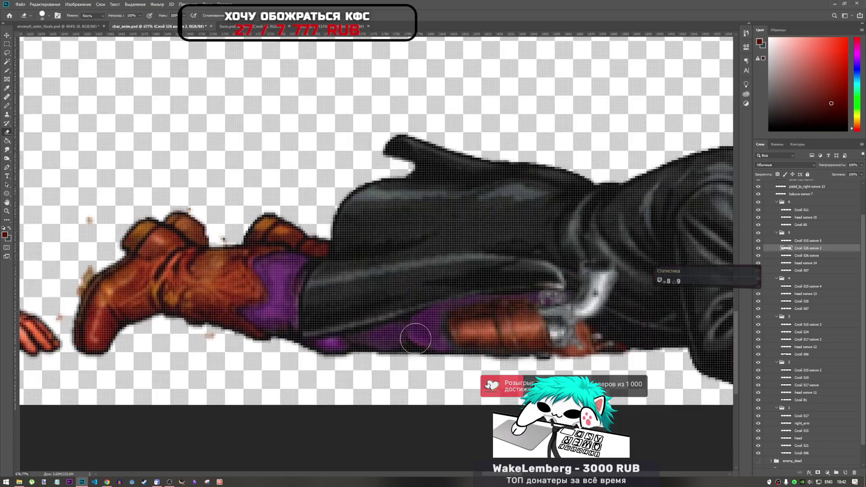
scroll(415, 328, up, 2)
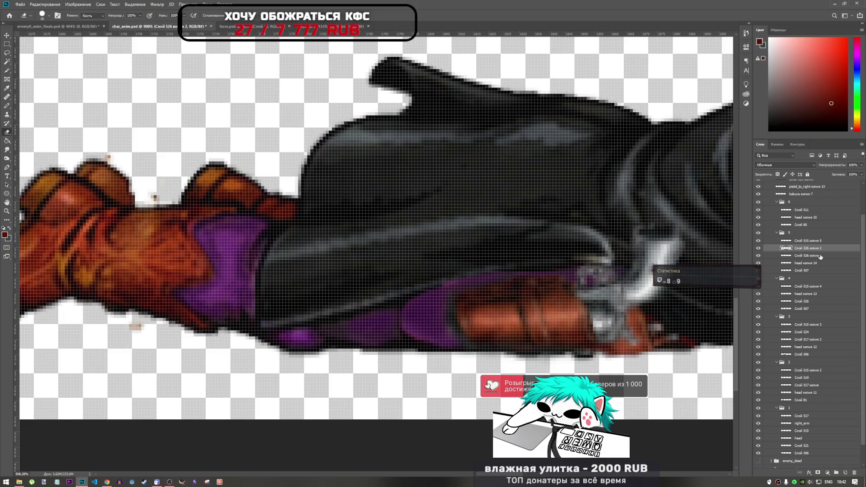
Step: Check Слой 515 копия 5 by hiding and showing it, then return to Слой 526 копия 2
click(809, 241)
click(758, 242)
click(758, 241)
click(810, 249)
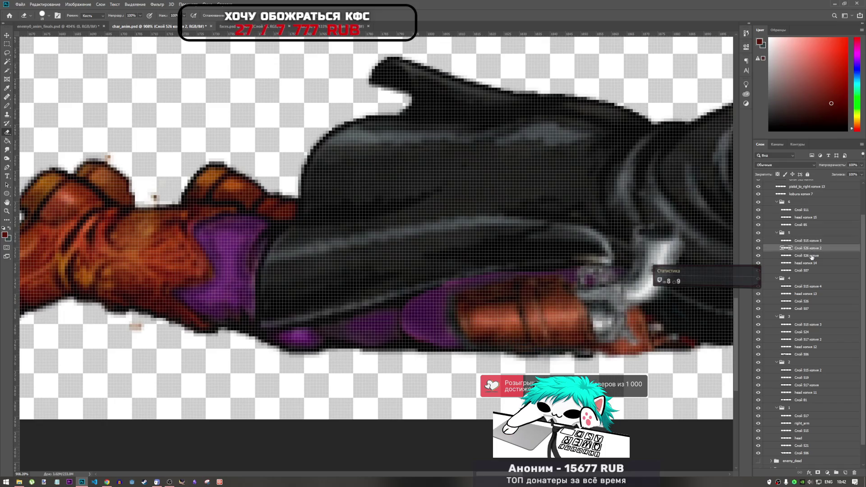
click(811, 256)
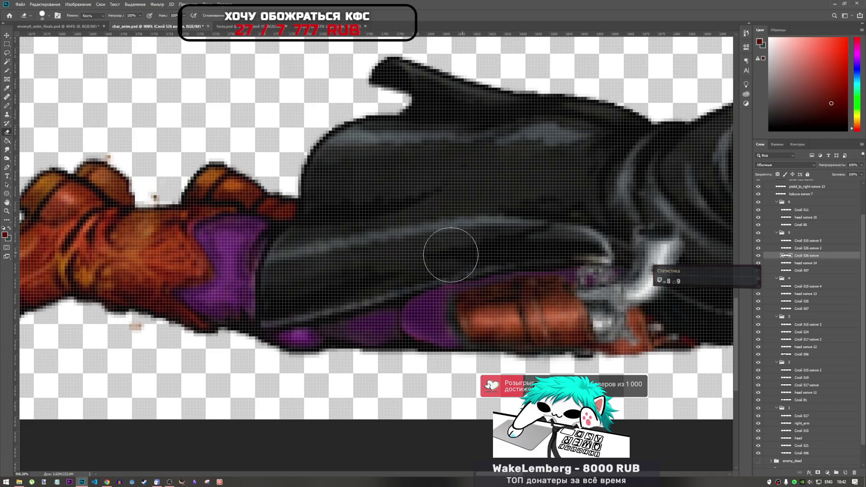
scroll(376, 284, down, 5)
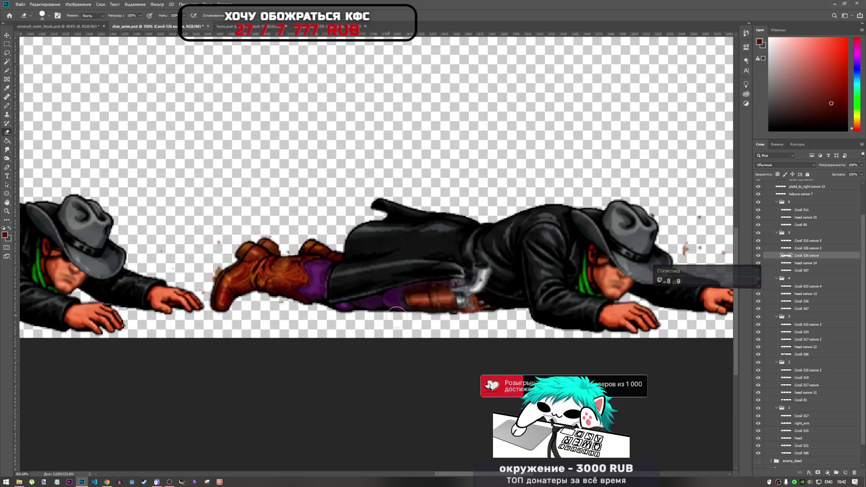
scroll(392, 311, up, 3)
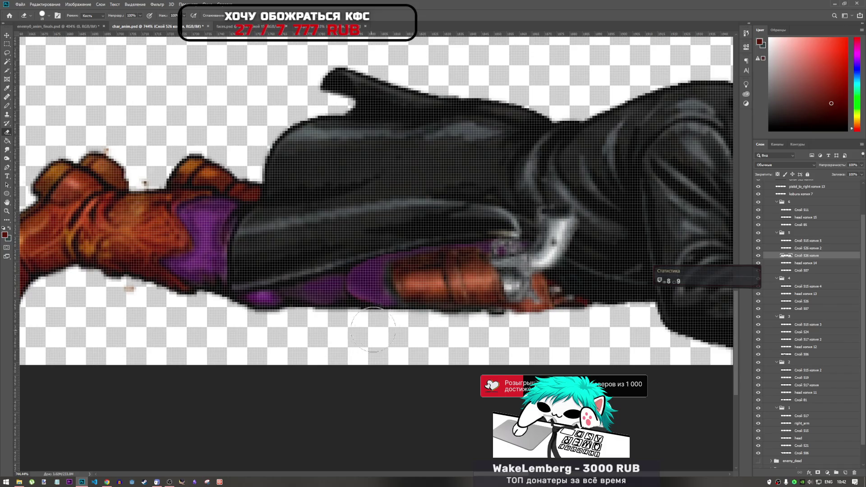
click(773, 248)
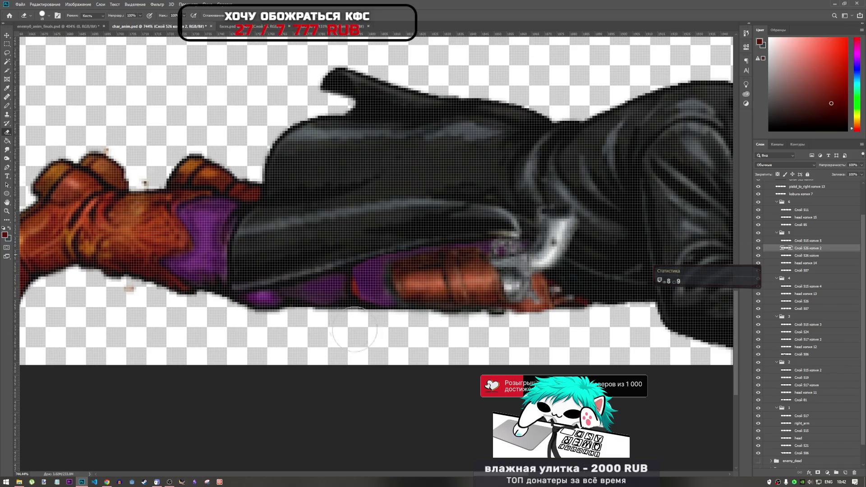
Step: Warp Слой 526 копия 2, dragging its left edge down and left along the leg
drag(345, 289, 345, 338)
key(ctrl+z)
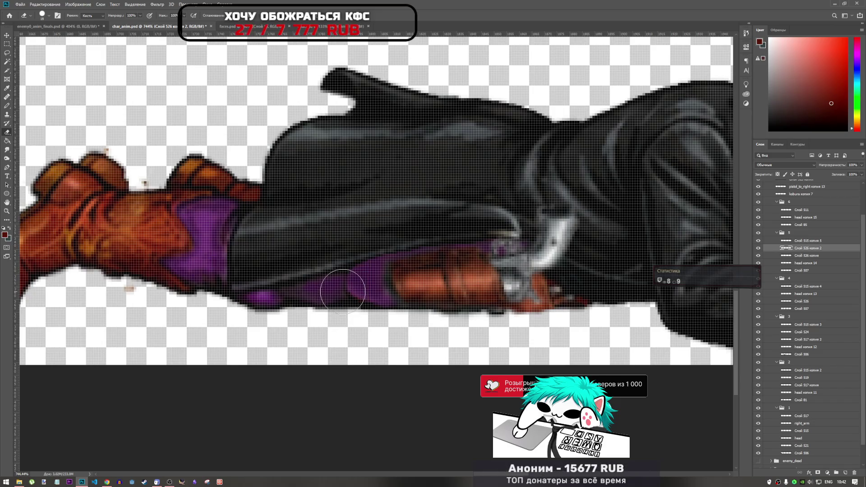
key(ctrl+t)
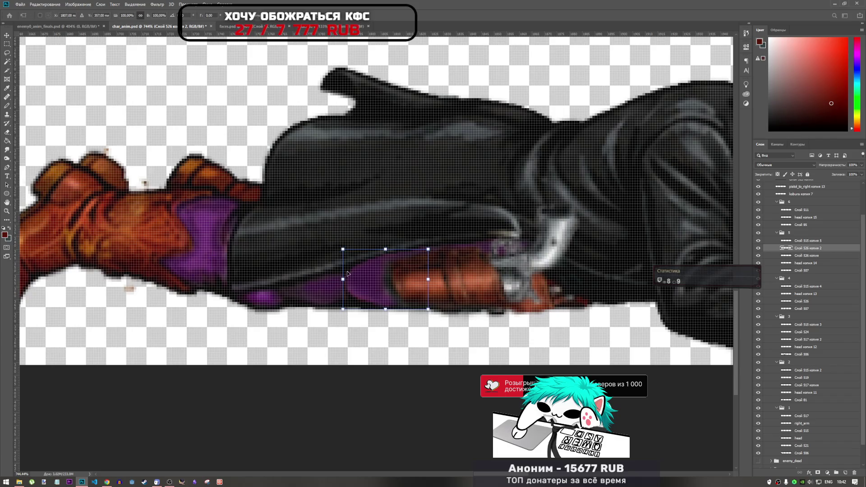
click(315, 16)
drag(341, 292, 314, 313)
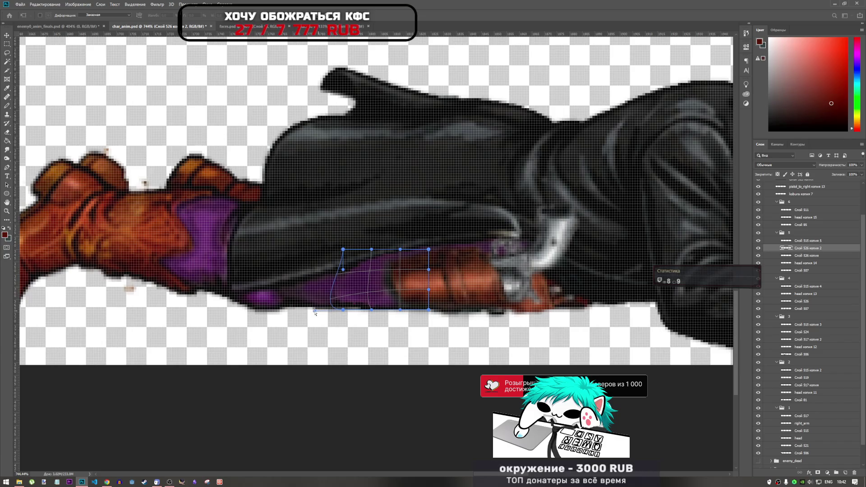
click(341, 17)
scroll(296, 303, down, 2)
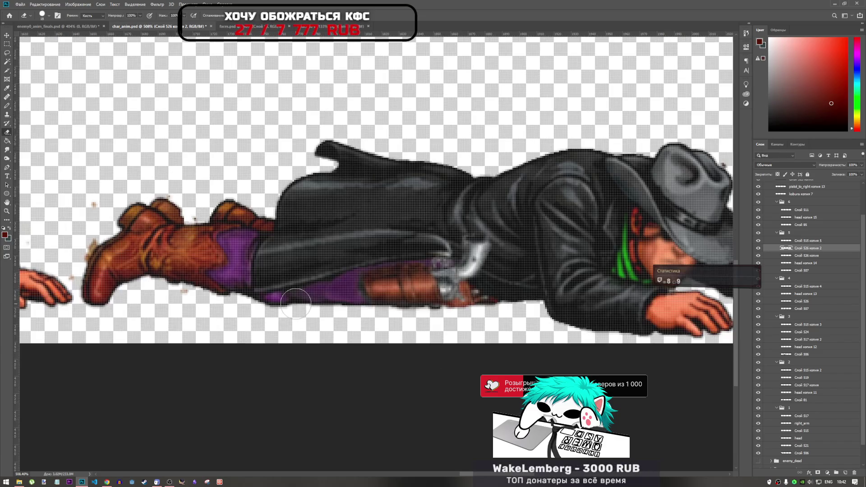
scroll(260, 315, down, 2)
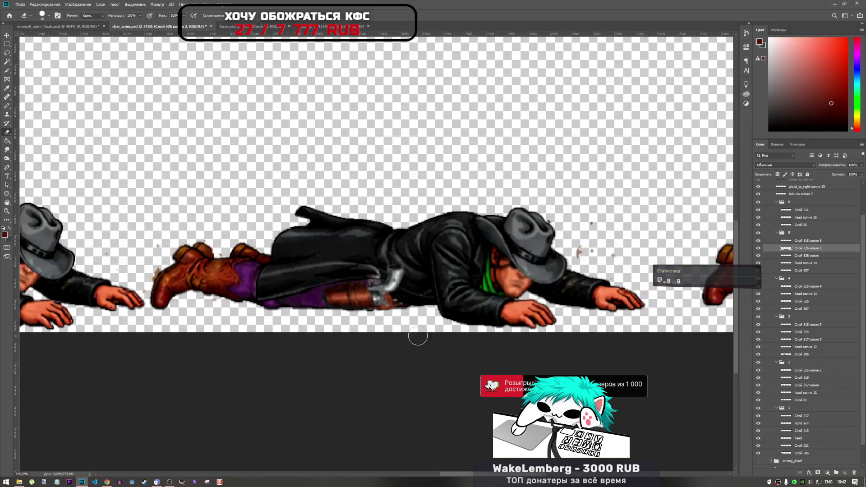
scroll(356, 311, down, 4)
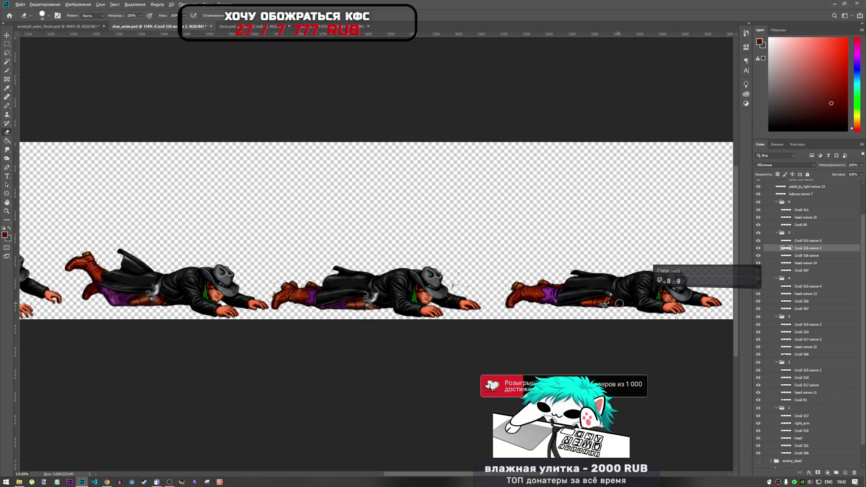
scroll(615, 303, up, 4)
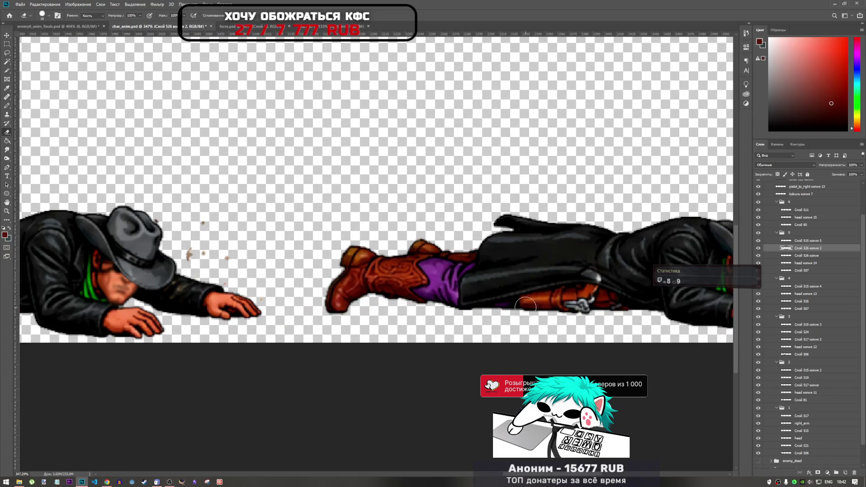
scroll(517, 305, down, 1)
scroll(562, 291, down, 2)
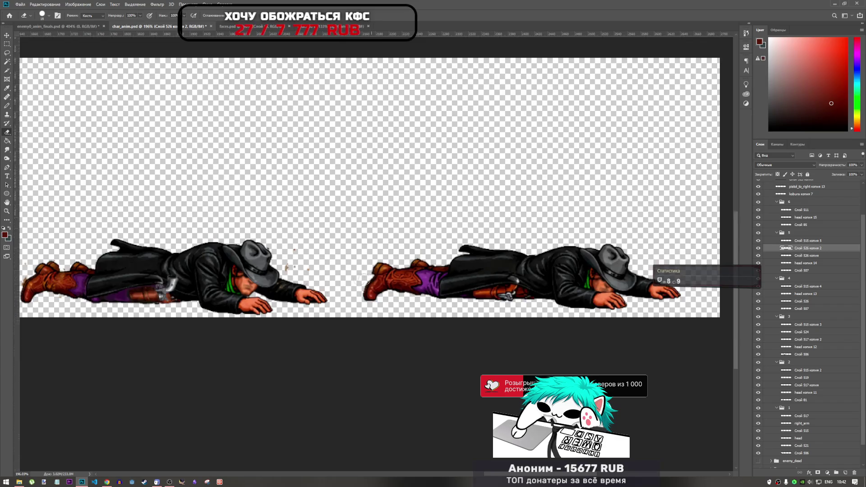
scroll(113, 280, up, 3)
scroll(150, 286, up, 1)
scroll(220, 295, up, 1)
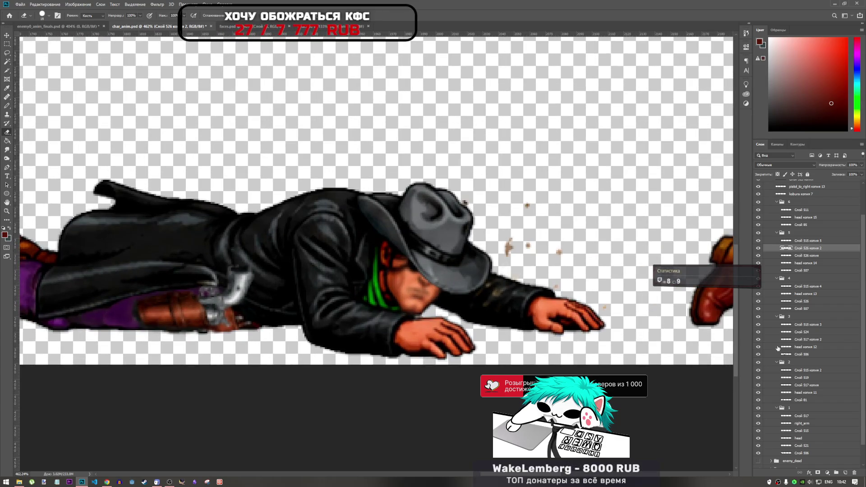
click(804, 271)
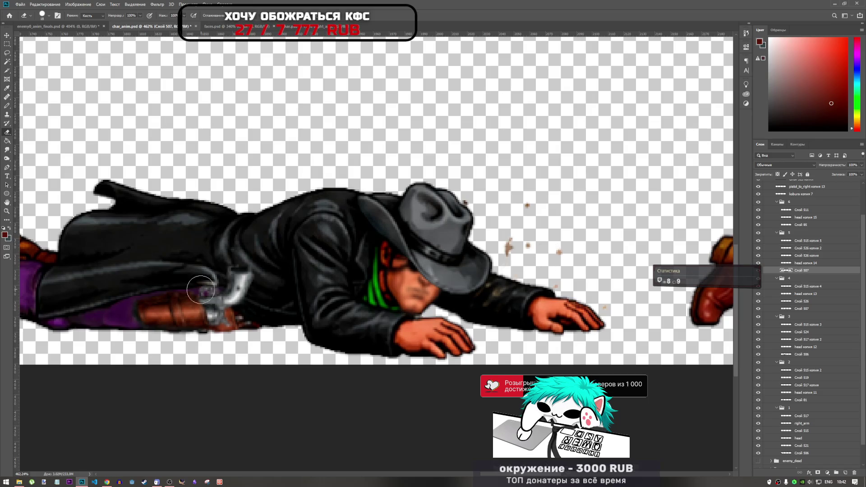
scroll(198, 295, down, 2)
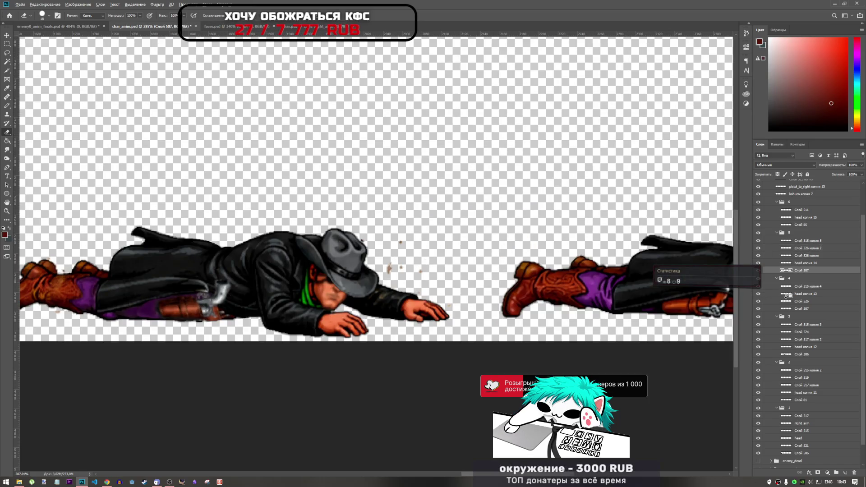
click(812, 265)
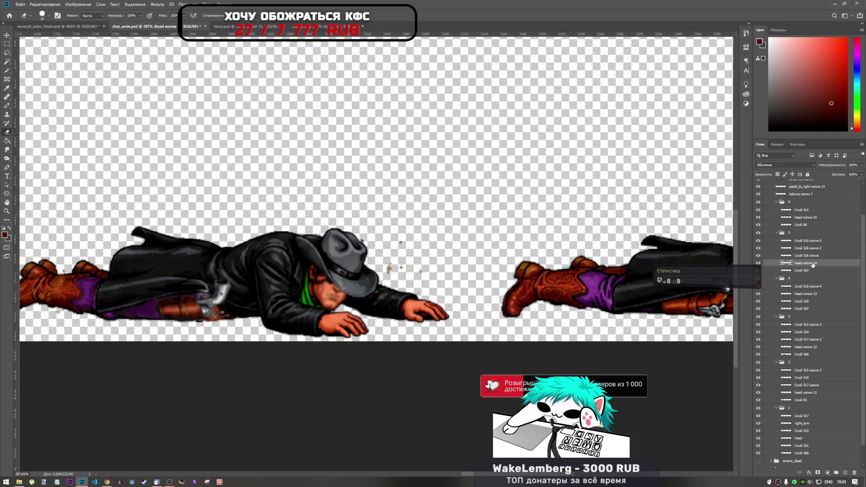
click(766, 288)
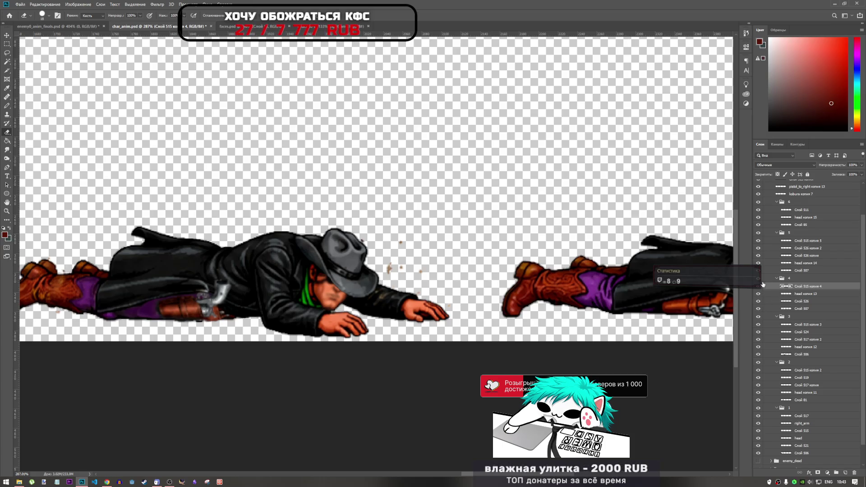
click(757, 232)
click(758, 233)
click(797, 240)
click(758, 241)
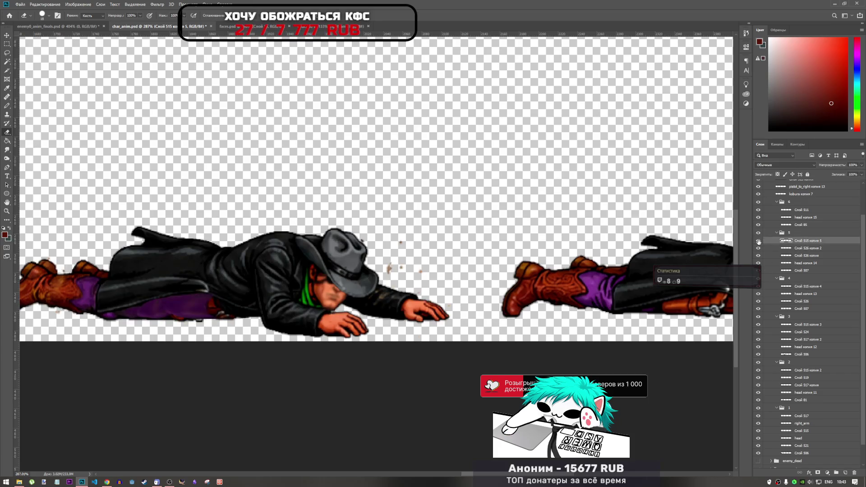
click(758, 241)
drag(807, 240, 789, 208)
Step: Move the pistol copy onto the right lying figure's hip
key(ctrl+t)
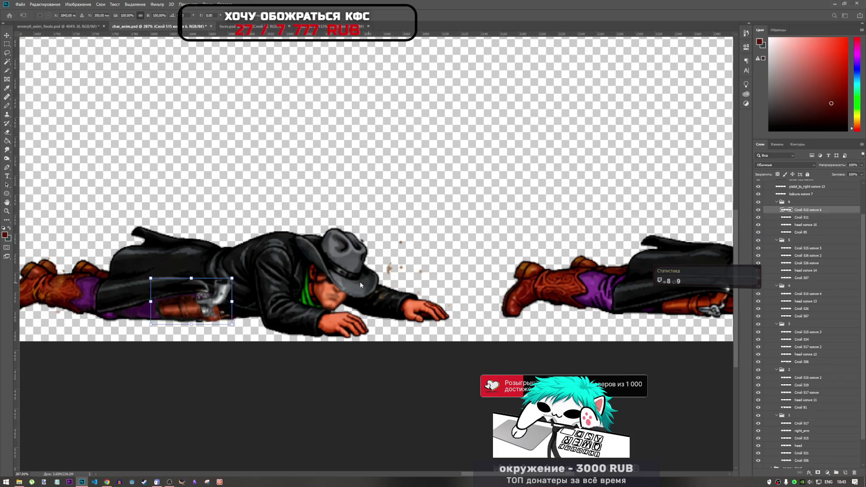
drag(198, 300, 545, 277)
scroll(544, 276, down, 3)
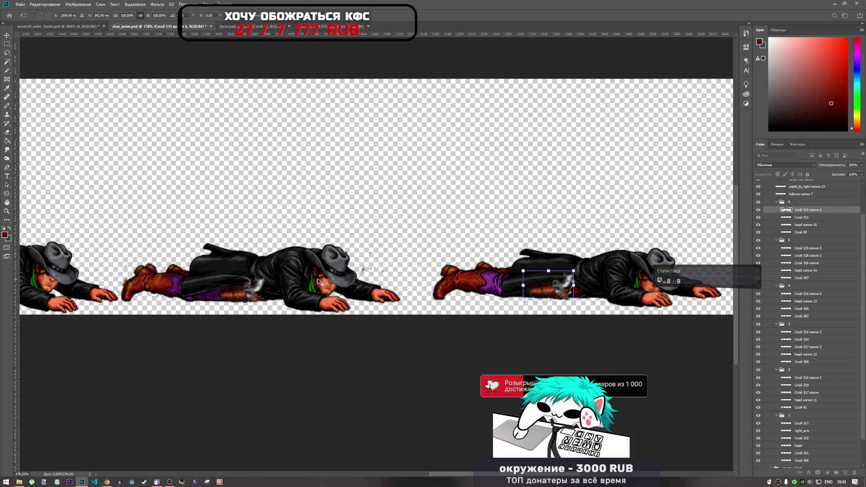
scroll(402, 281, up, 6)
mouse_move(395, 282)
mouse_down()
mouse_move(485, 307)
mouse_move(423, 291)
mouse_move(424, 269)
mouse_move(426, 283)
mouse_up()
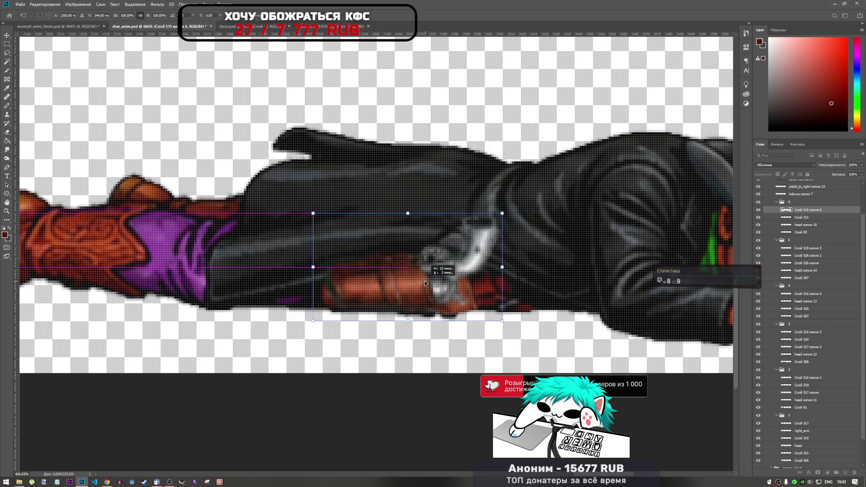
scroll(425, 283, down, 3)
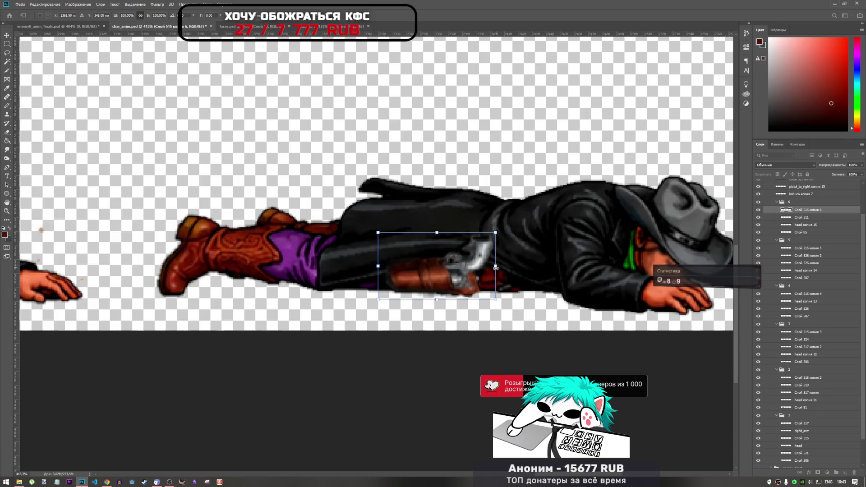
scroll(495, 266, down, 2)
scroll(487, 272, up, 4)
scroll(483, 275, down, 4)
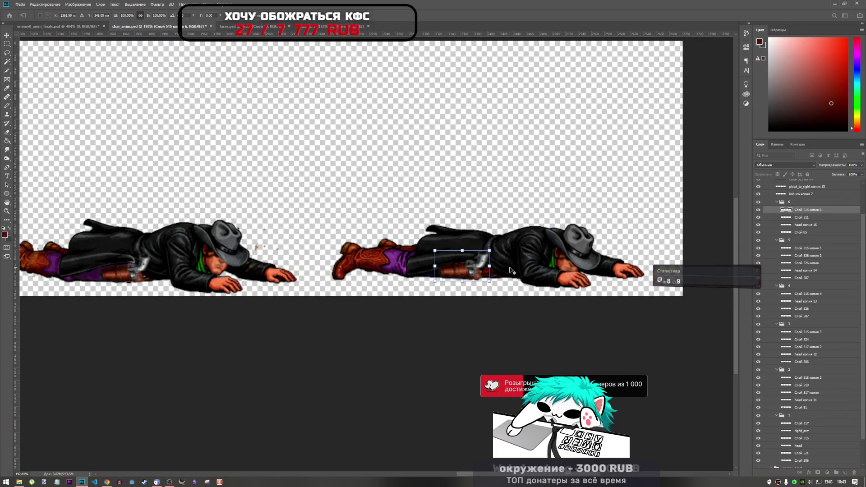
scroll(505, 269, up, 4)
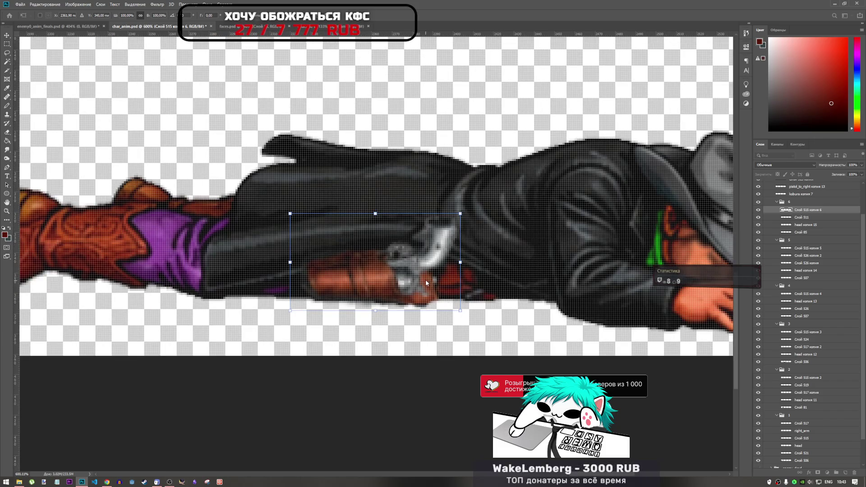
Step: Fine-tune the pistol pixel by pixel, then shift it a couple of pixels right and commit
key(Left)
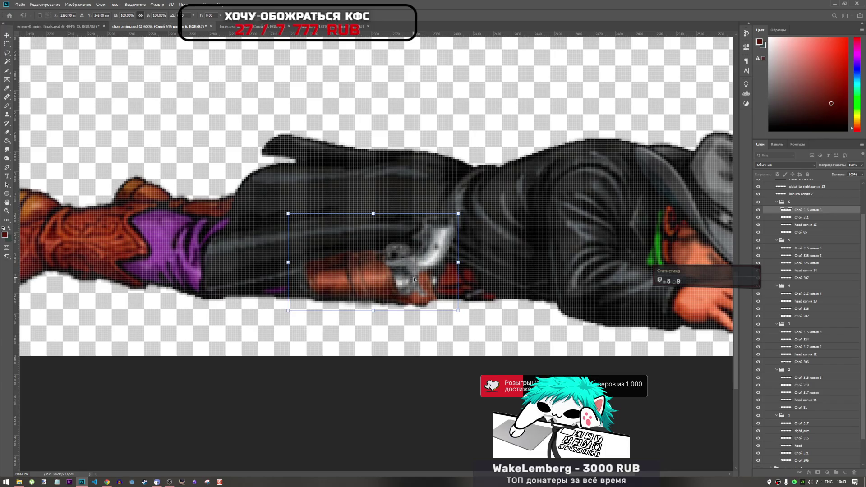
key(Right)
key(Down)
key(Down)
key(Up)
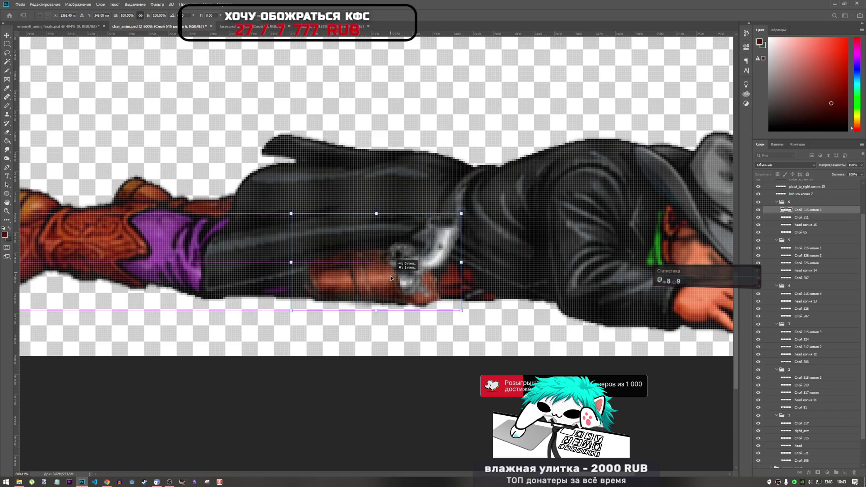
key(Left)
key(Right)
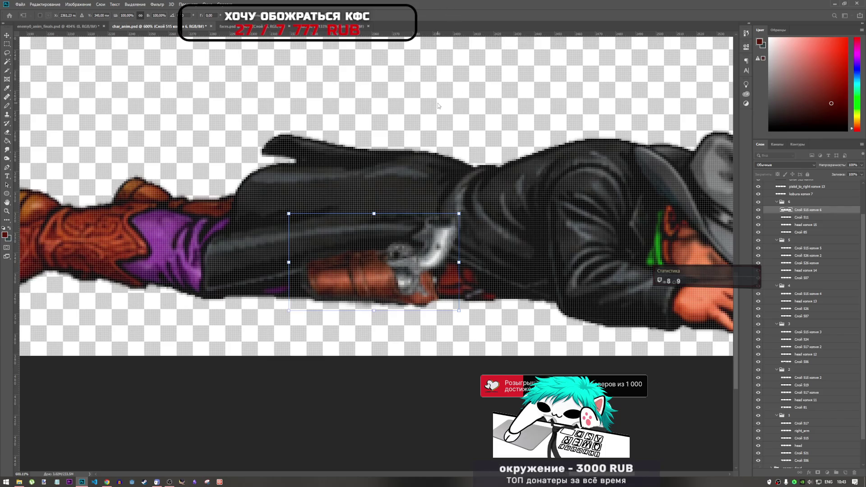
key(e)
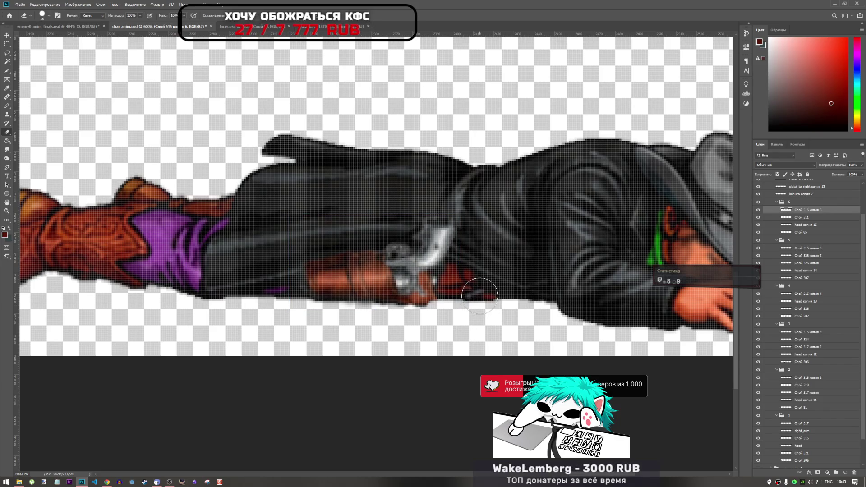
key(ctrl+t)
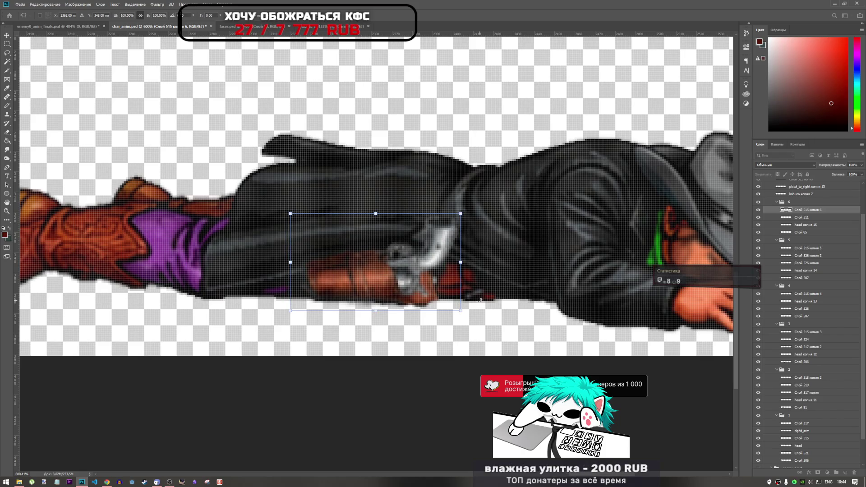
key(Right)
key(Right)
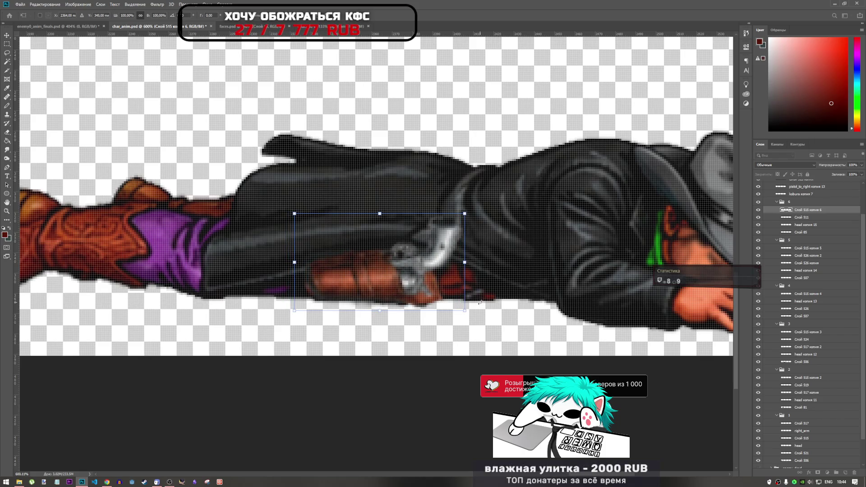
key(Return)
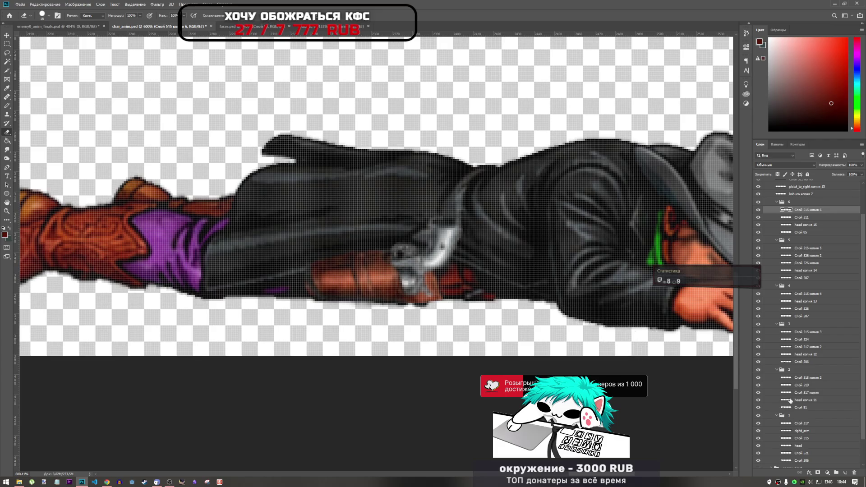
click(798, 232)
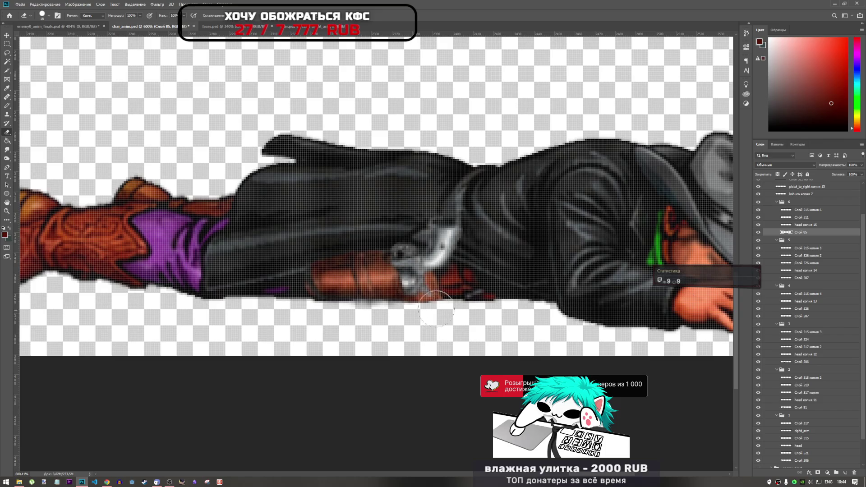
click(806, 210)
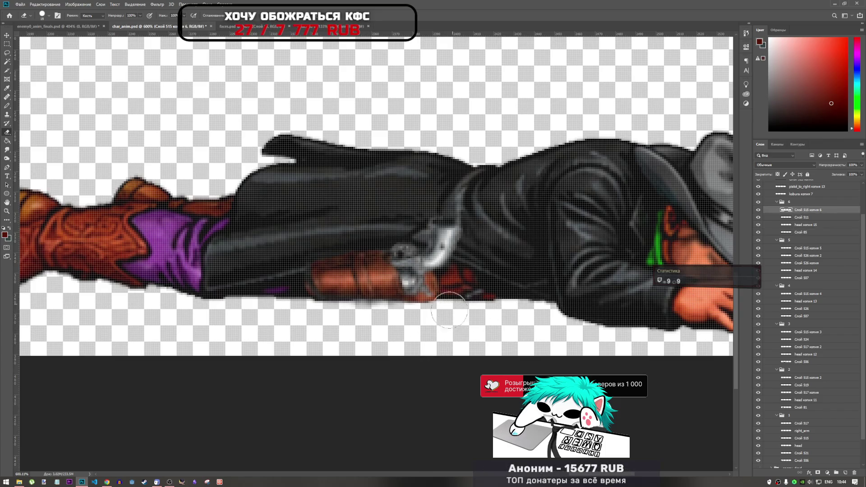
scroll(457, 298, down, 5)
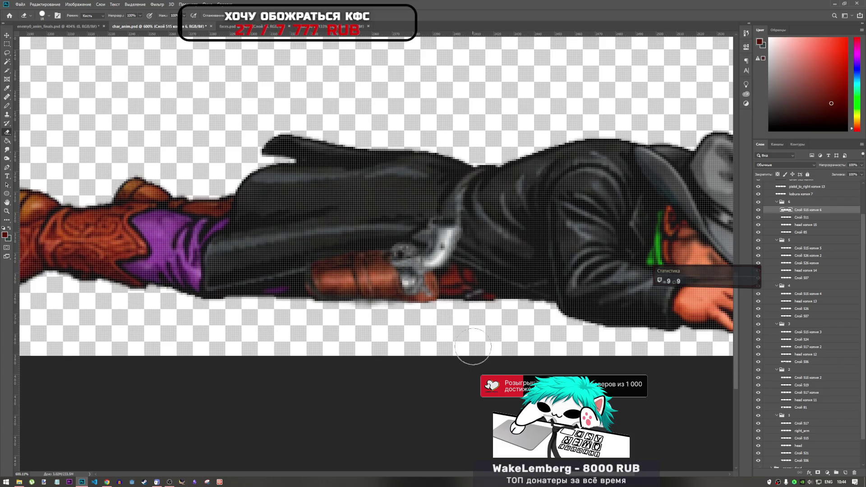
scroll(441, 331, down, 2)
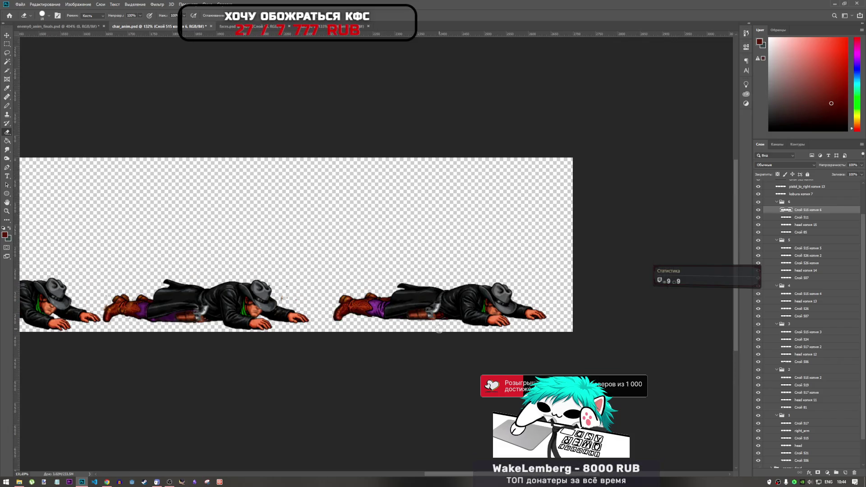
scroll(438, 329, up, 4)
scroll(314, 323, down, 3)
scroll(315, 322, up, 3)
scroll(320, 322, down, 2)
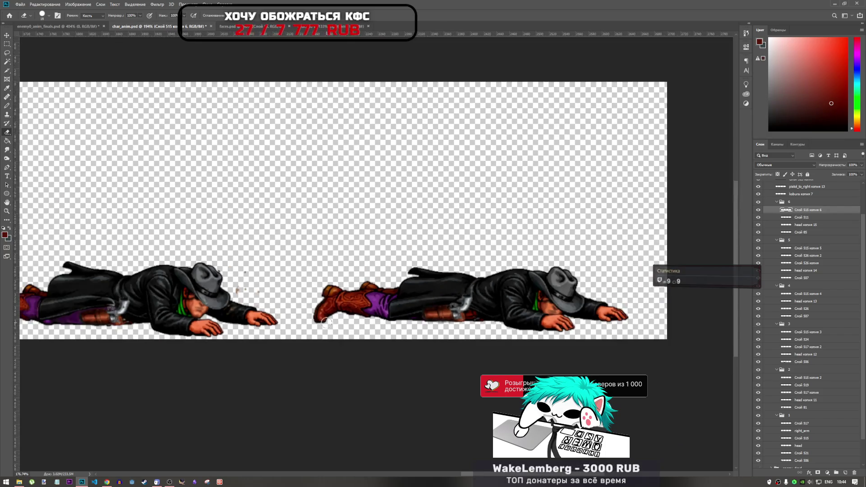
scroll(325, 323, down, 1)
mouse_move(482, 477)
mouse_down()
mouse_move(344, 438)
mouse_move(319, 450)
mouse_move(267, 444)
mouse_move(303, 438)
mouse_up()
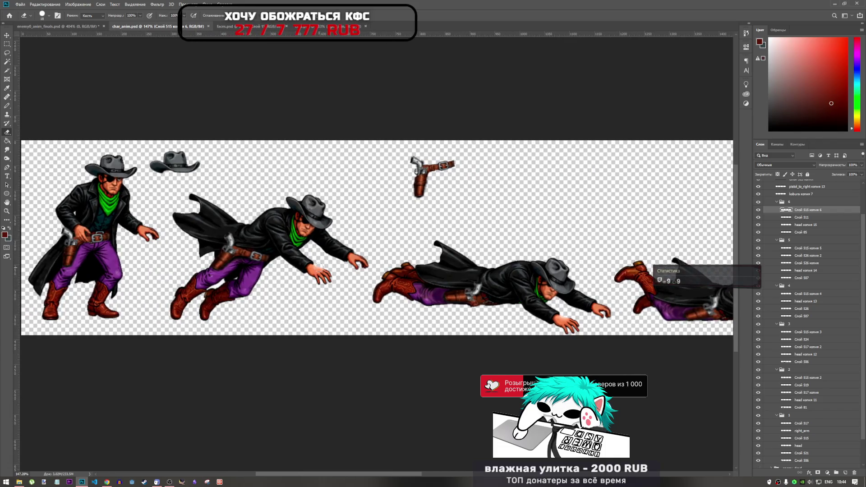
scroll(319, 267, up, 2)
scroll(319, 270, down, 2)
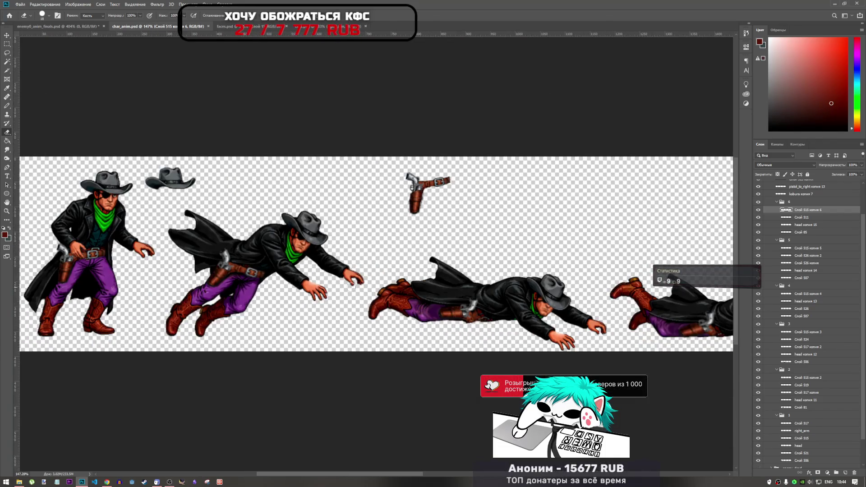
scroll(349, 282, up, 3)
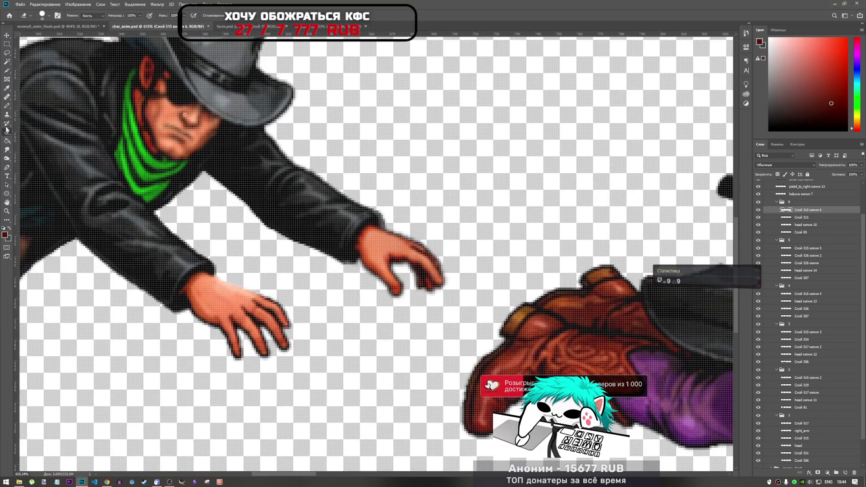
Step: With the Pencil, target layer Слой 81, which holds the diving cowboy's hand
click(7, 106)
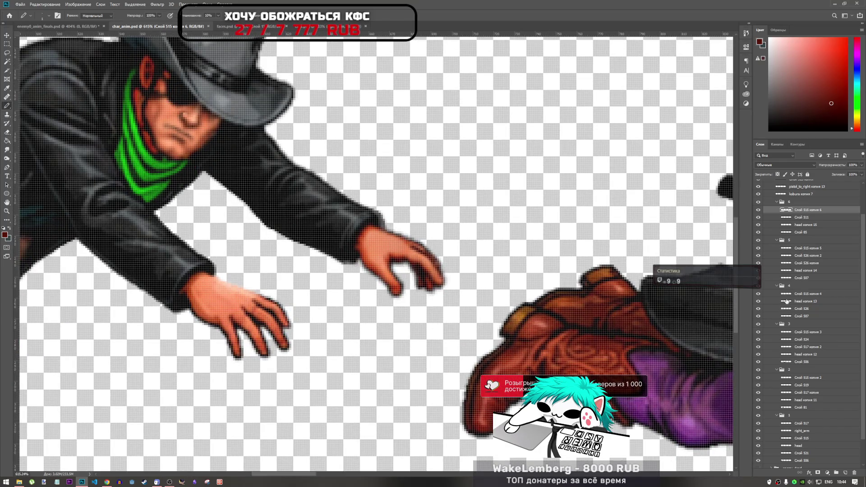
scroll(798, 387, down, 2)
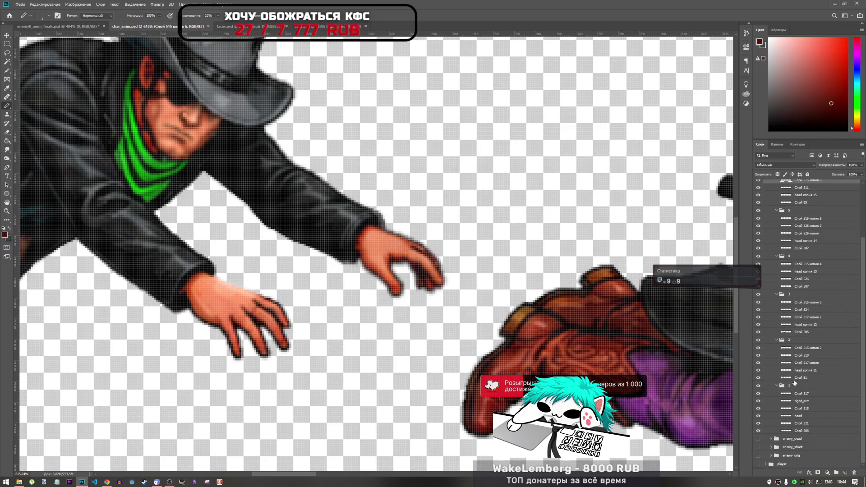
click(790, 341)
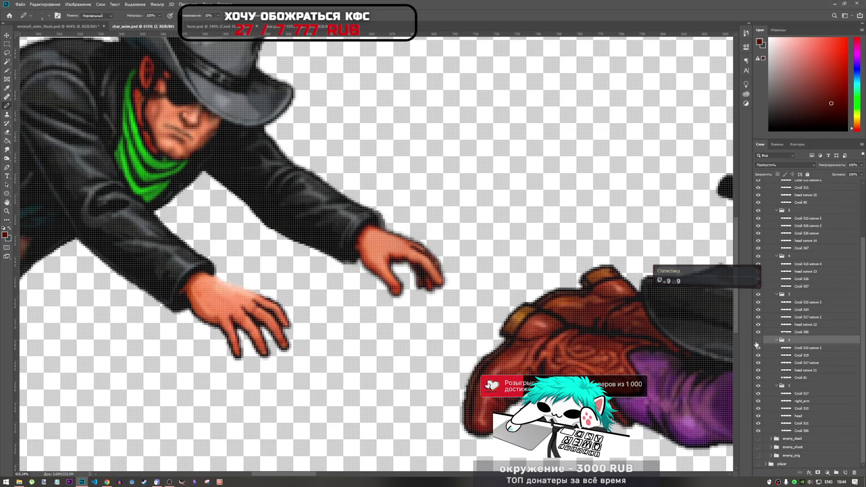
scroll(356, 325, up, 4)
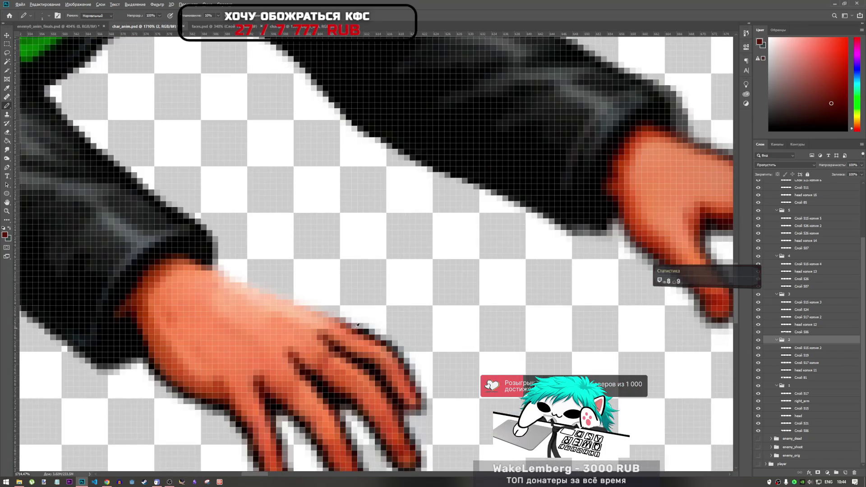
click(341, 321)
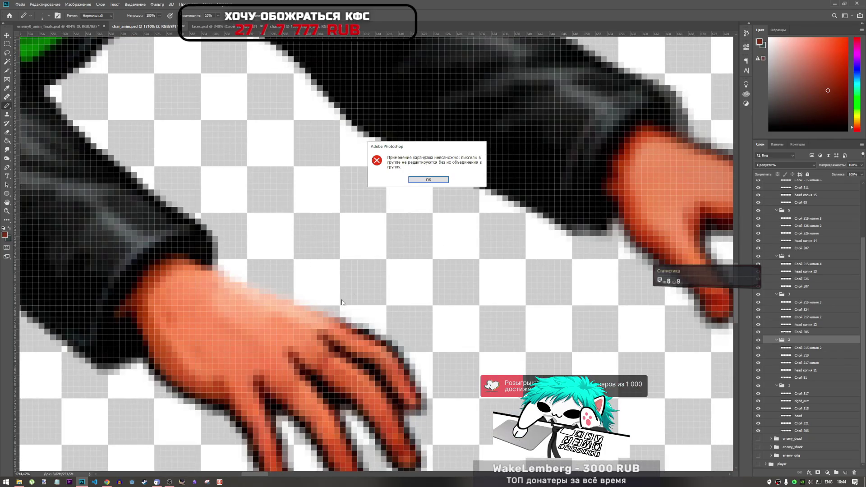
click(422, 180)
ctrl+click(311, 332)
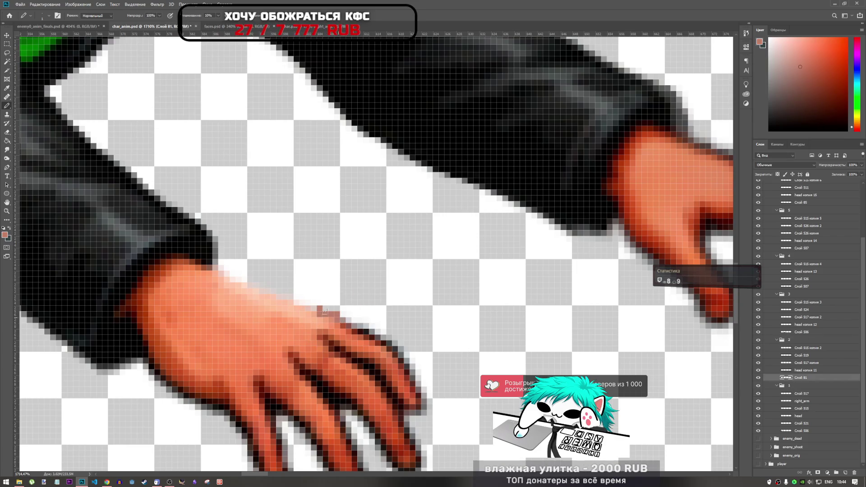
Step: Sample a dark brown and draw a short outline along the hand's top edge
drag(302, 303, 249, 286)
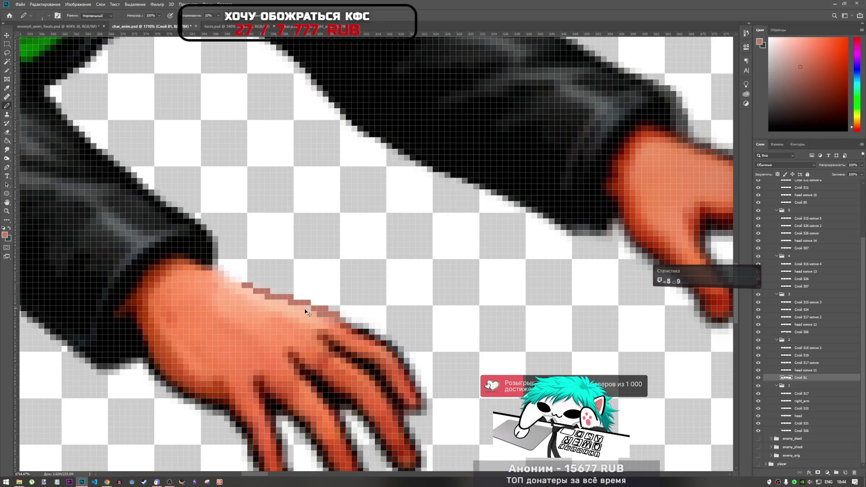
key(ctrl+z)
alt+click(362, 332)
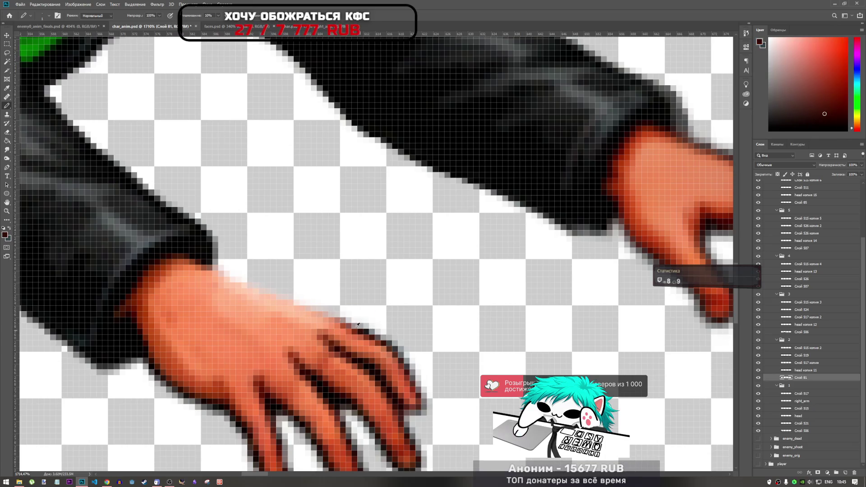
drag(339, 317, 325, 313)
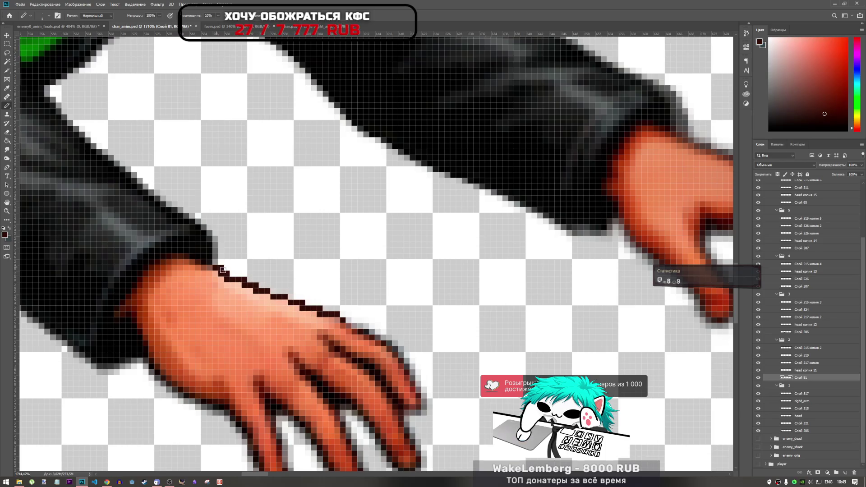
Step: Switch to the Blur tool from the blur, sharpen and smudge group
scroll(299, 273, down, 5)
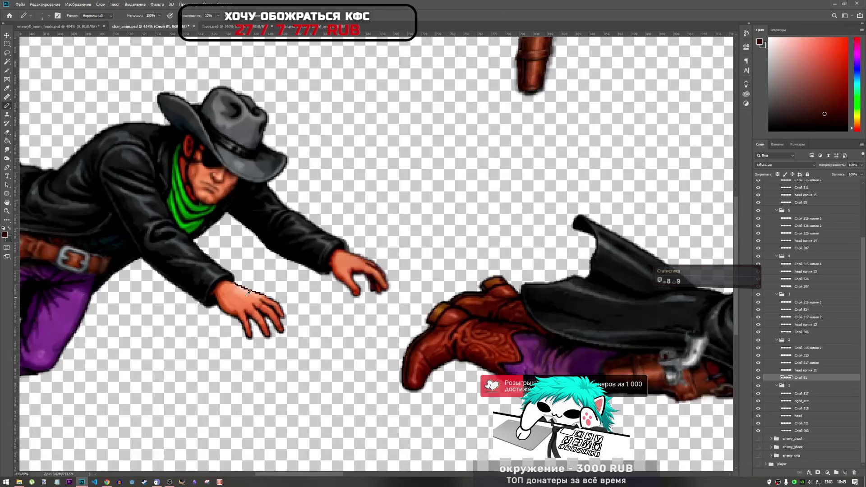
click(8, 160)
right_click(8, 152)
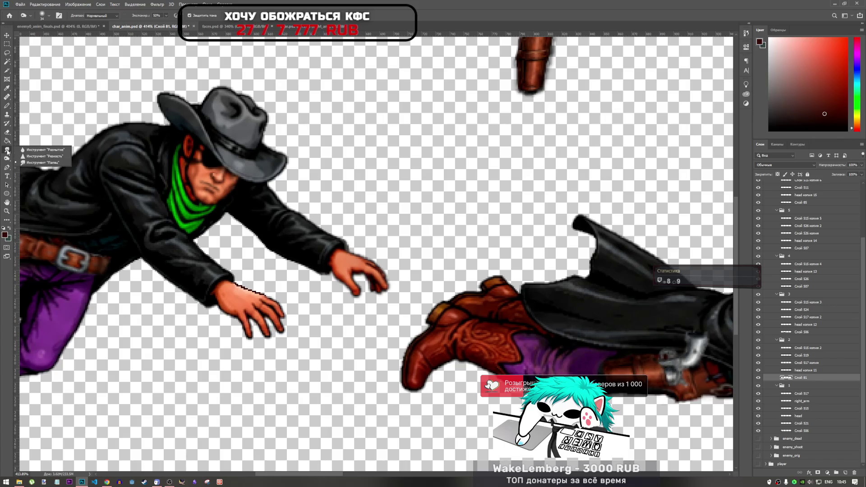
click(43, 150)
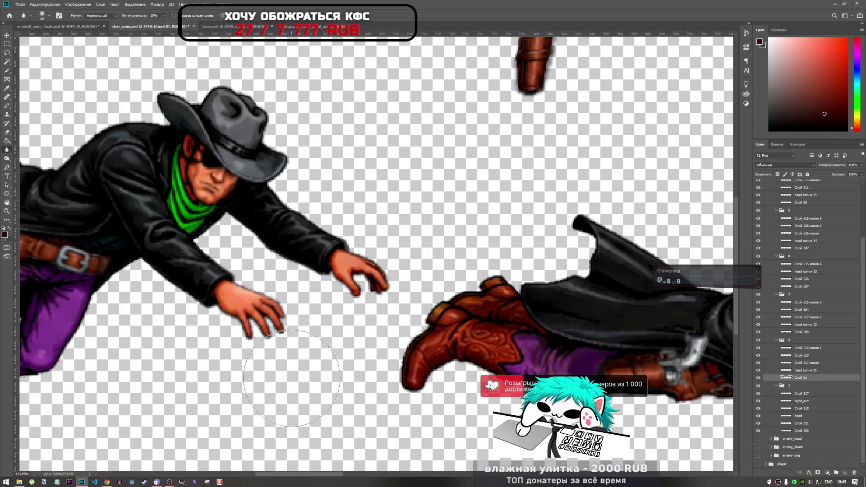
scroll(231, 287, down, 3)
scroll(217, 302, up, 3)
scroll(199, 316, down, 3)
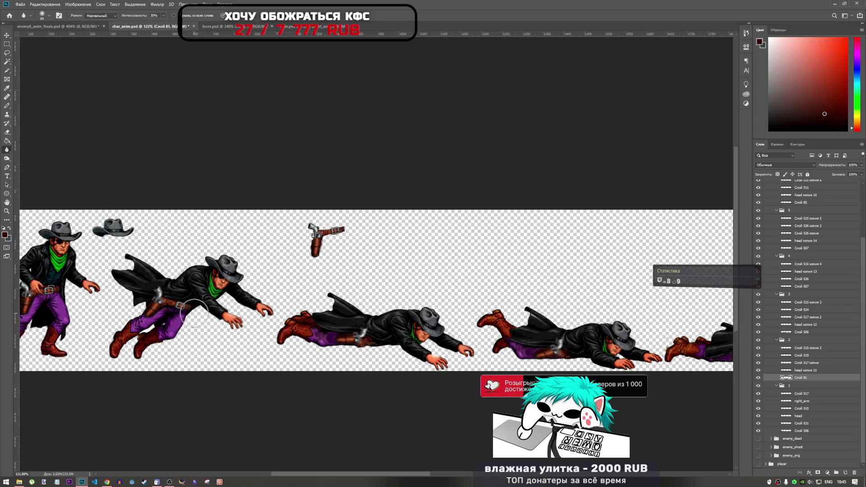
Step: On layer Слой 506, pencil a dark line along the lower hand's top edge
scroll(354, 280, up, 5)
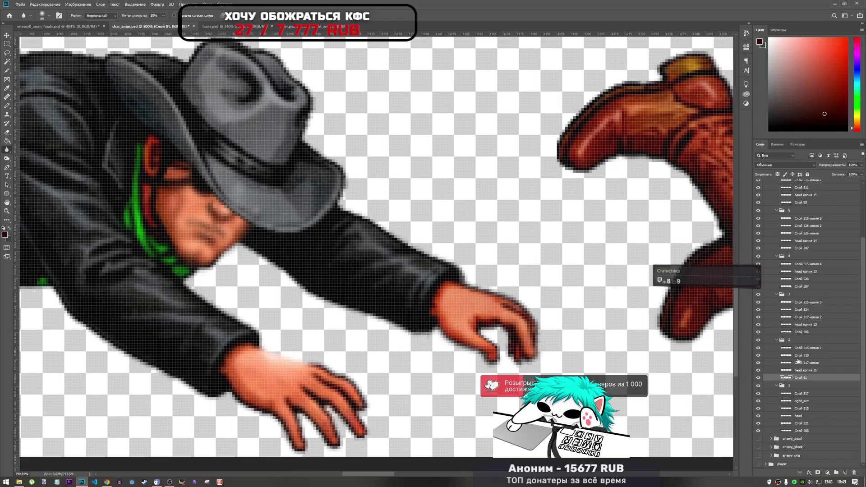
click(803, 331)
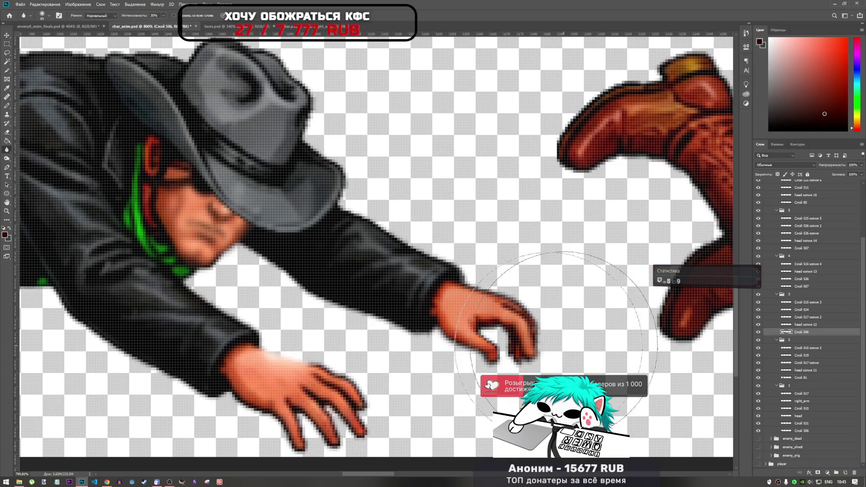
scroll(314, 352, up, 2)
click(7, 107)
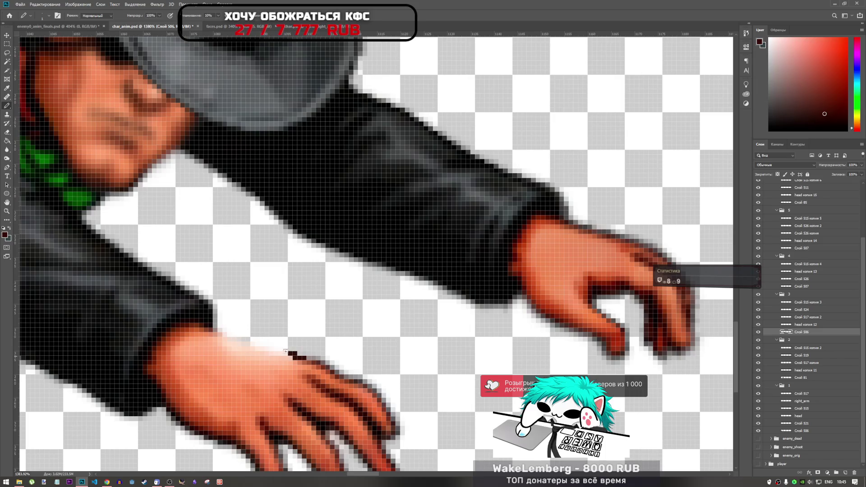
drag(287, 352, 264, 348)
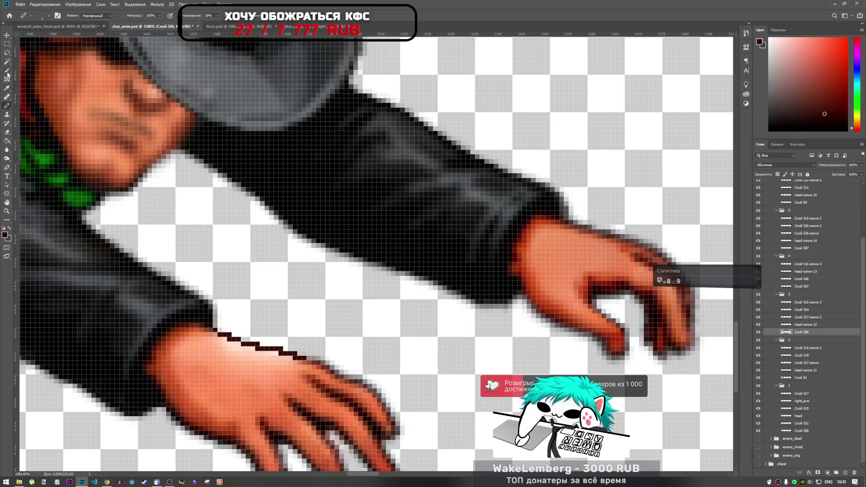
Step: Try blurring the new hand line, then undo the blur
click(6, 150)
drag(212, 339, 251, 319)
key(ctrl+z)
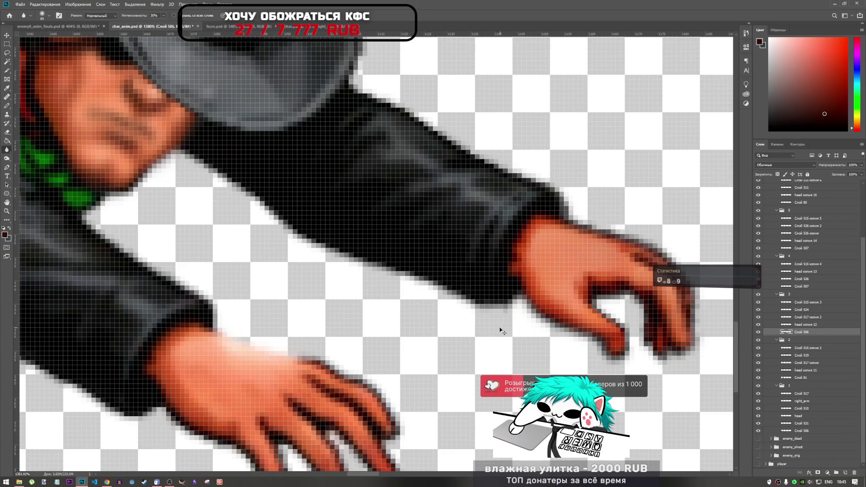
scroll(453, 311, down, 5)
scroll(456, 312, down, 2)
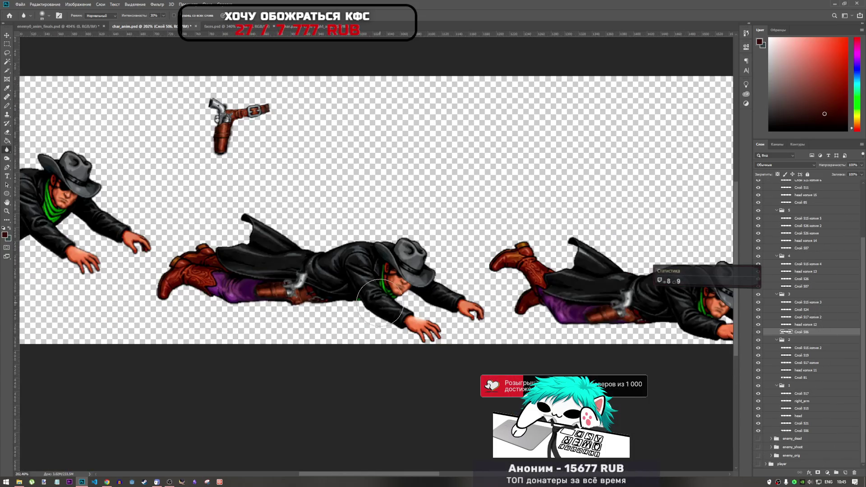
Step: Select Слой 81 of the next frame and add a new empty layer above it
scroll(113, 234, up, 2)
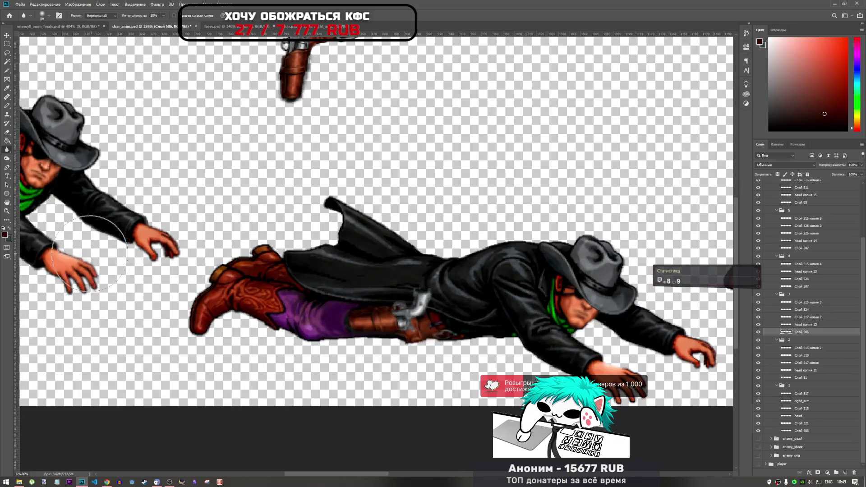
scroll(156, 279, up, 2)
scroll(156, 279, down, 3)
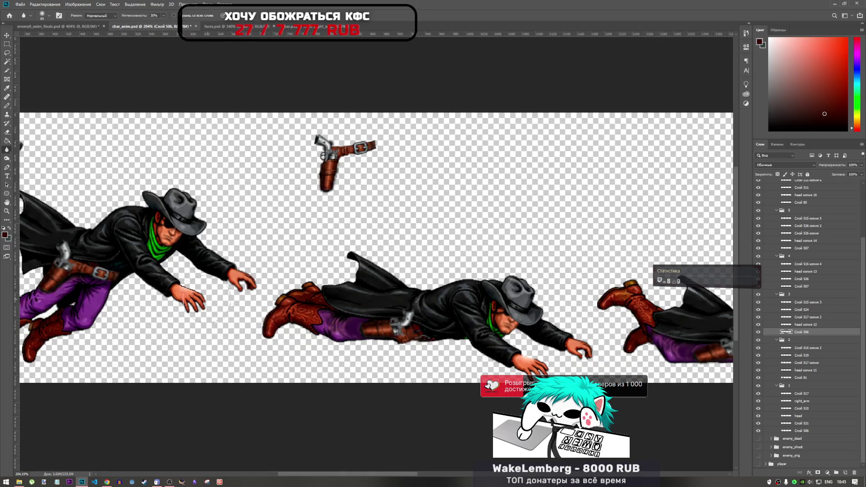
scroll(210, 297, up, 4)
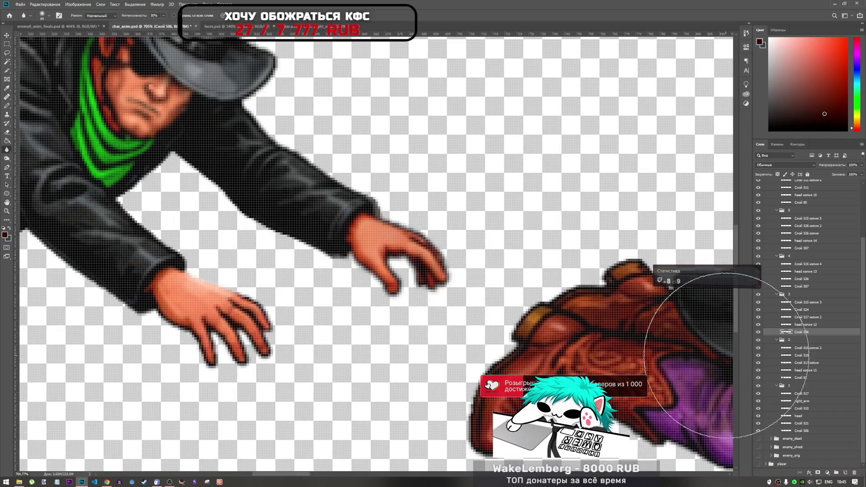
click(802, 379)
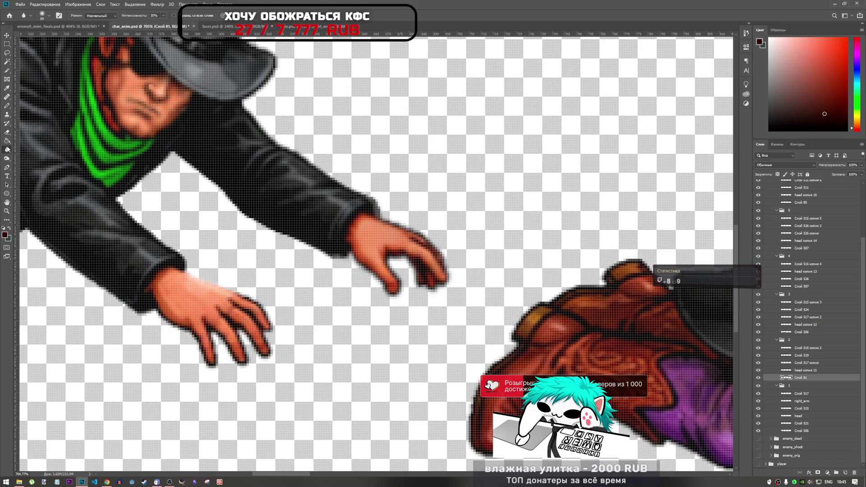
click(7, 106)
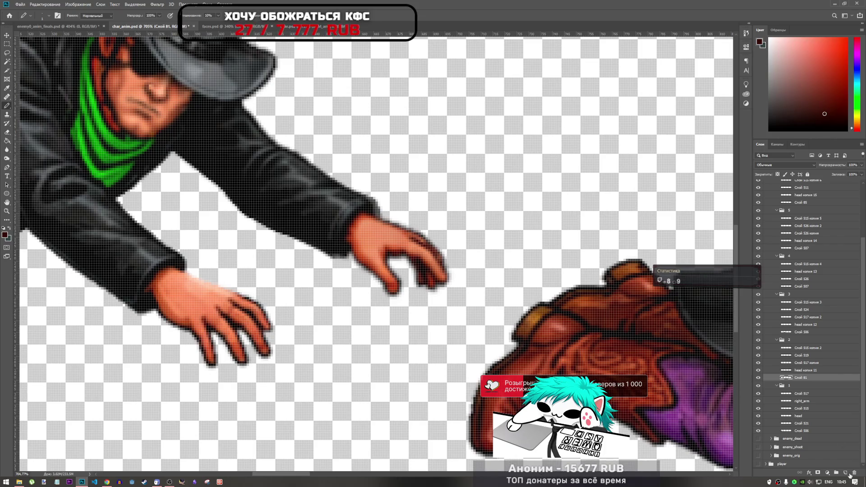
click(845, 472)
scroll(240, 302, up, 3)
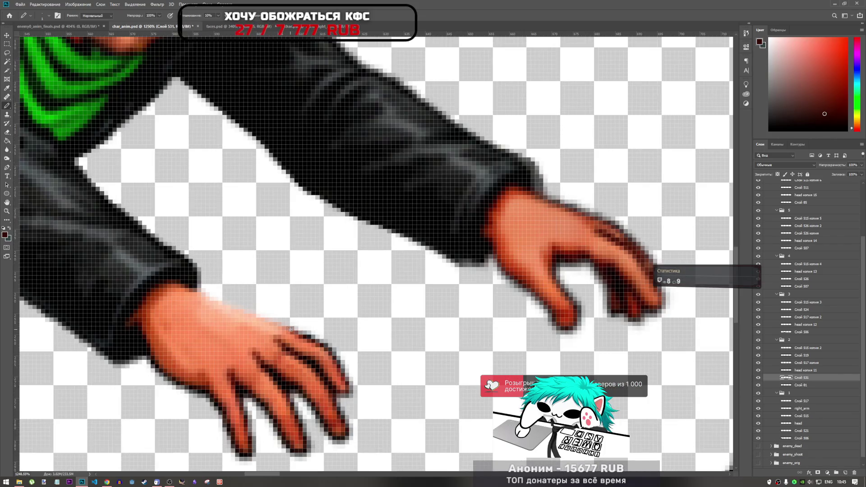
Step: Pencil a dark line along the back of the hand, blur it, and also select Слой 81
drag(282, 328, 215, 298)
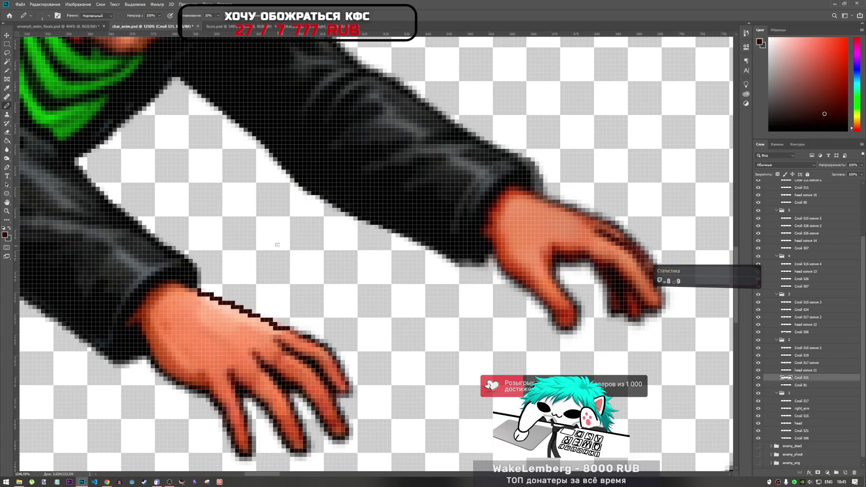
click(7, 149)
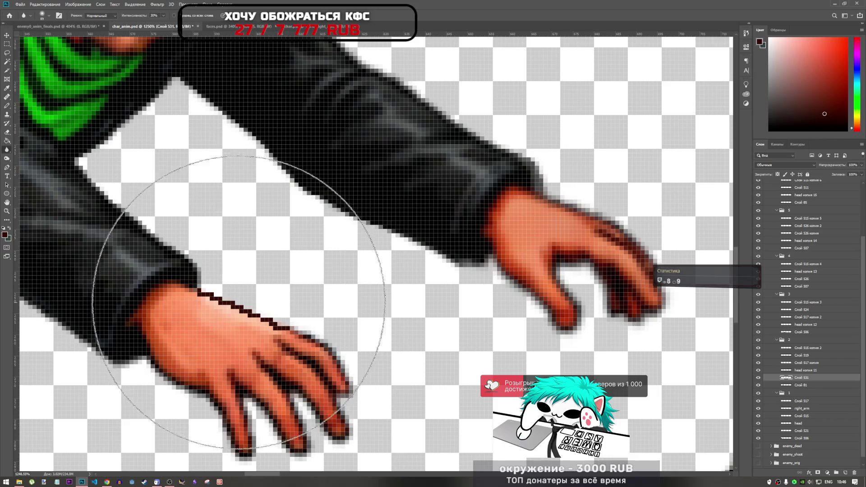
drag(241, 329, 219, 281)
scroll(244, 319, down, 5)
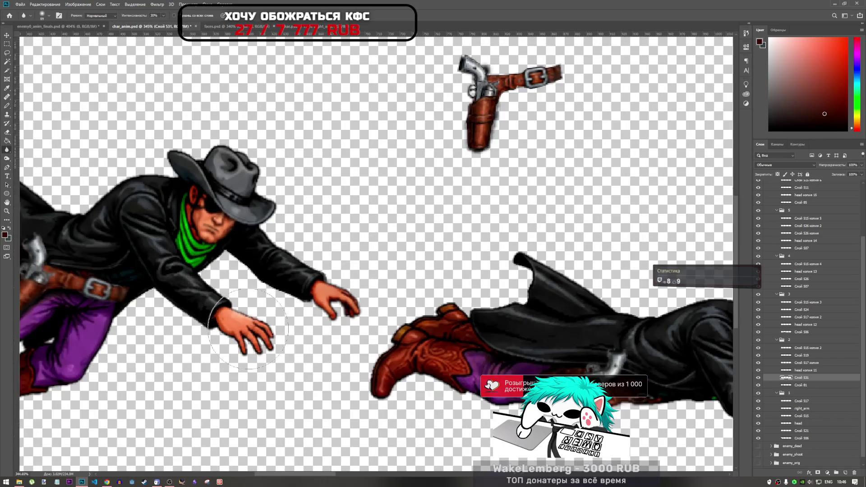
click(810, 384)
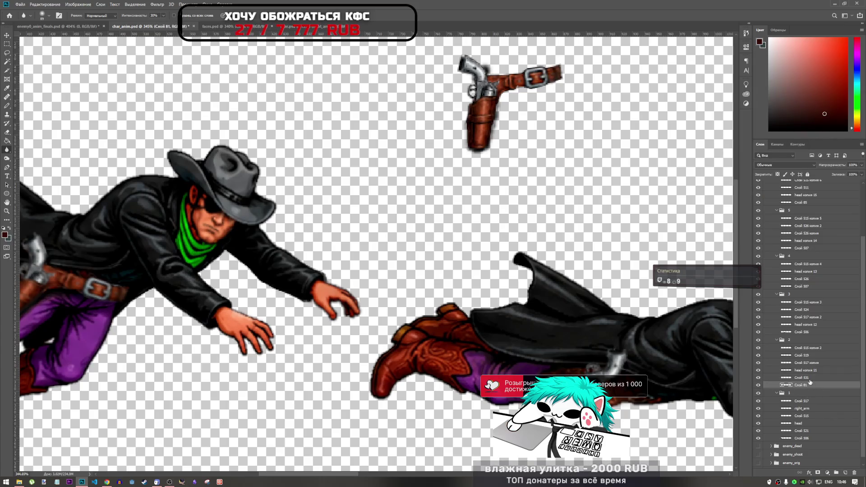
Step: Merge the hand outline layer into Слой 81, then select layer Слой 506
right_click(807, 382)
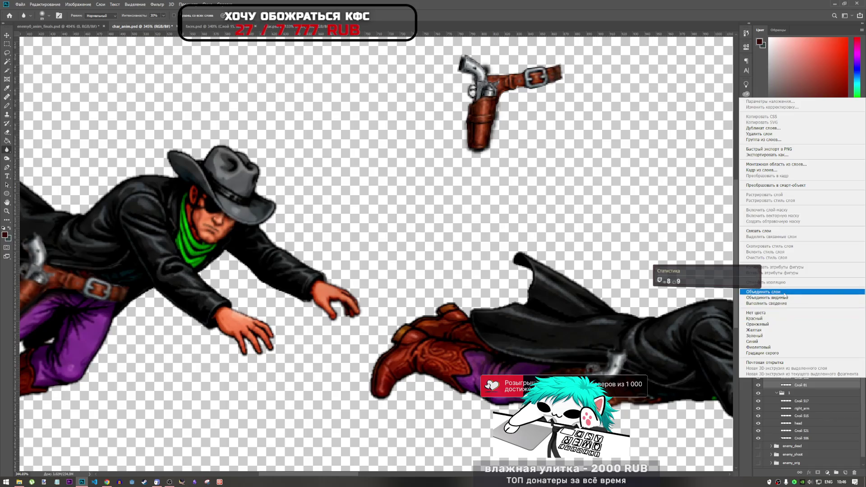
click(795, 308)
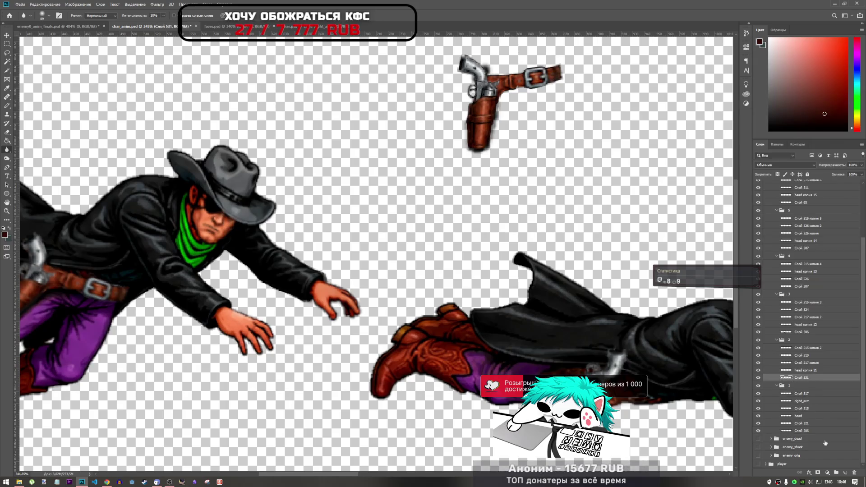
click(806, 333)
scroll(450, 318, down, 5)
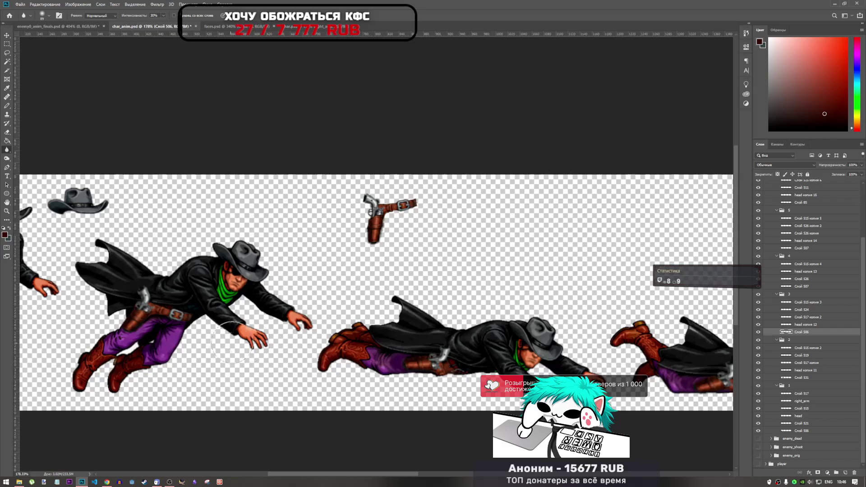
scroll(446, 324, up, 5)
Step: Add a new layer above Слой 506 and pencil dark pixels along the hand's upper edge
click(846, 473)
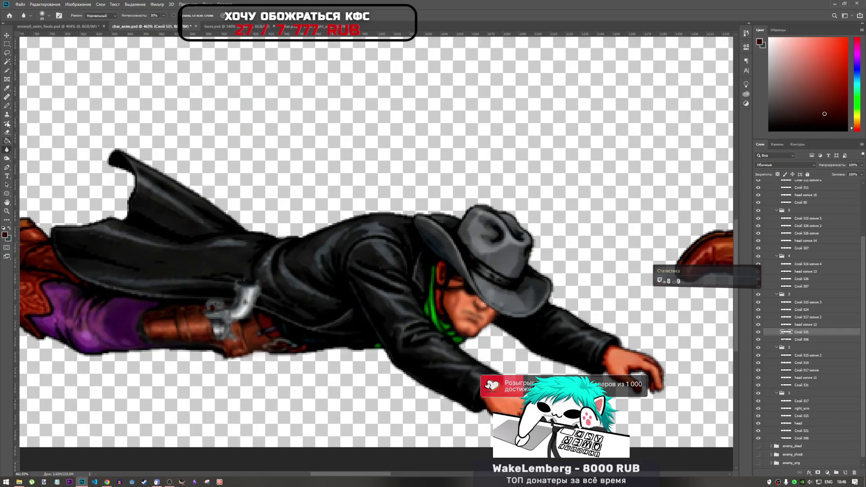
click(5, 105)
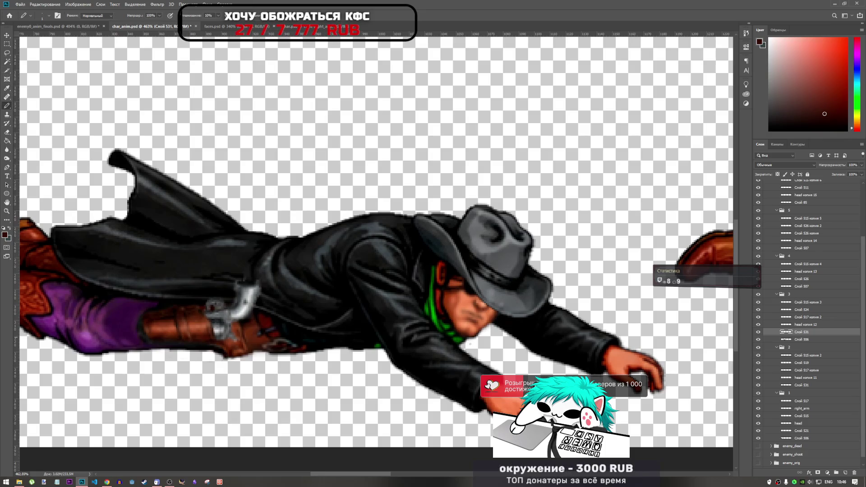
scroll(541, 406, up, 4)
drag(484, 374, 458, 368)
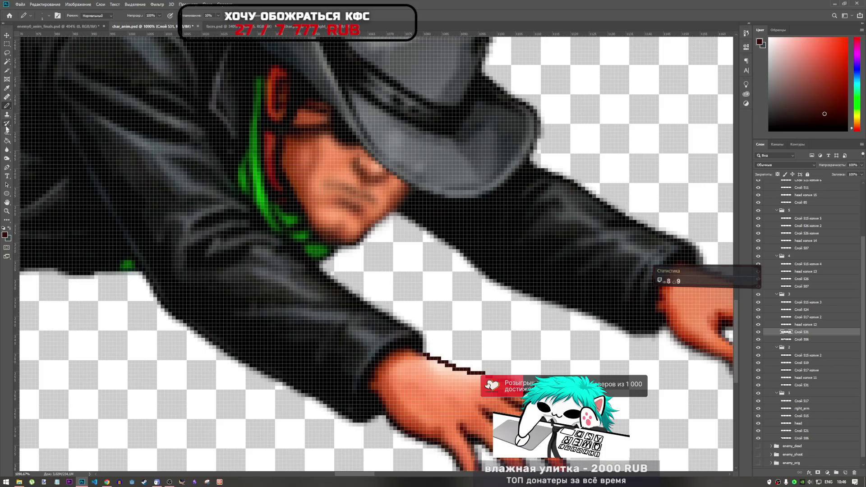
Step: Soften the new dark pixels on the hand with the Blur tool
click(7, 150)
mouse_move(440, 353)
mouse_down()
mouse_move(408, 363)
mouse_move(440, 367)
mouse_move(450, 354)
mouse_up()
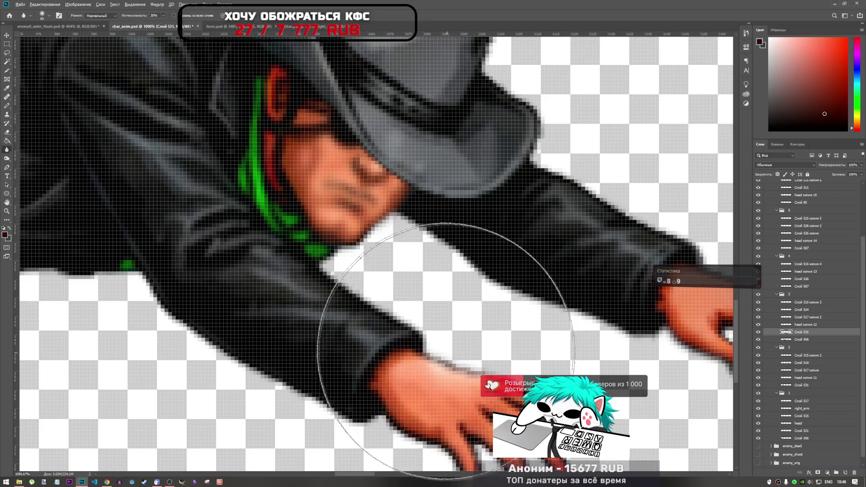
scroll(450, 354, down, 5)
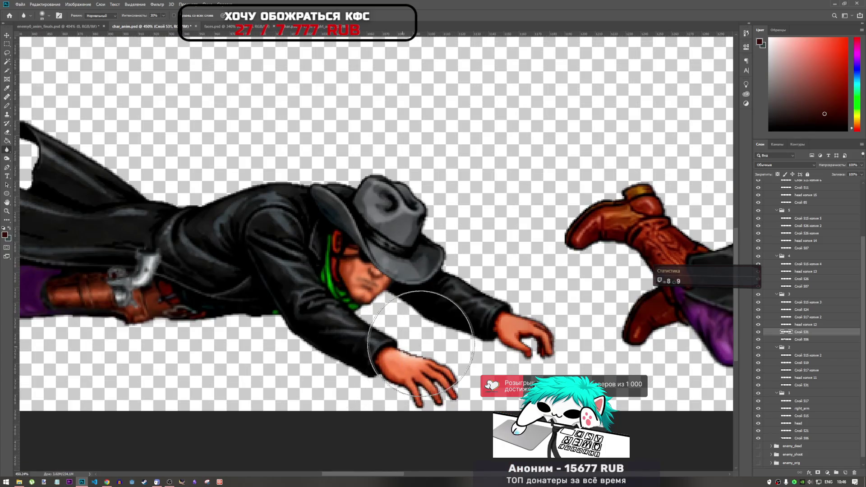
scroll(331, 353, down, 4)
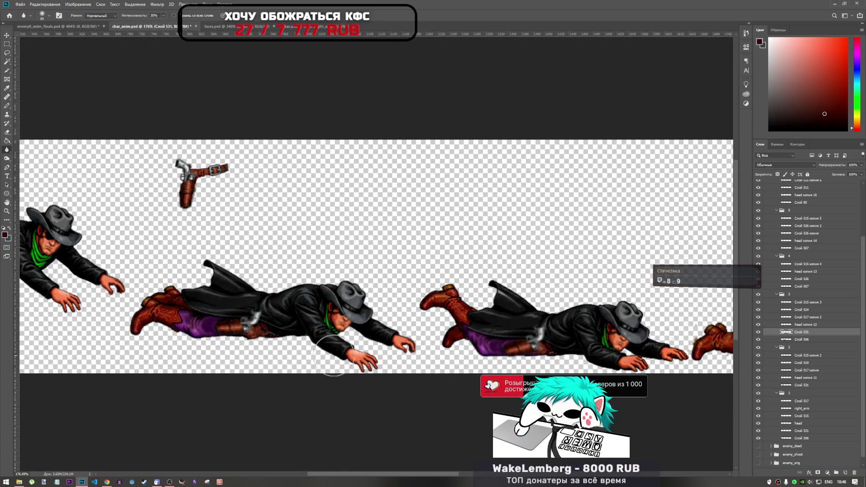
scroll(333, 355, down, 1)
scroll(374, 351, up, 8)
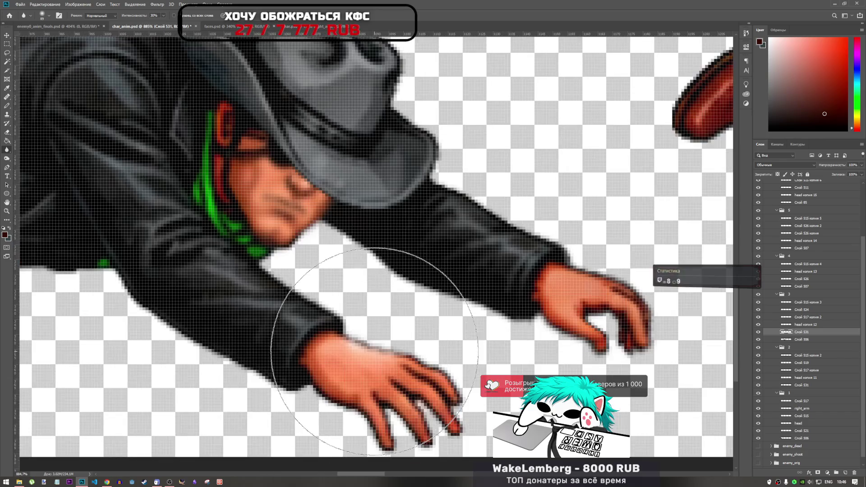
Step: Add a dark line along the lower hand's top edge, alternating between Pencil and Blur
drag(342, 335, 399, 353)
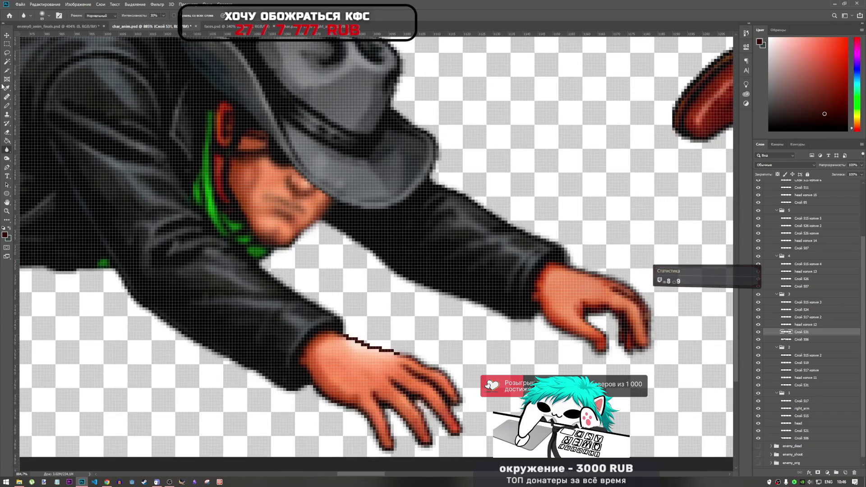
click(8, 106)
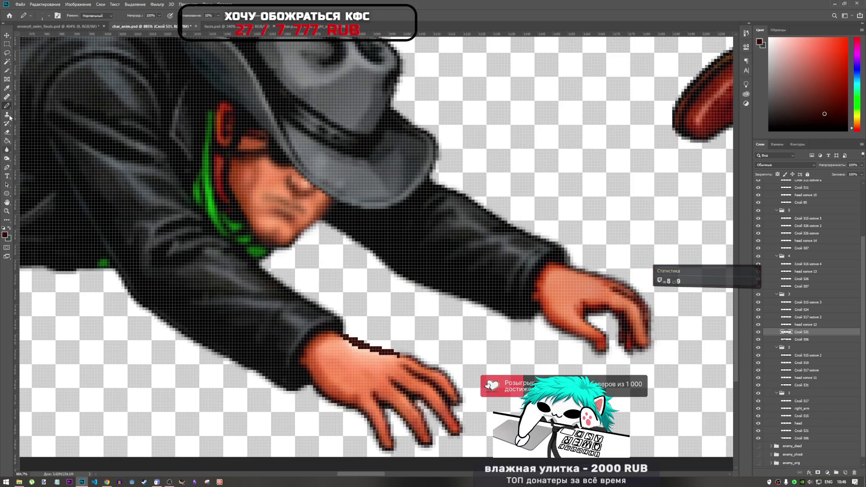
click(7, 150)
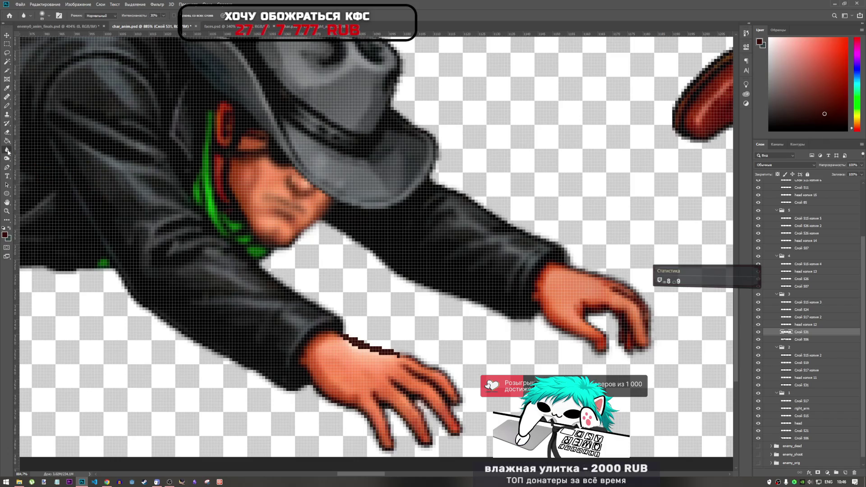
scroll(354, 343, down, 4)
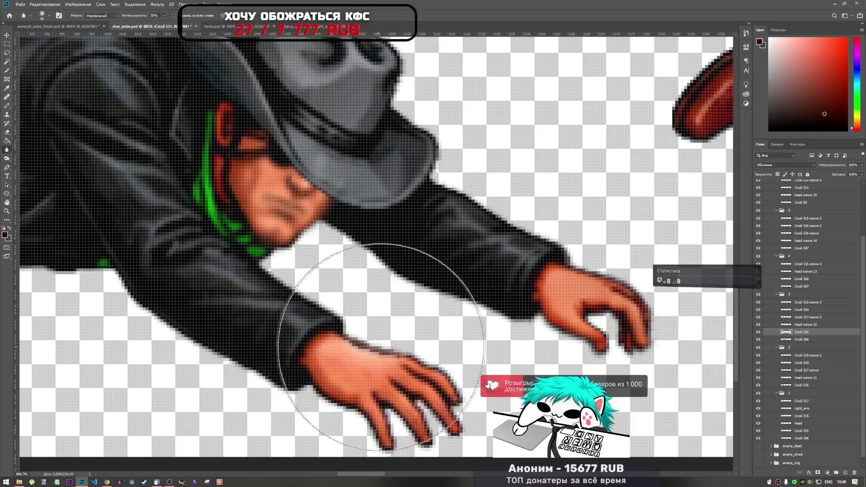
scroll(341, 369, down, 2)
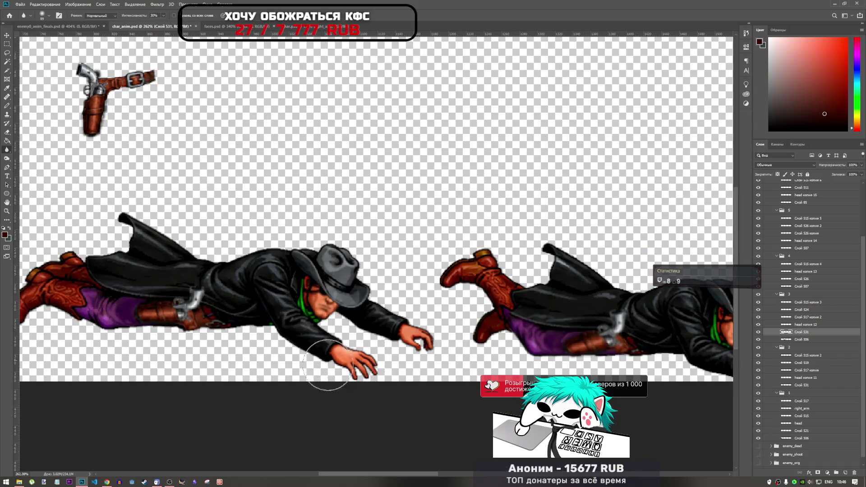
scroll(332, 373, down, 2)
scroll(473, 345, down, 1)
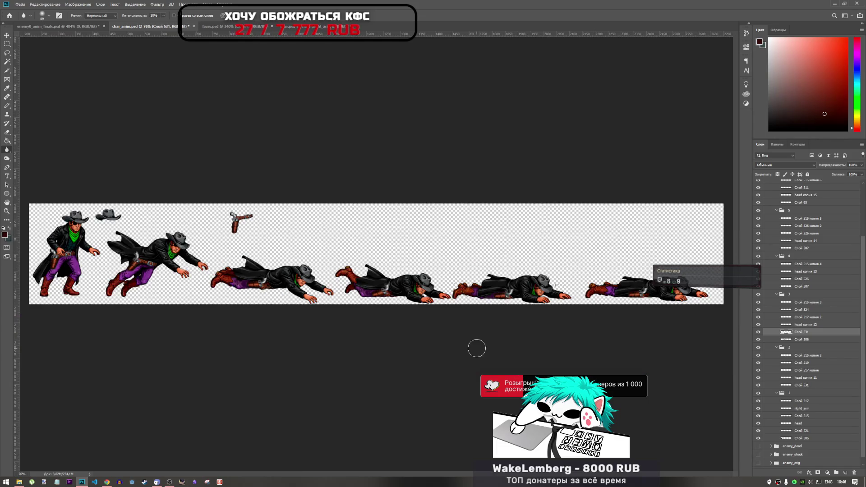
scroll(586, 303, up, 1)
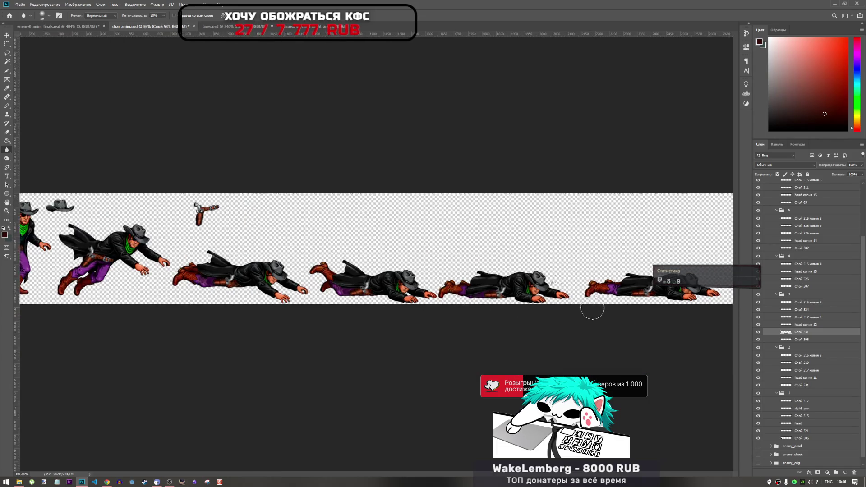
scroll(574, 315, down, 2)
scroll(259, 249, up, 3)
key(ctrl+w)
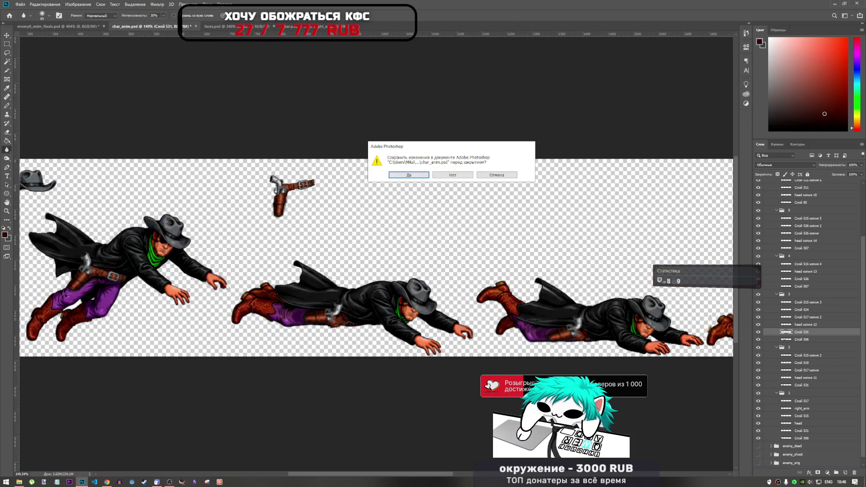
click(498, 175)
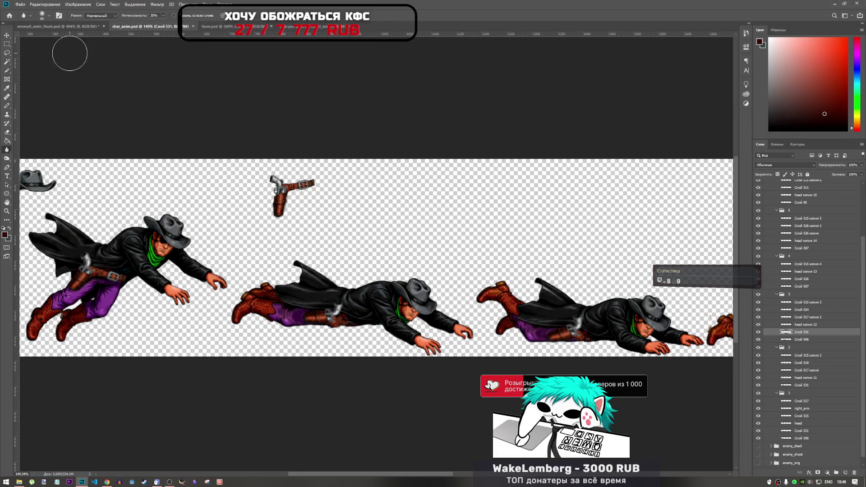
click(69, 26)
scroll(471, 251, down, 5)
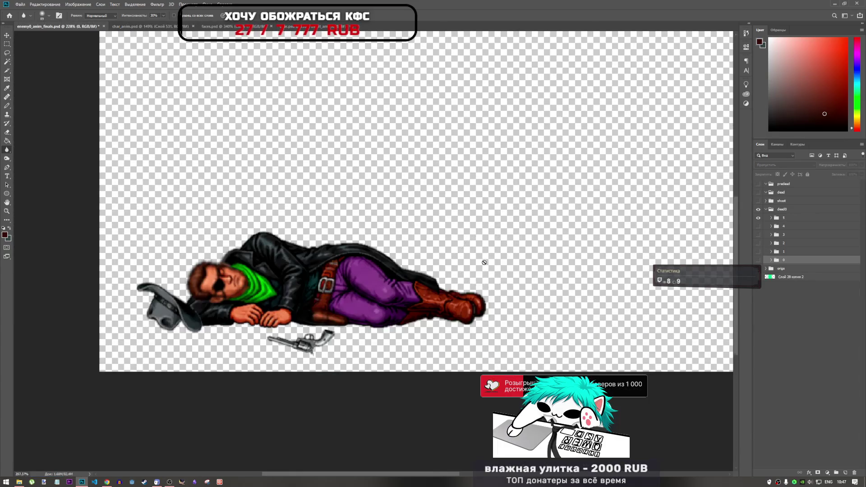
click(126, 28)
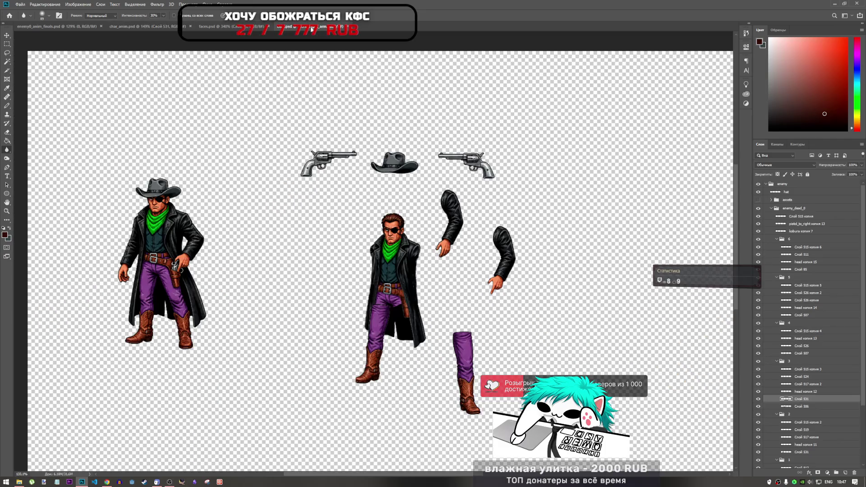
click(312, 27)
click(136, 26)
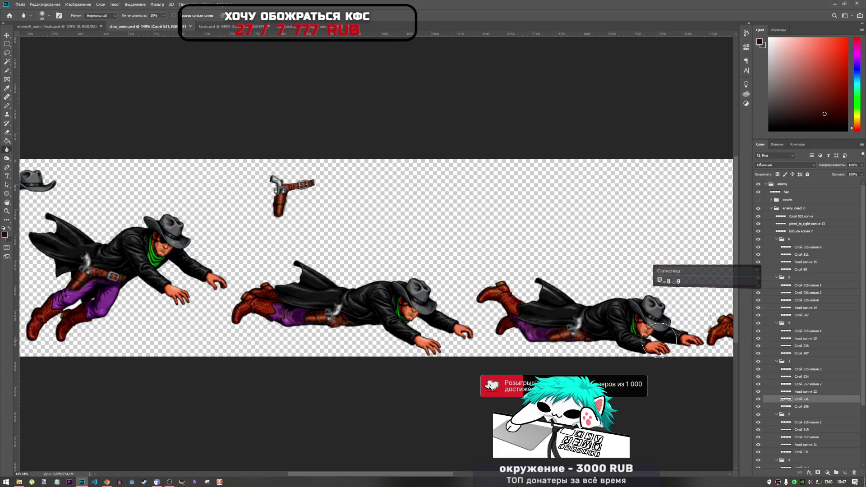
click(790, 276)
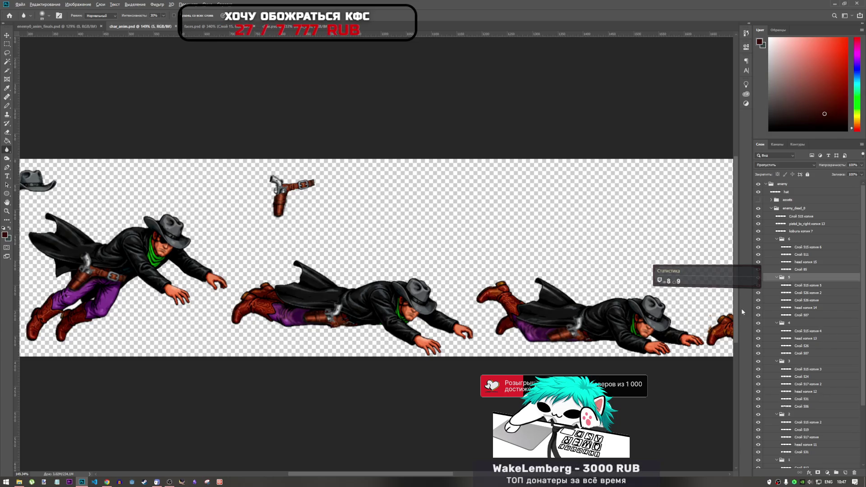
Step: Collapse layer groups 1 through 6 in the Layers panel
scroll(155, 247, down, 4)
scroll(155, 247, up, 4)
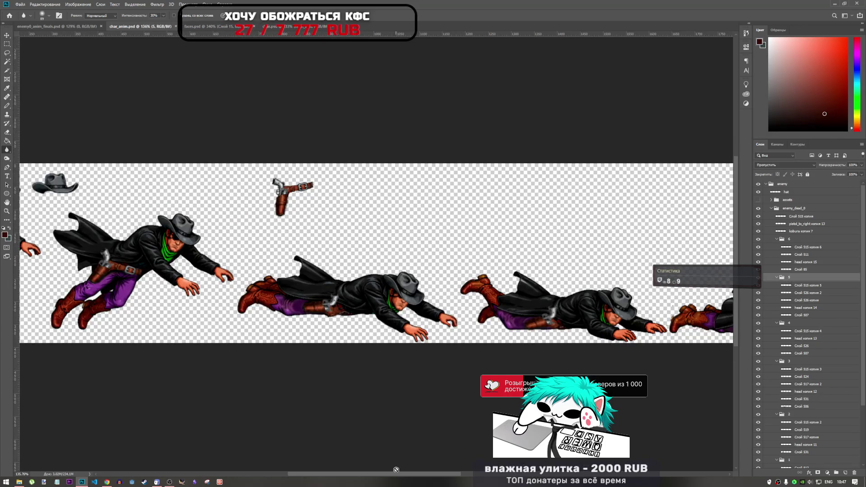
scroll(388, 471, left, 3)
scroll(336, 317, up, 3)
scroll(337, 317, up, 2)
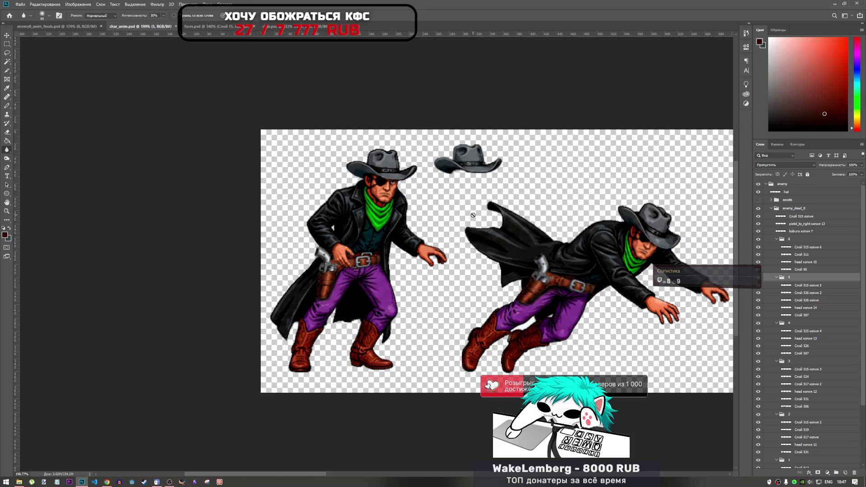
click(775, 276)
click(776, 242)
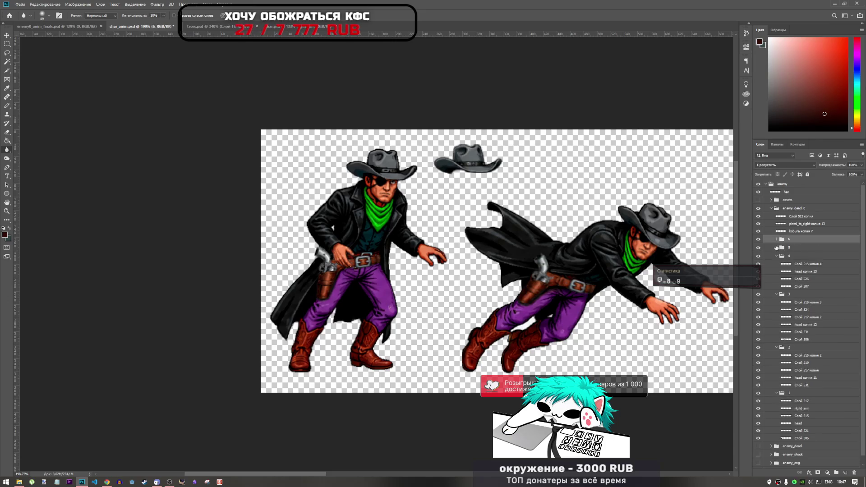
click(776, 256)
click(775, 265)
click(778, 277)
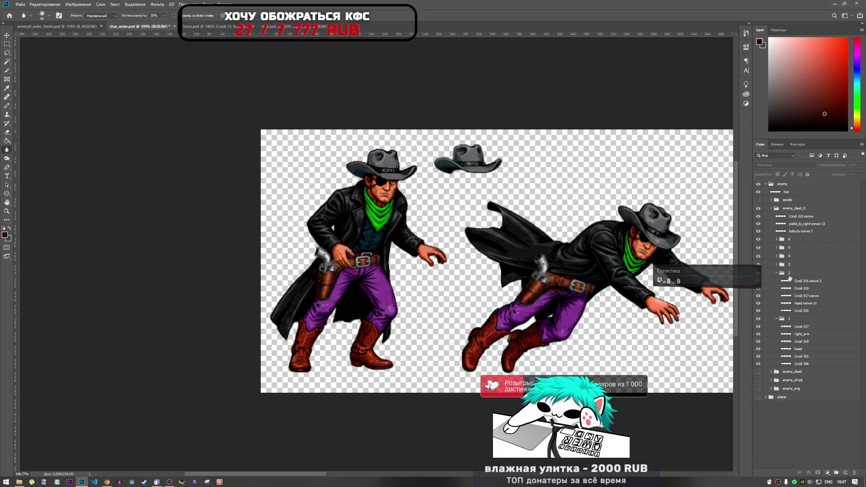
click(776, 273)
click(775, 281)
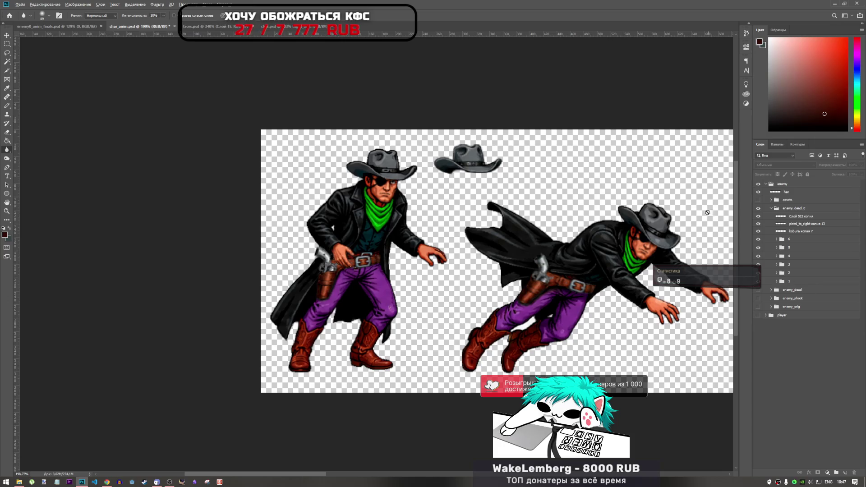
Step: Hide the loose hat layer and fit the whole canvas in the window
key(ctrl+minus)
click(758, 208)
click(759, 208)
click(758, 192)
key(ctrl+0)
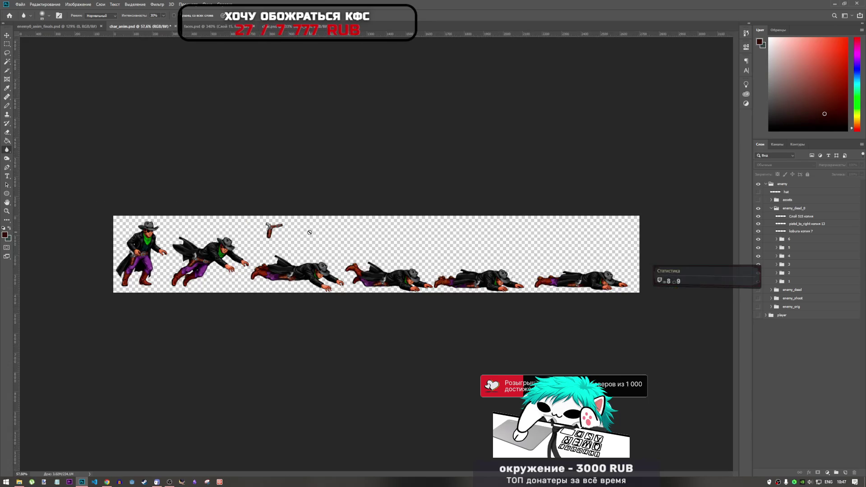
scroll(325, 232, up, 1)
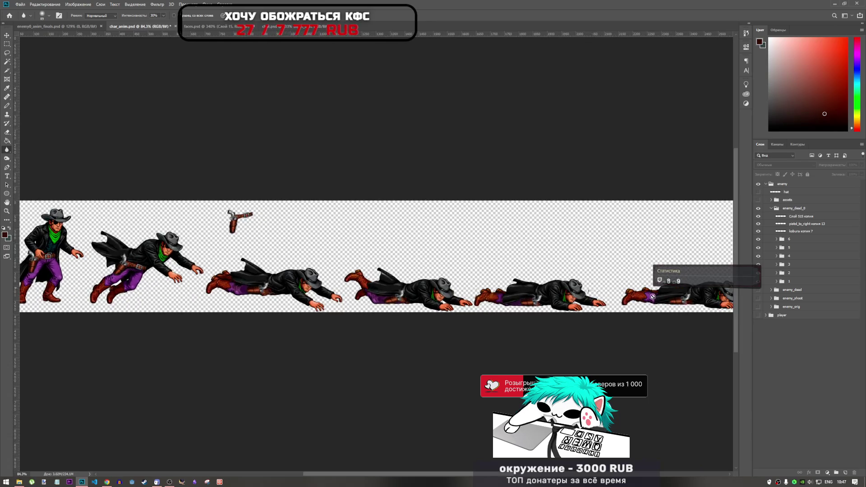
Step: Hide the Слой 515 копия, pistol_to_right копия 13 and kobura копия 7 layers
click(758, 231)
click(758, 230)
click(758, 216)
click(757, 224)
click(758, 231)
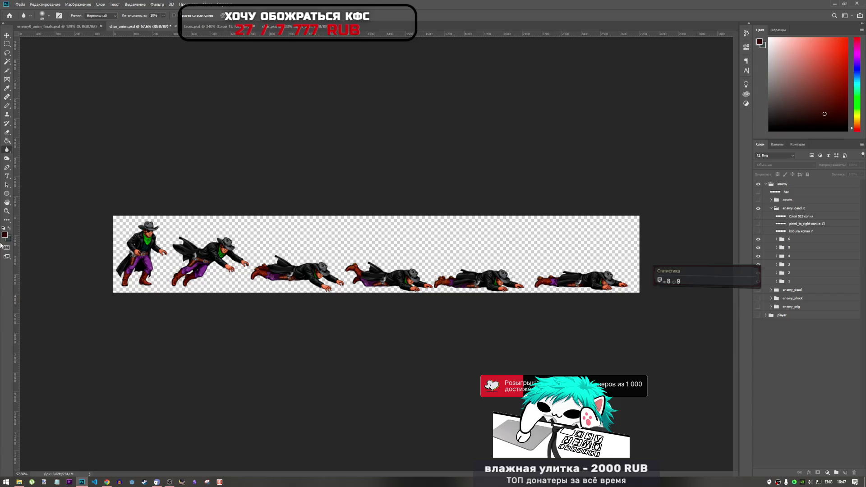
scroll(245, 251, up, 5)
scroll(355, 453, left, 5)
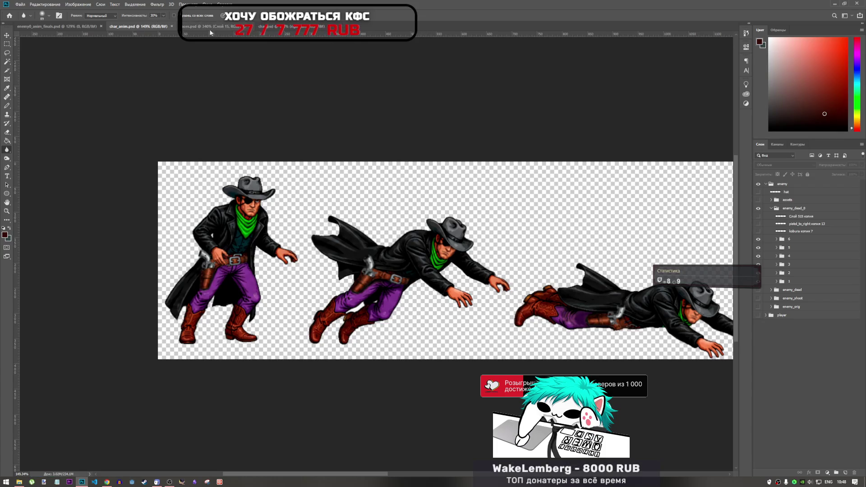
Step: In faces.psd, compare the Слой 13, 15 and 16 face strips by toggling their visibility
click(226, 27)
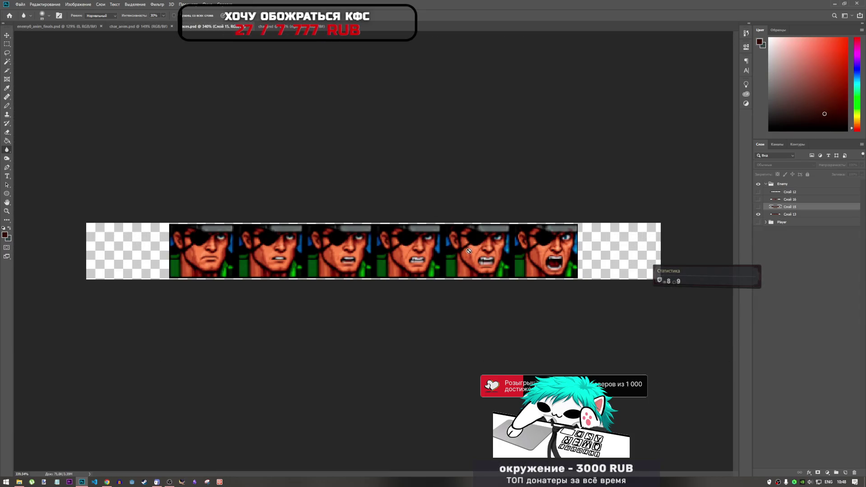
click(779, 220)
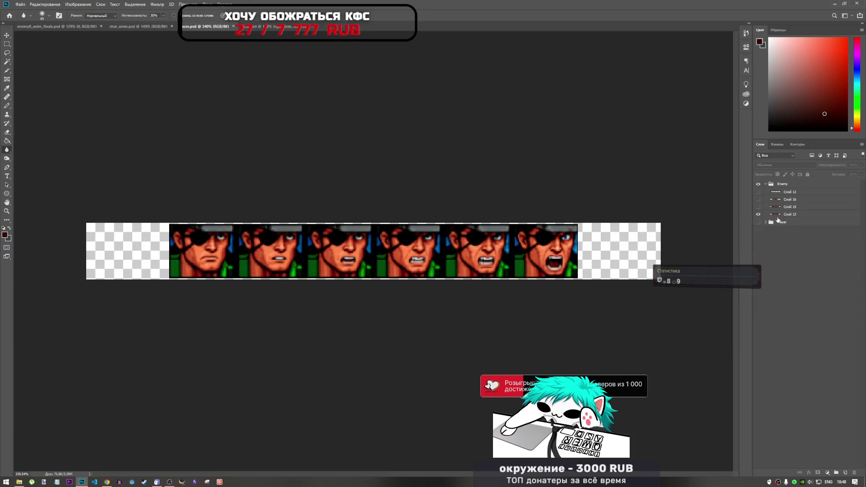
click(758, 206)
click(758, 215)
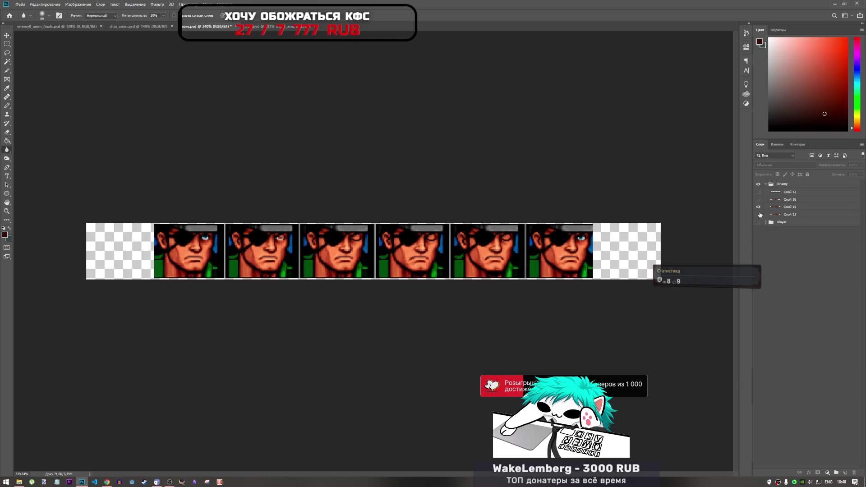
click(758, 215)
click(758, 207)
click(757, 199)
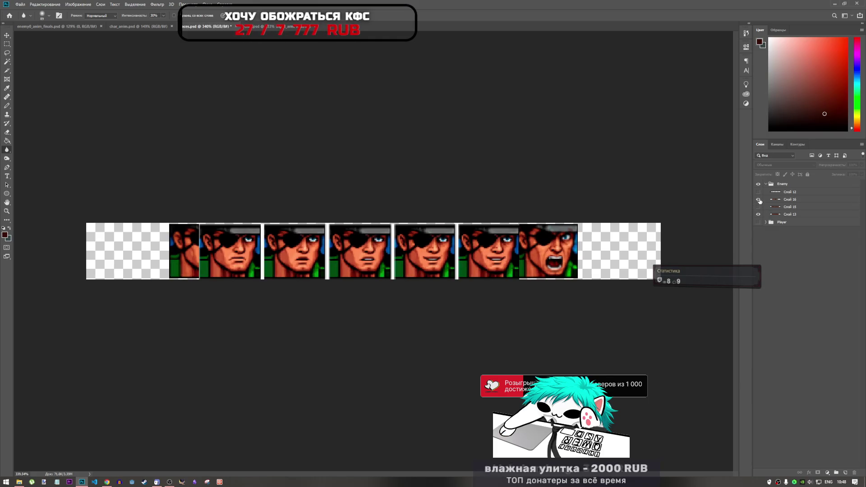
click(758, 199)
Step: Leave only Слой 13's screaming faces visible and return to enemy0_anim_finals.psd
click(758, 215)
click(758, 215)
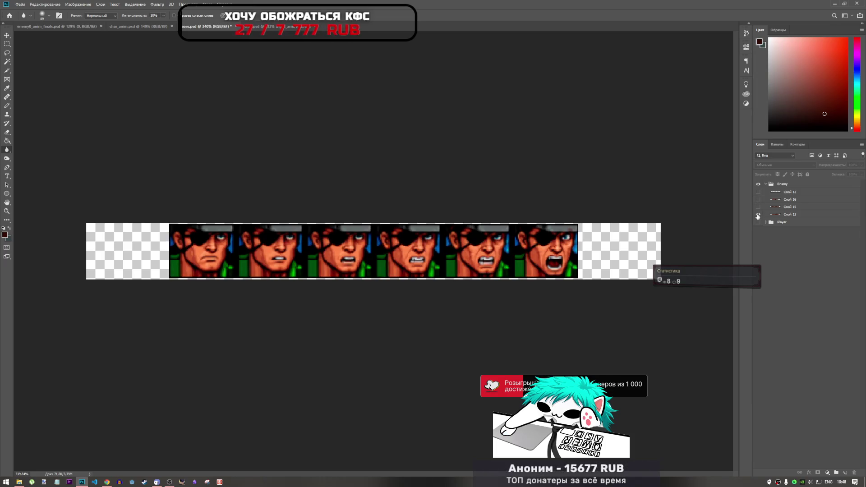
click(758, 214)
click(758, 200)
click(758, 200)
click(758, 207)
click(757, 206)
click(758, 214)
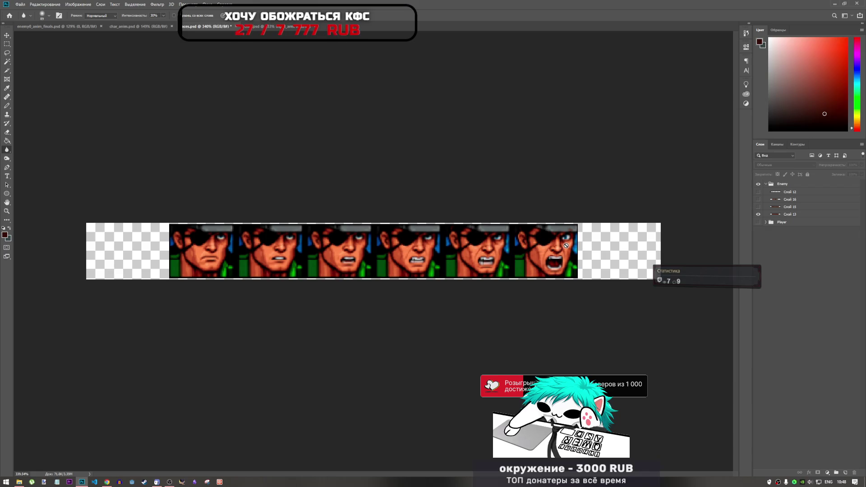
click(79, 28)
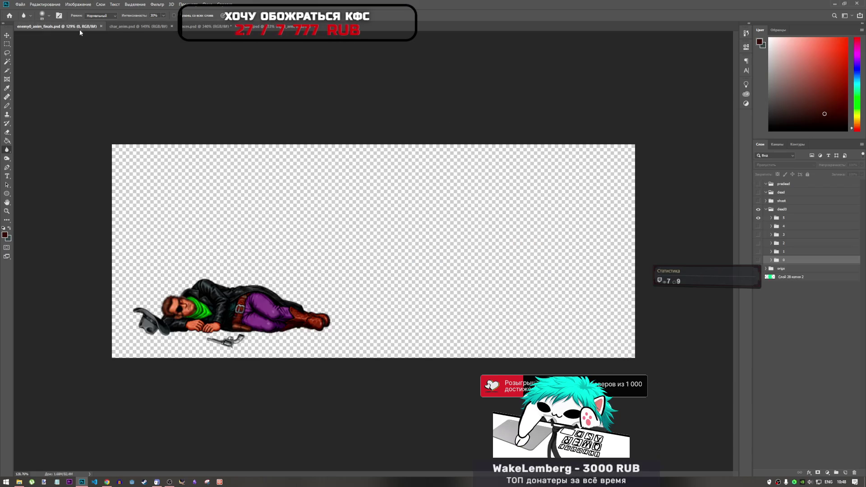
Step: Check the layer 1 and layer 2 sprite frames in enemy0_anim_finals.psd
click(142, 27)
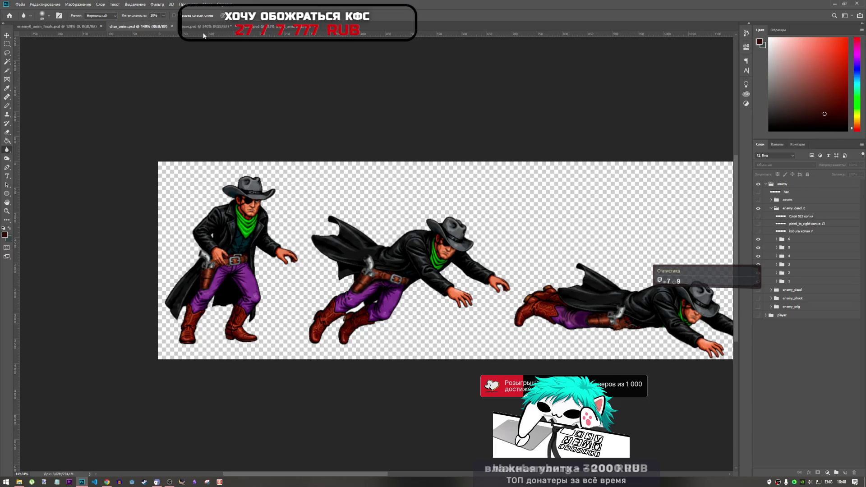
click(248, 26)
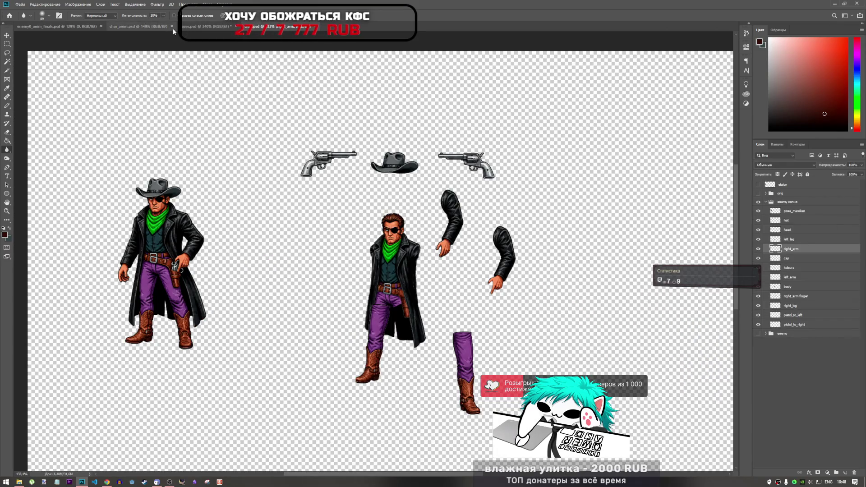
click(210, 26)
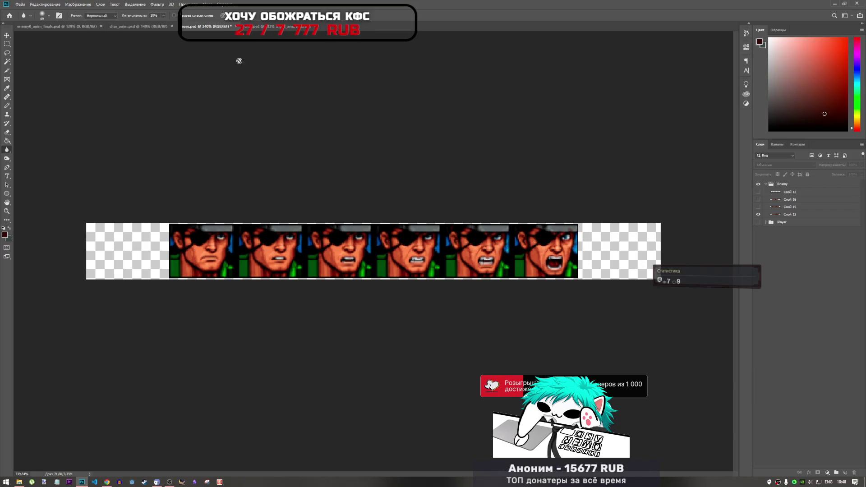
click(87, 26)
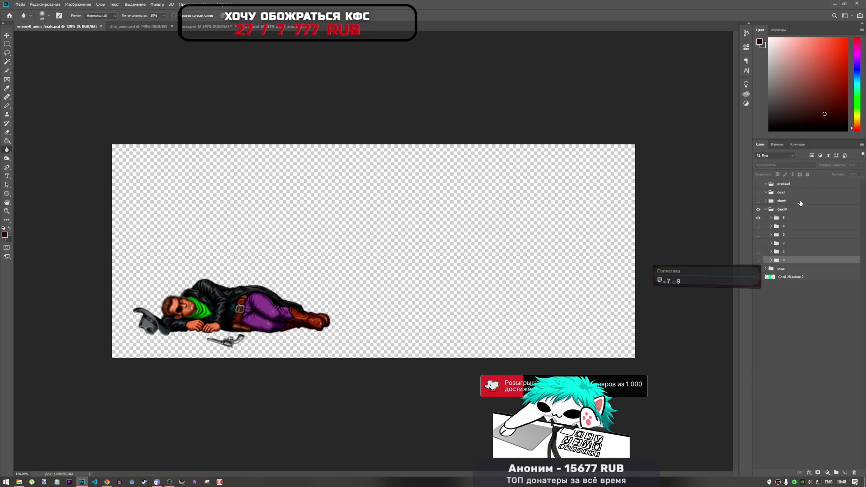
click(758, 251)
click(758, 251)
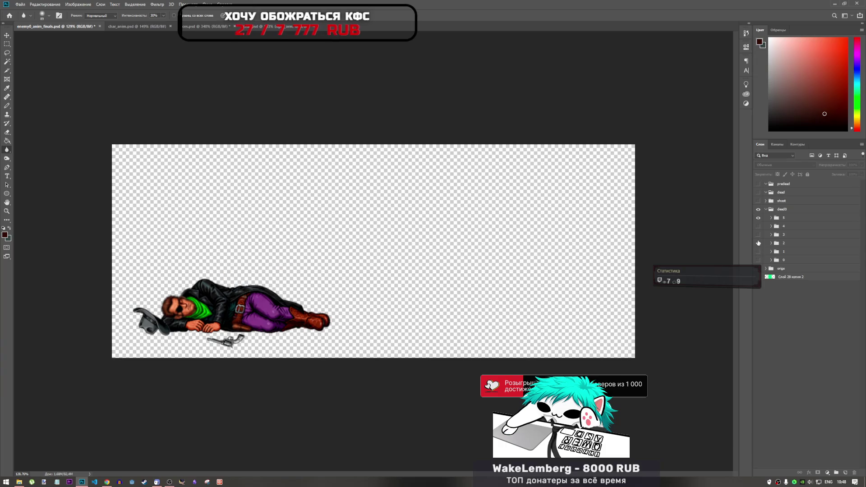
click(758, 243)
click(758, 243)
click(757, 251)
scroll(237, 229, up, 4)
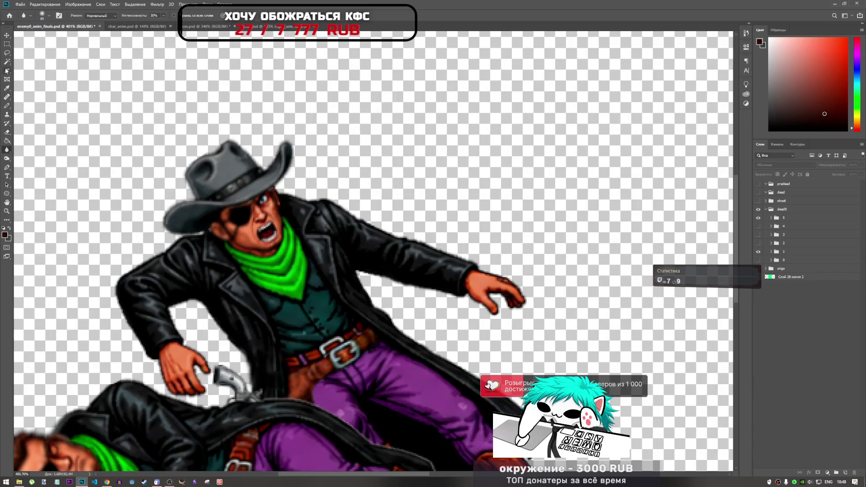
Step: Expand frame group 1, inspect the holster and head layers, and select Слой 35
click(771, 251)
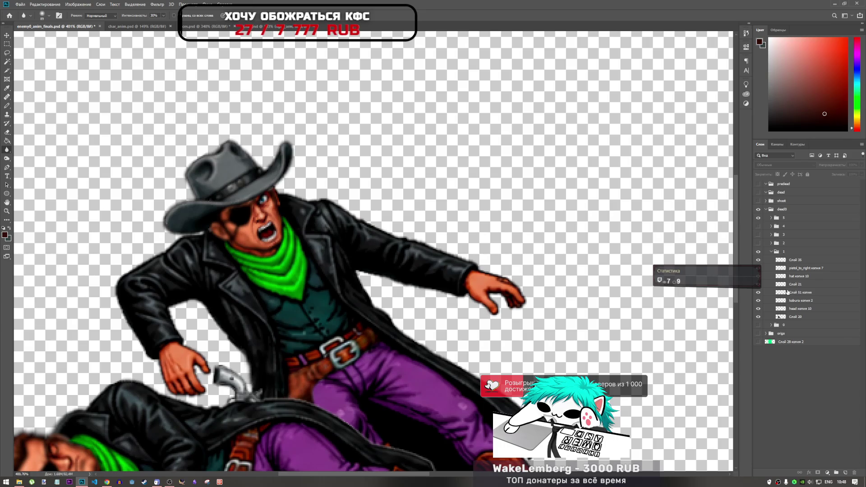
click(757, 300)
click(758, 300)
click(757, 308)
click(758, 308)
click(781, 309)
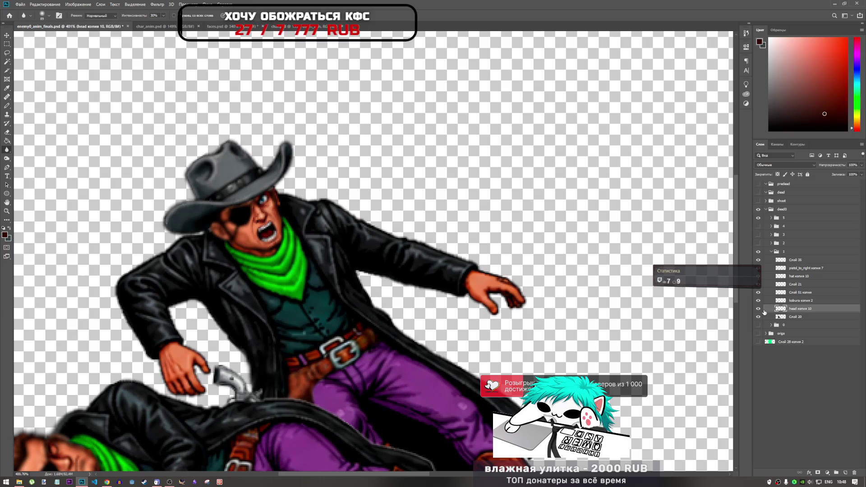
click(758, 309)
click(758, 309)
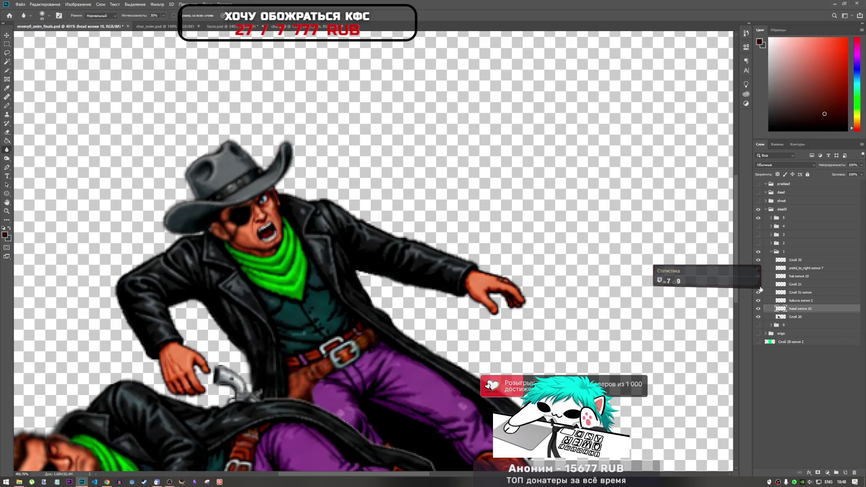
click(758, 301)
click(758, 301)
click(758, 260)
click(758, 260)
click(793, 261)
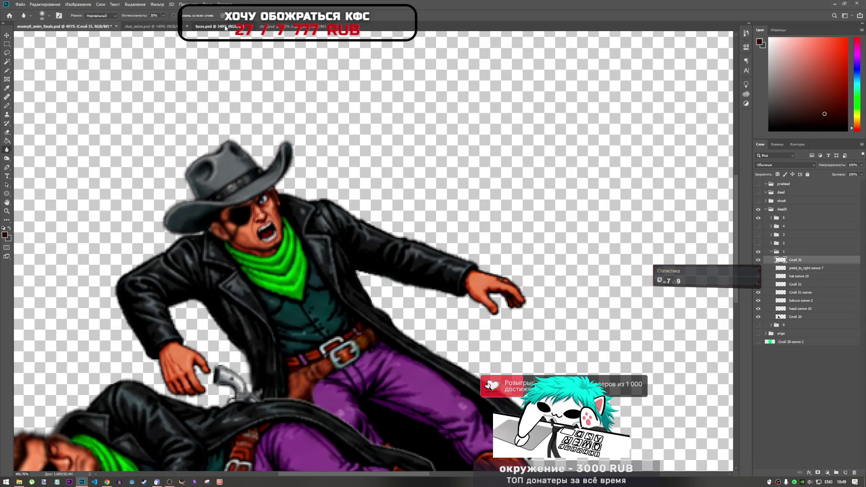
Step: Paste the copied screaming face into char_anim.psd as a new layer
click(212, 26)
click(290, 28)
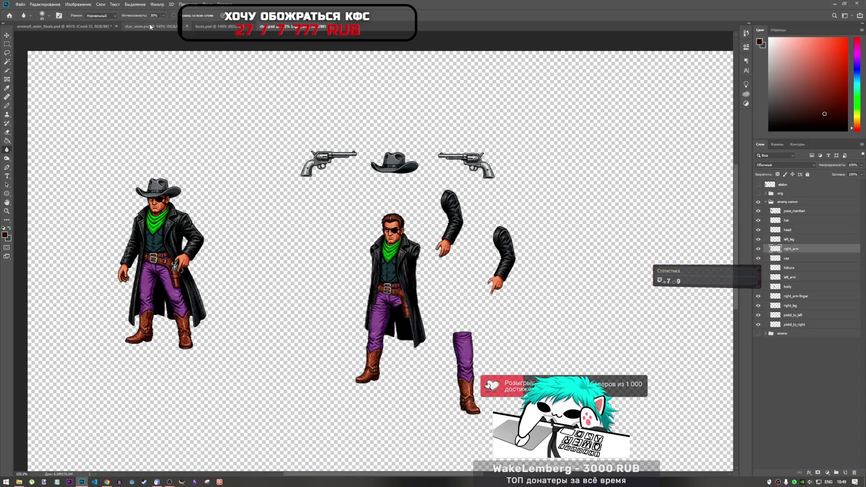
click(151, 26)
key(ctrl+v)
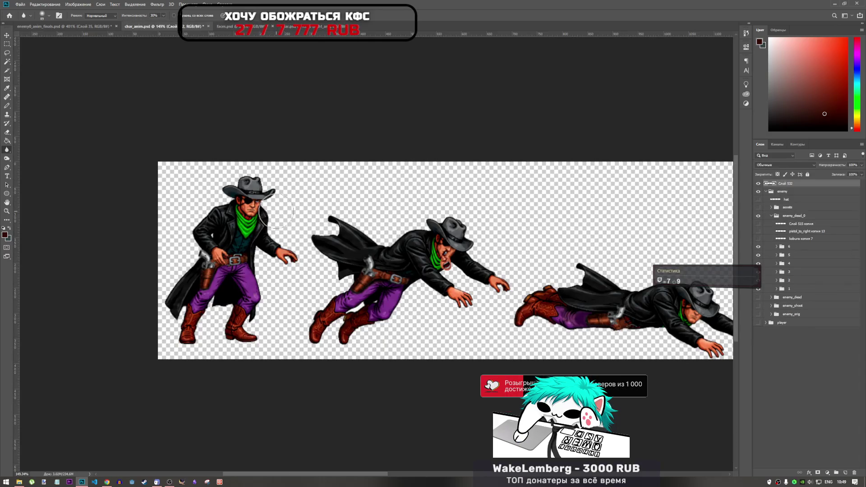
Step: Move the pasted screaming face onto the first cowboy and rotate it to his head tilt
key(ctrl+t)
drag(448, 263, 250, 204)
scroll(250, 204, up, 5)
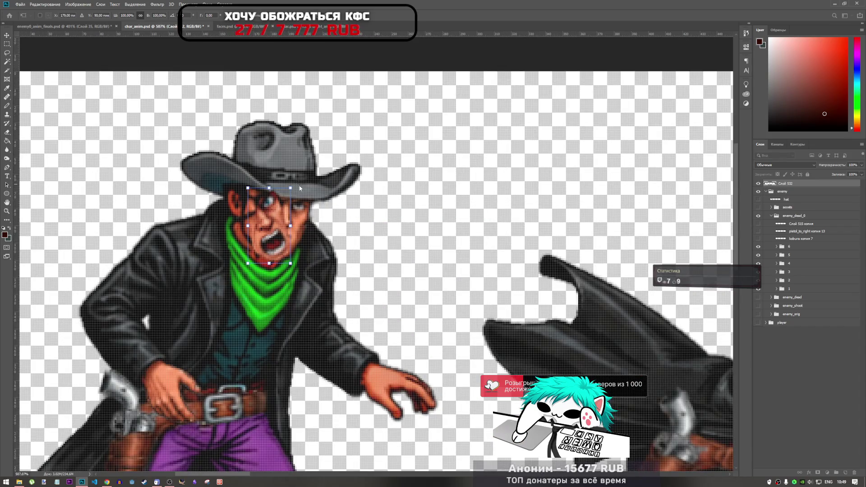
mouse_move(290, 184)
mouse_down()
mouse_move(311, 201)
mouse_move(296, 215)
mouse_up()
scroll(266, 220, down, 2)
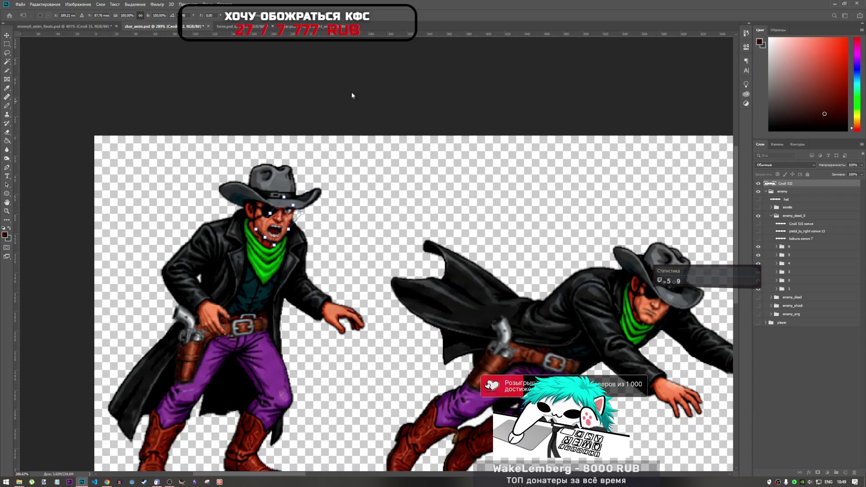
key(Return)
key(r)
scroll(276, 226, up, 5)
Step: Shift the face up onto the head, undoing a trial erase of its edge
key(ctrl+t)
mouse_move(311, 215)
mouse_down()
mouse_move(329, 205)
mouse_move(310, 214)
mouse_move(310, 189)
mouse_move(314, 209)
mouse_up()
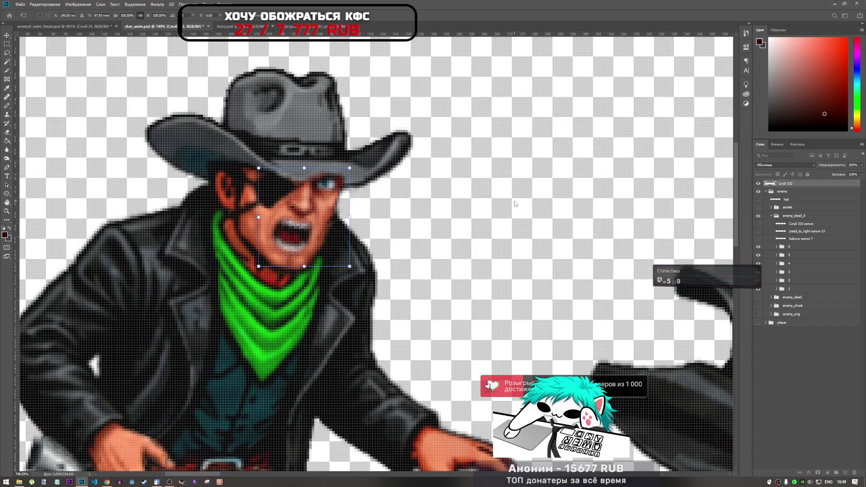
key(Return)
key(r)
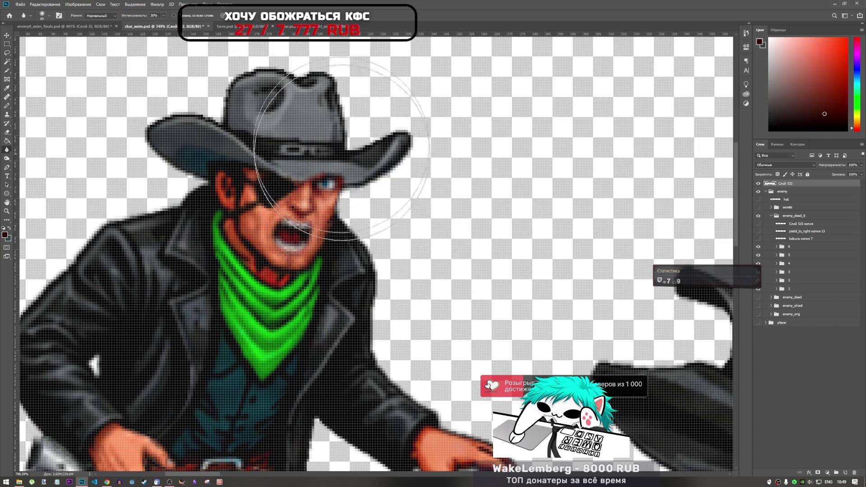
click(7, 133)
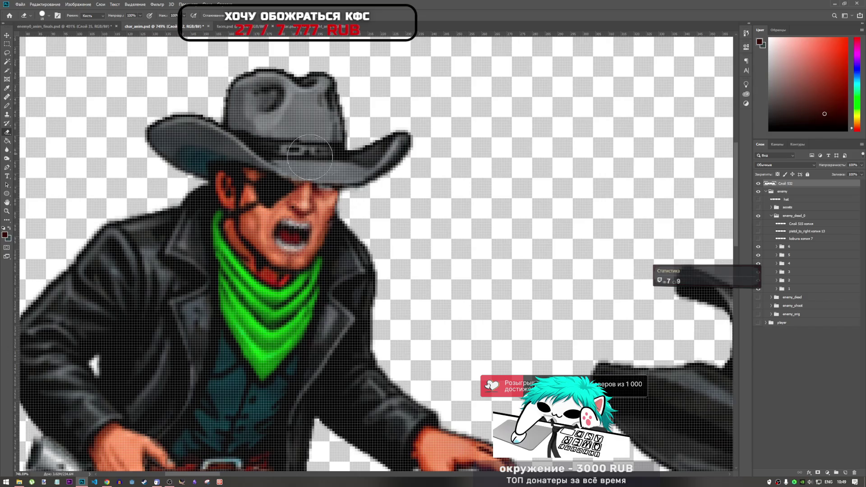
scroll(356, 187, down, 3)
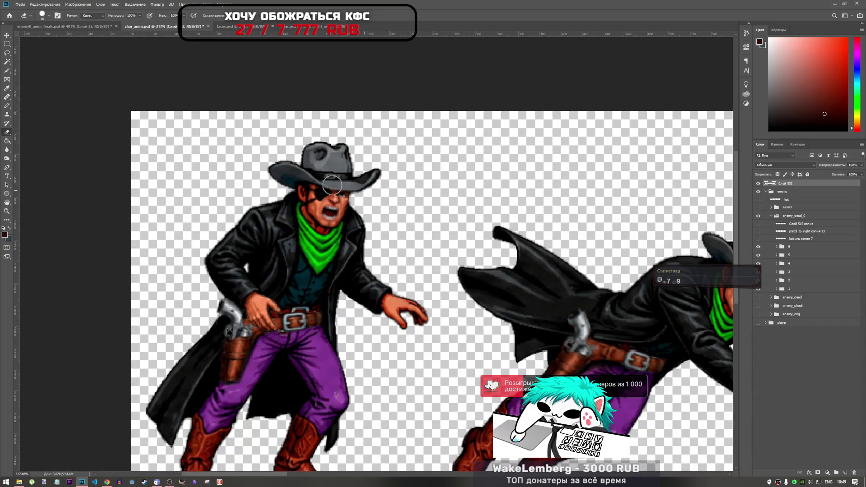
drag(356, 196, 311, 194)
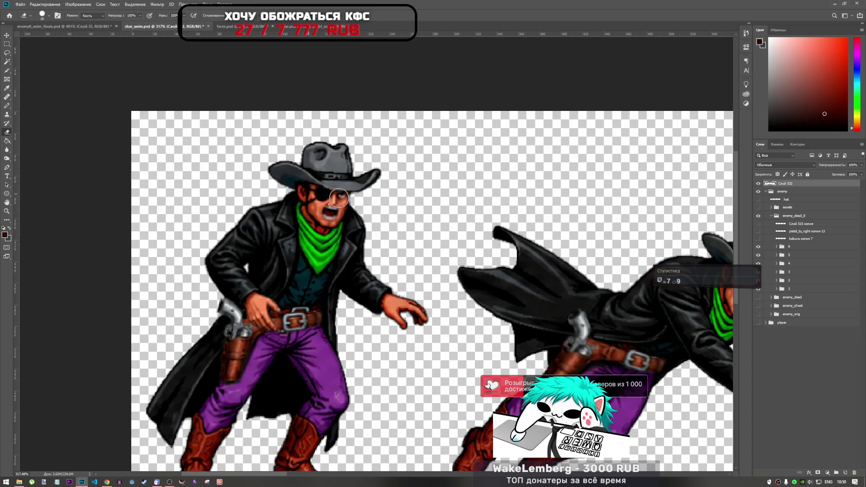
key(ctrl+z)
key(ctrl+z)
key(ctrl+z)
key(ctrl+z)
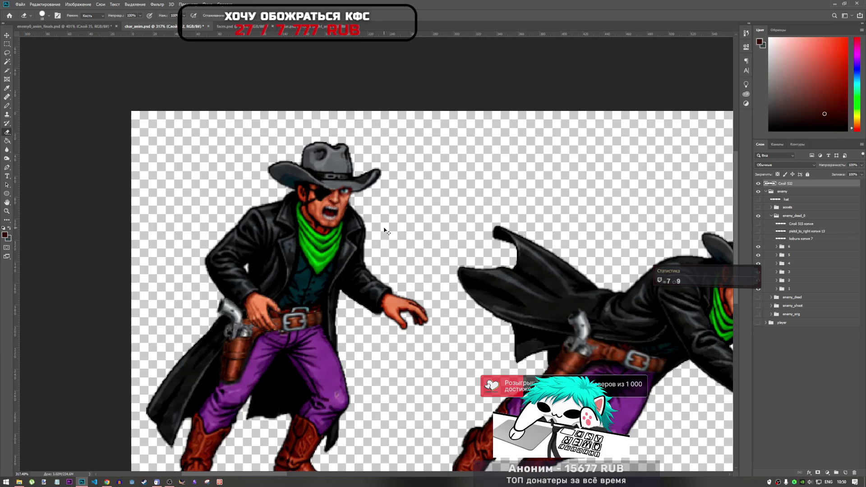
Step: Shrink the face slightly, nudge it down-left and rotate it about -1.2°
key(ctrl+t)
scroll(343, 191, up, 5)
drag(377, 175, 370, 185)
mouse_move(345, 221)
mouse_down()
mouse_move(335, 238)
mouse_move(361, 257)
mouse_move(338, 229)
mouse_up()
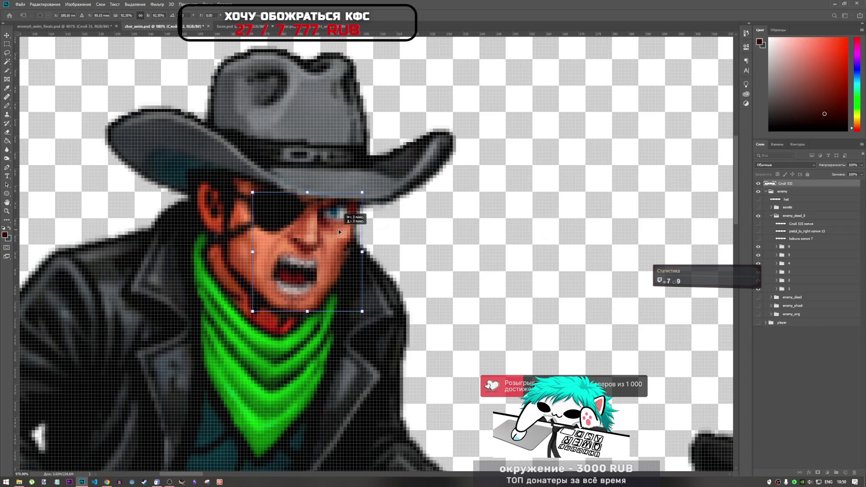
drag(379, 188, 378, 185)
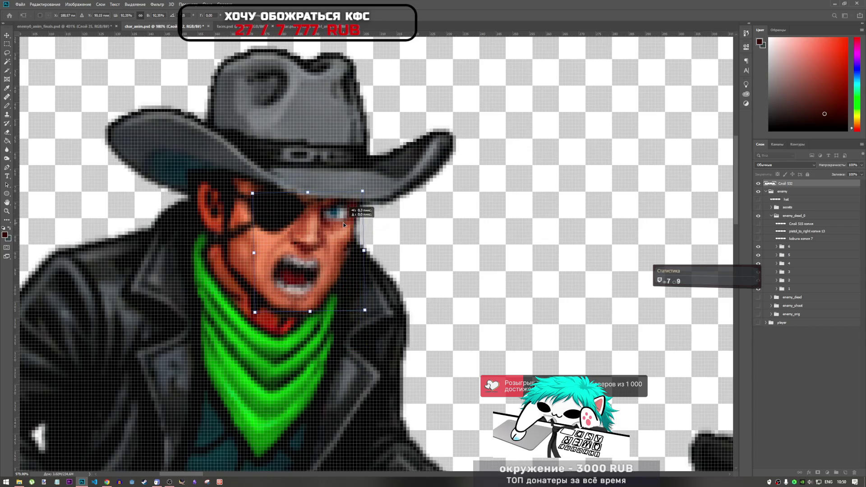
key(Return)
key(e)
scroll(335, 160, down, 3)
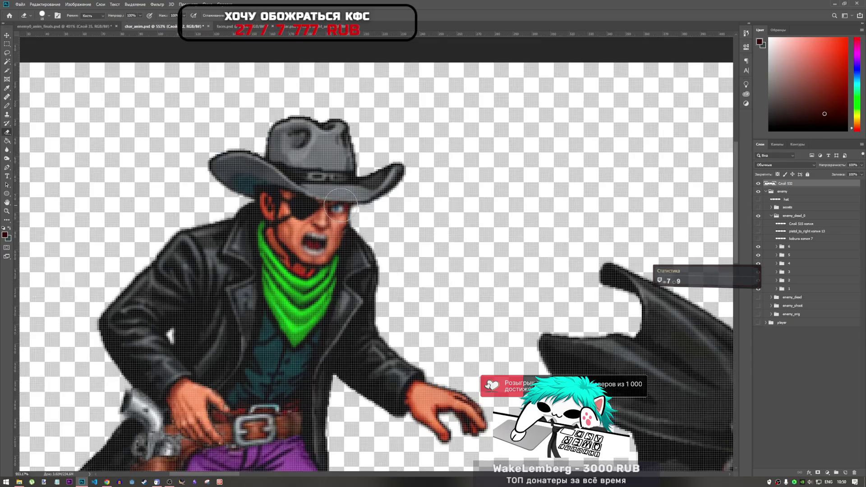
scroll(339, 194, up, 3)
Step: Show rulers and nudge the face slightly right and down to finalize its placement
key(ctrl+t)
scroll(341, 225, down, 1)
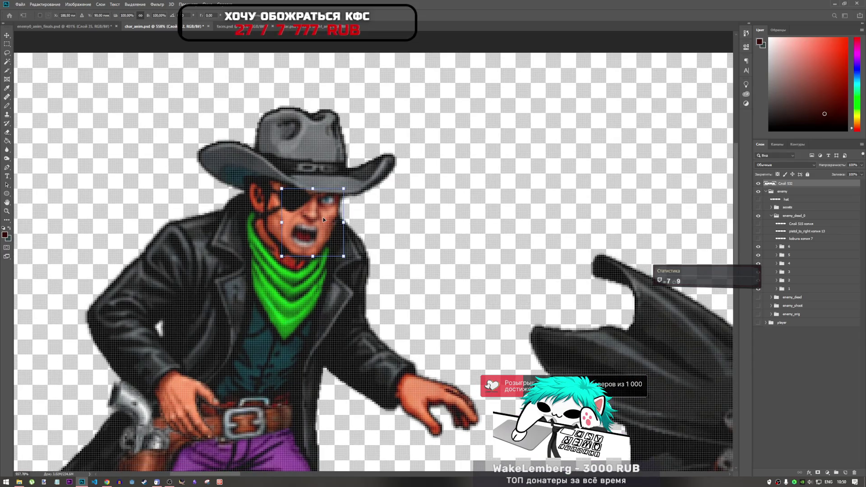
key(ctrl+r)
drag(329, 220, 331, 219)
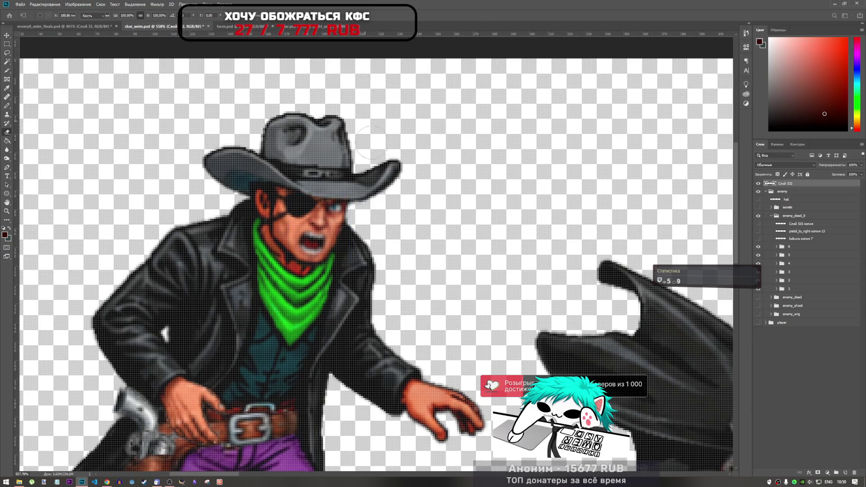
key(Return)
key(e)
key(ctrl+t)
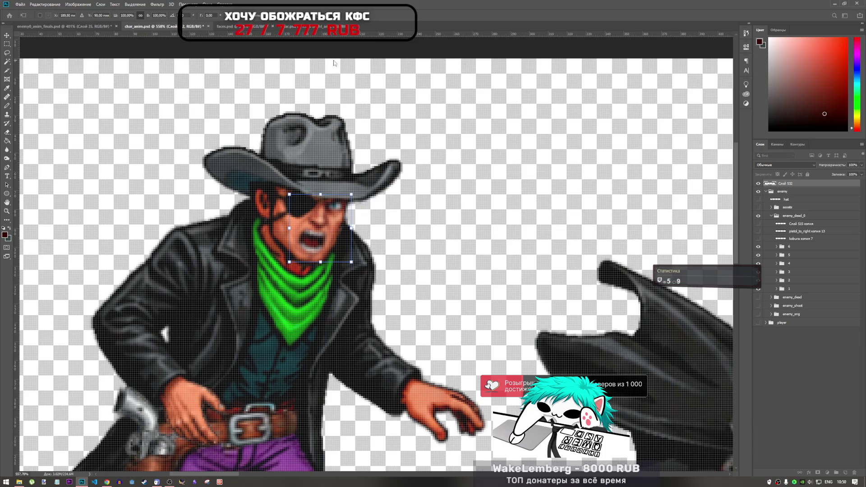
click(339, 20)
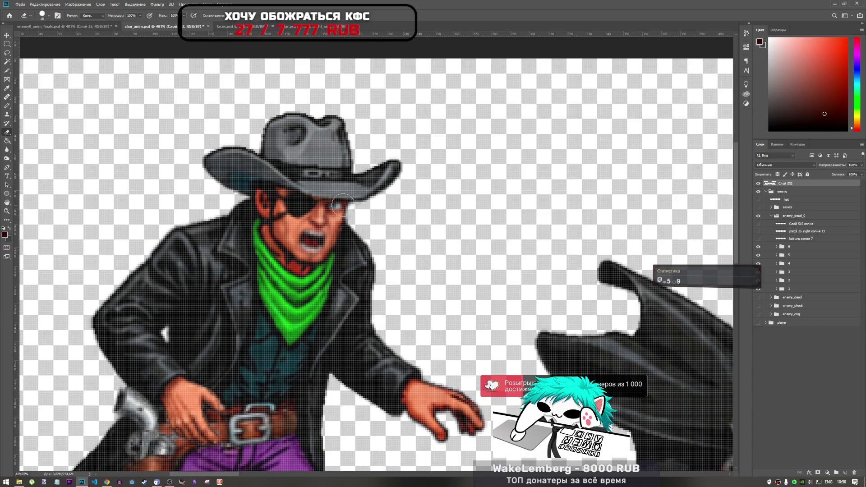
scroll(346, 231, up, 1)
scroll(346, 231, up, 1)
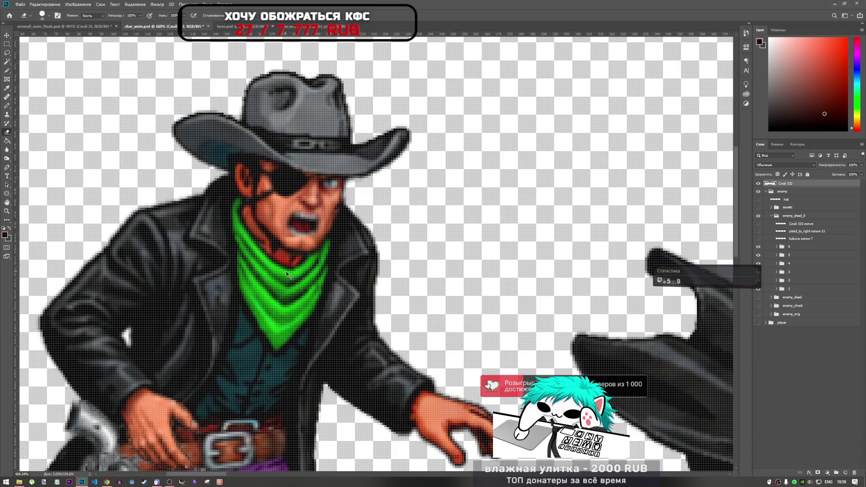
scroll(302, 275, down, 8)
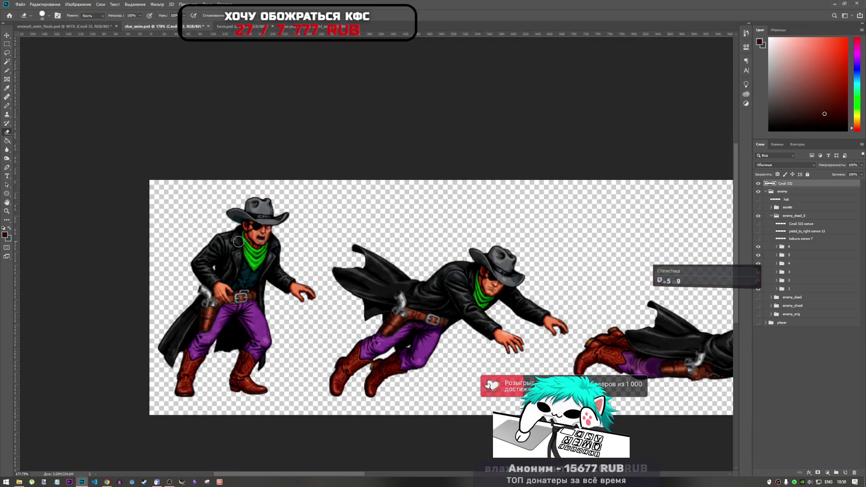
Step: Move face layer Слой 532 into frame group 1, check the group, then bring up faces.psd
scroll(279, 247, up, 2)
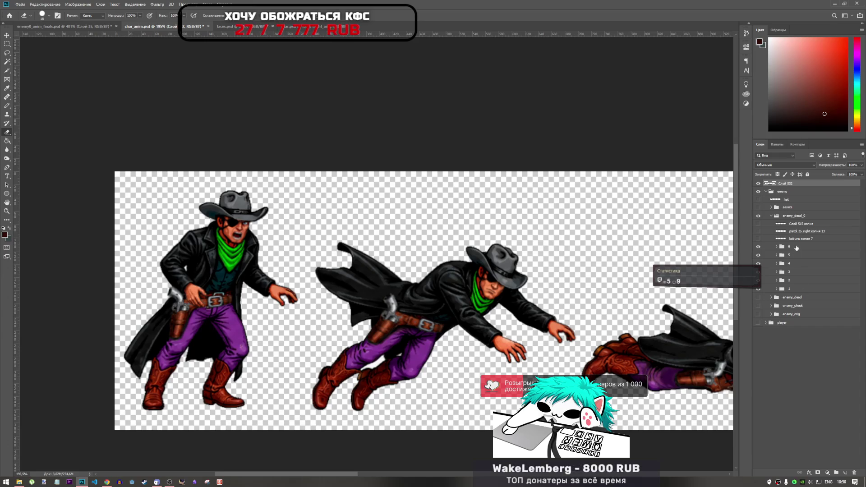
drag(799, 183, 818, 291)
click(777, 281)
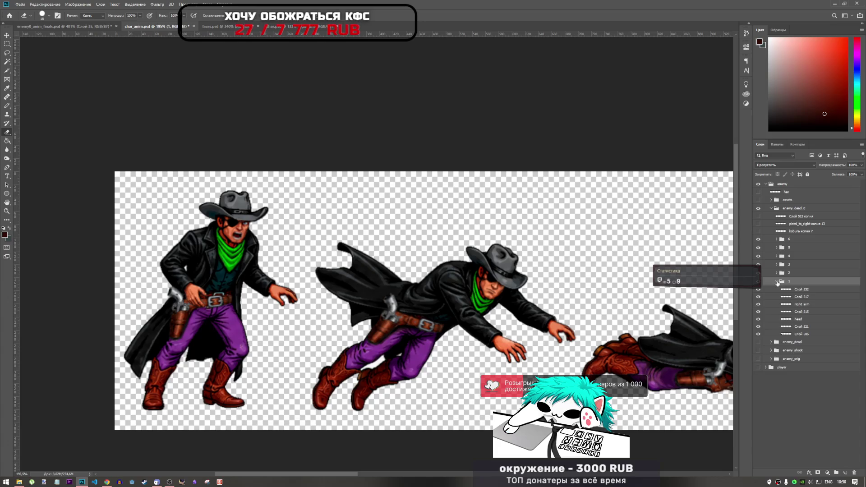
click(776, 281)
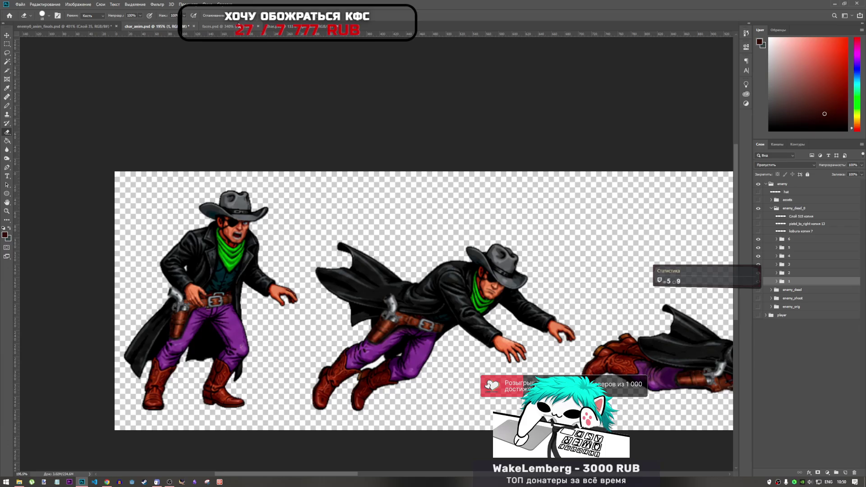
key(ctrl+Tab)
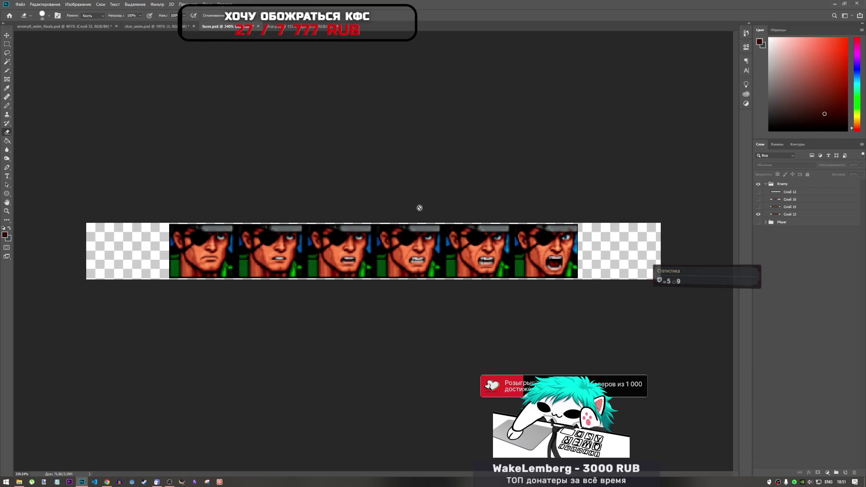
click(759, 200)
click(758, 199)
click(759, 199)
click(757, 207)
click(759, 199)
click(759, 201)
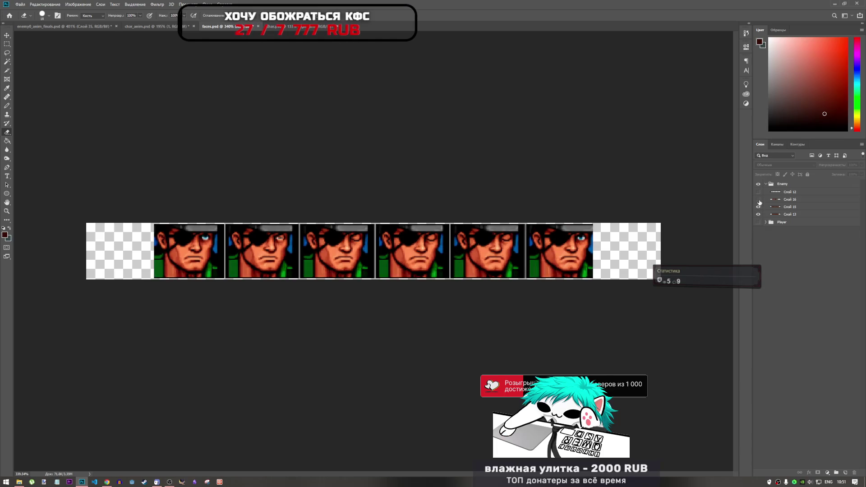
click(758, 206)
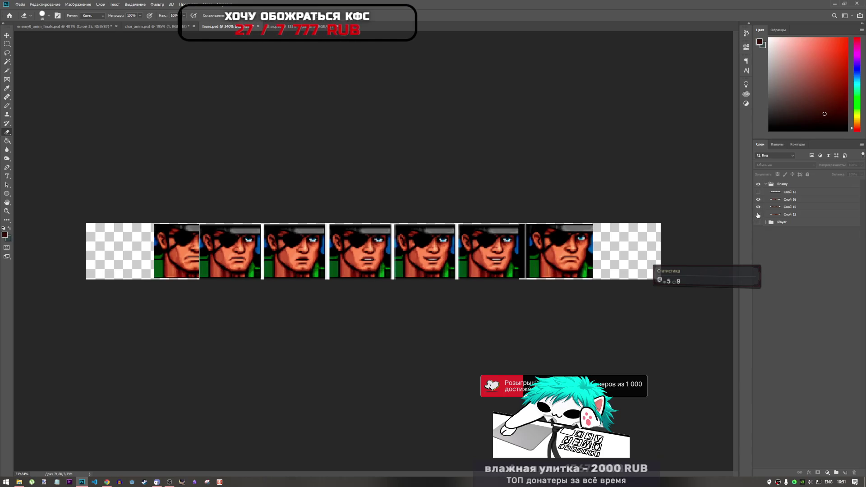
click(757, 215)
click(758, 207)
click(758, 200)
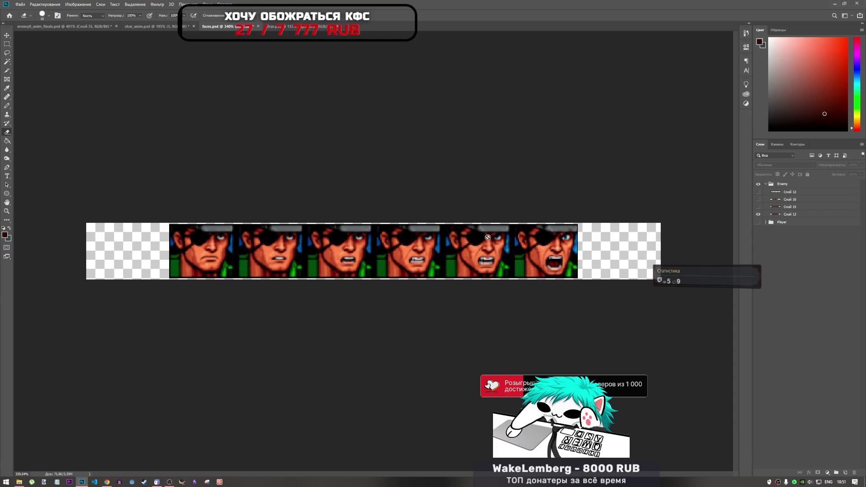
click(7, 53)
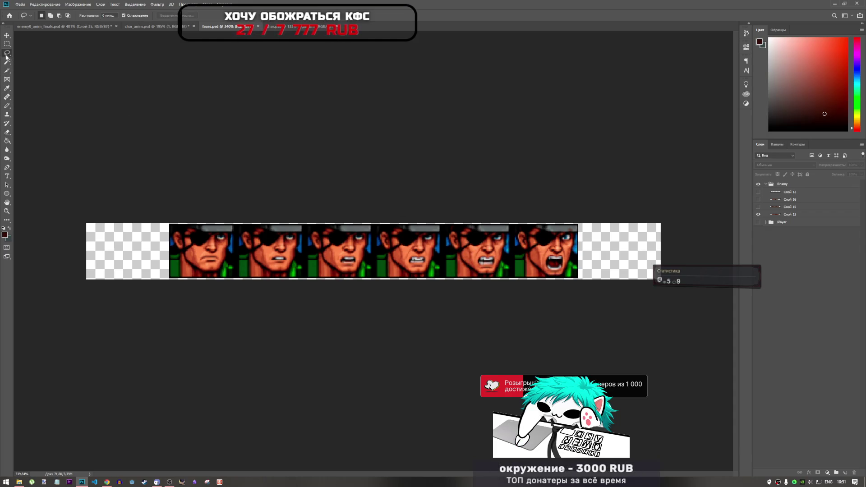
click(90, 27)
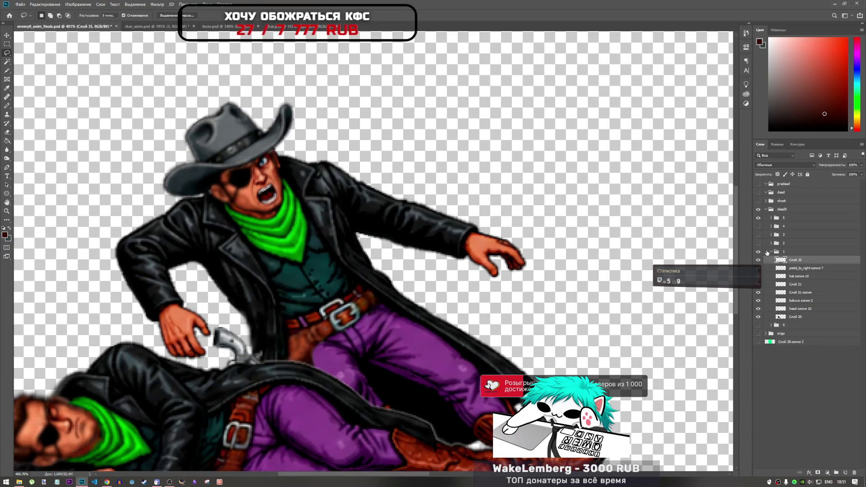
Step: In enemy0_anim_finals.psd hide group 1, show group 2 and select Слой 36, then return to char_anim.psd
click(766, 252)
click(758, 252)
click(758, 243)
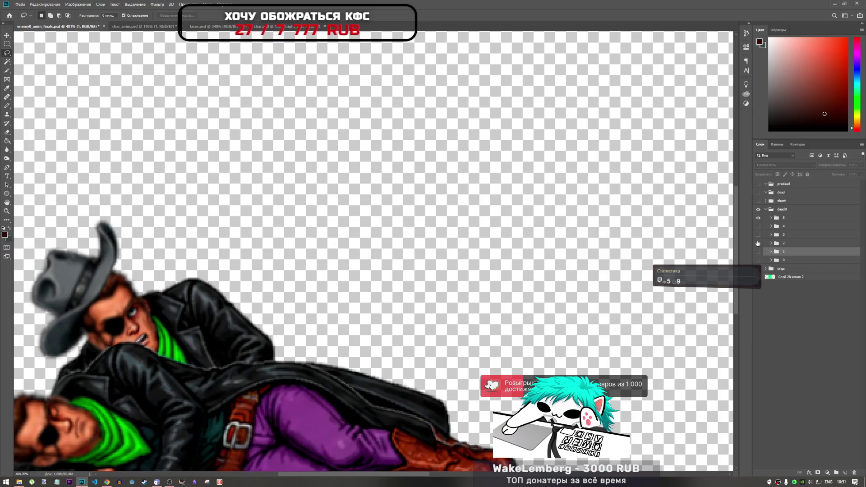
scroll(135, 306, up, 3)
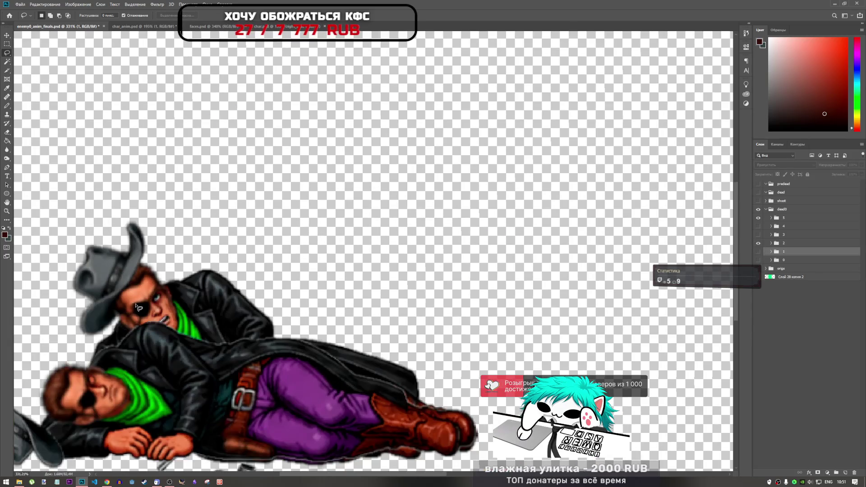
scroll(168, 323, down, 5)
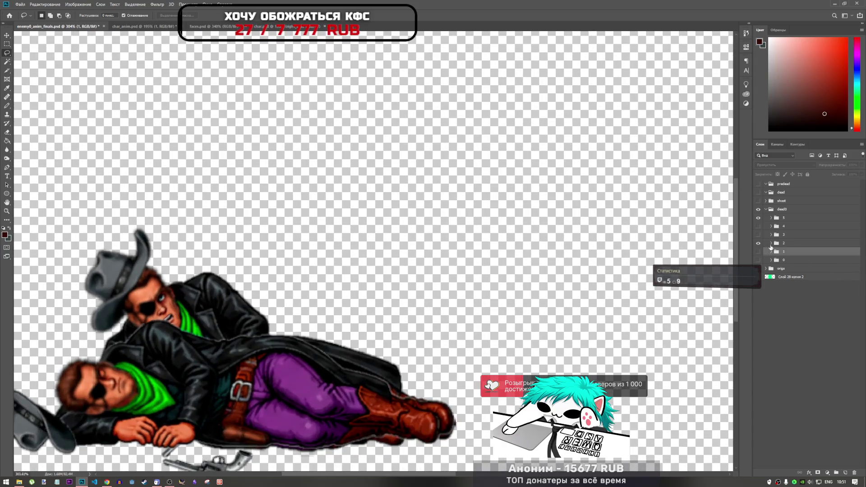
click(769, 243)
click(758, 243)
click(758, 244)
click(787, 251)
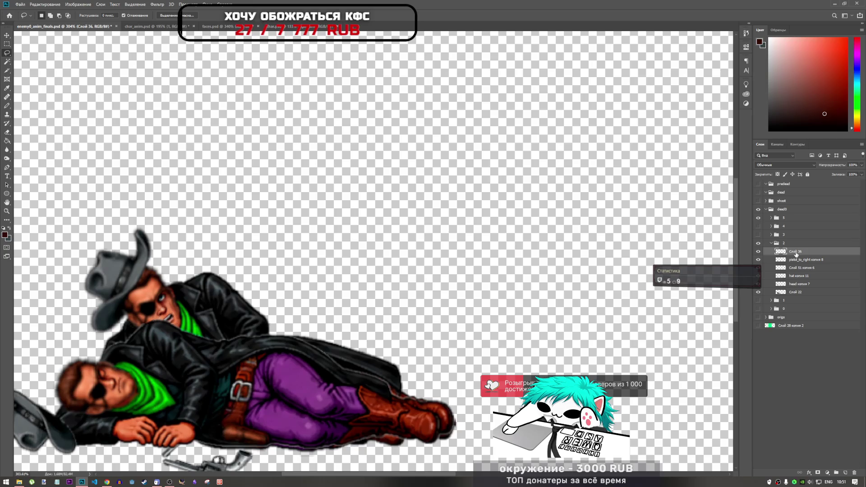
click(151, 26)
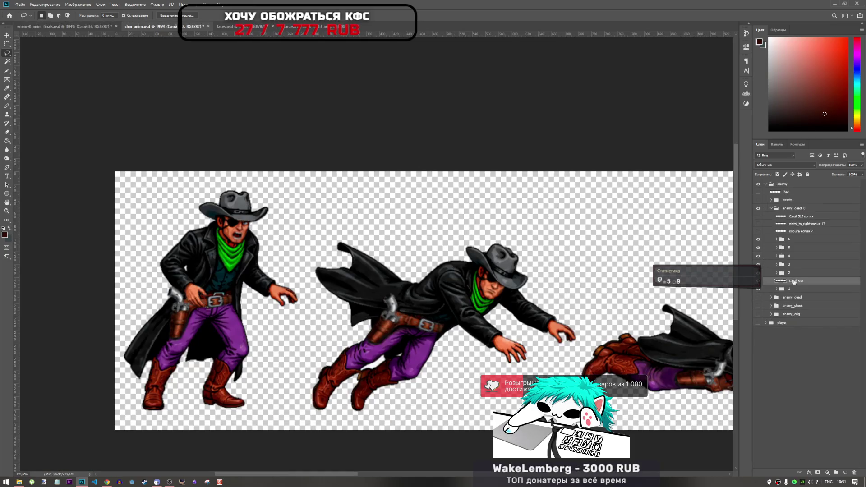
Step: Select face layer Слой 533 in group 2 and try placing it on the diving cowboy, then undo
key(Delete)
click(777, 273)
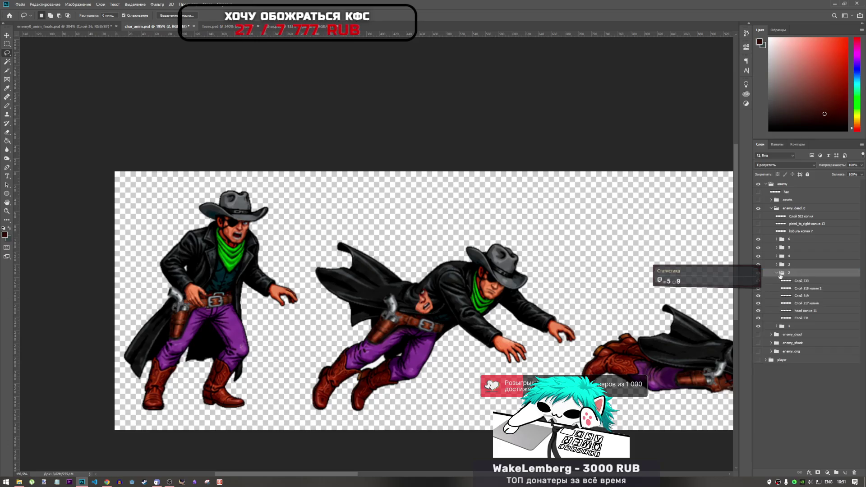
click(797, 280)
key(ctrl+t)
mouse_move(426, 302)
mouse_down()
mouse_move(530, 289)
mouse_move(528, 297)
mouse_up()
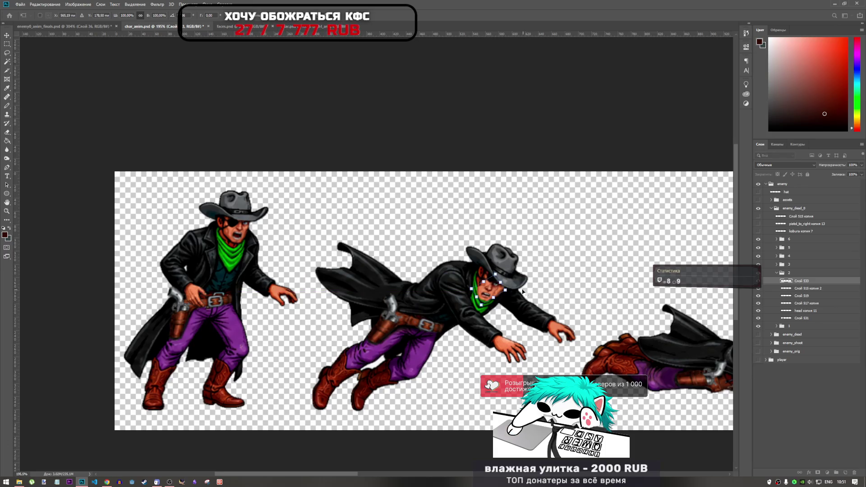
scroll(523, 295, up, 5)
key(l)
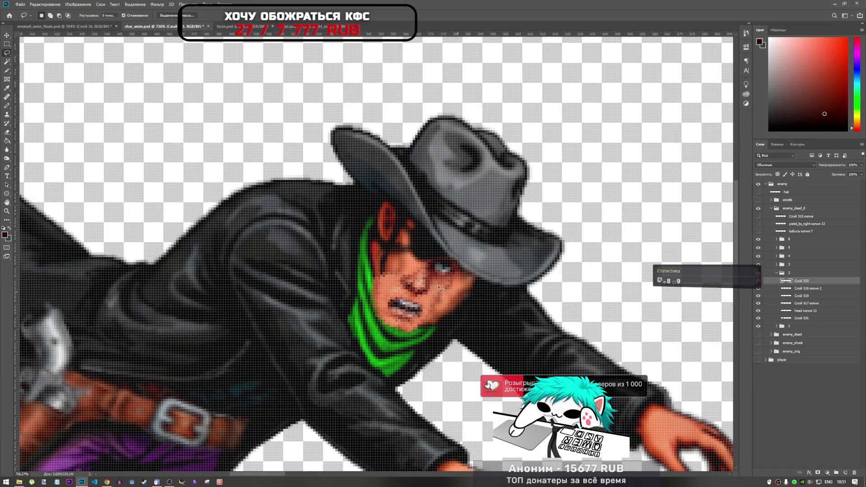
click(464, 271)
click(440, 185)
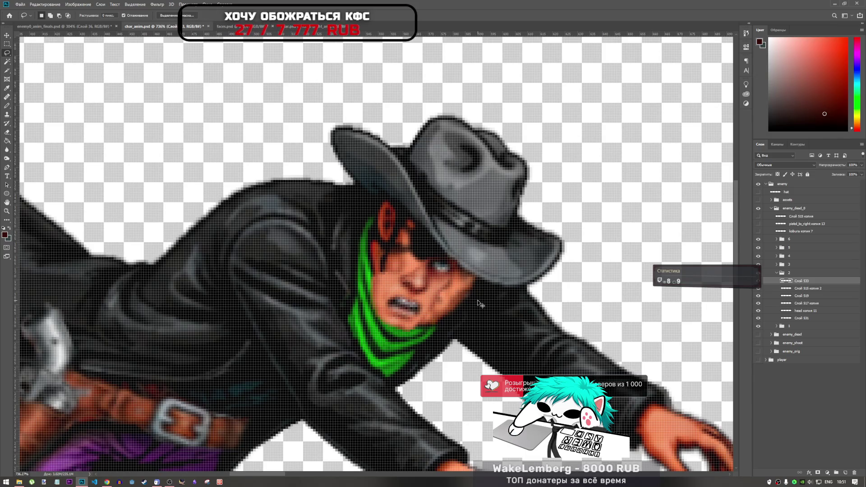
key(ctrl+z)
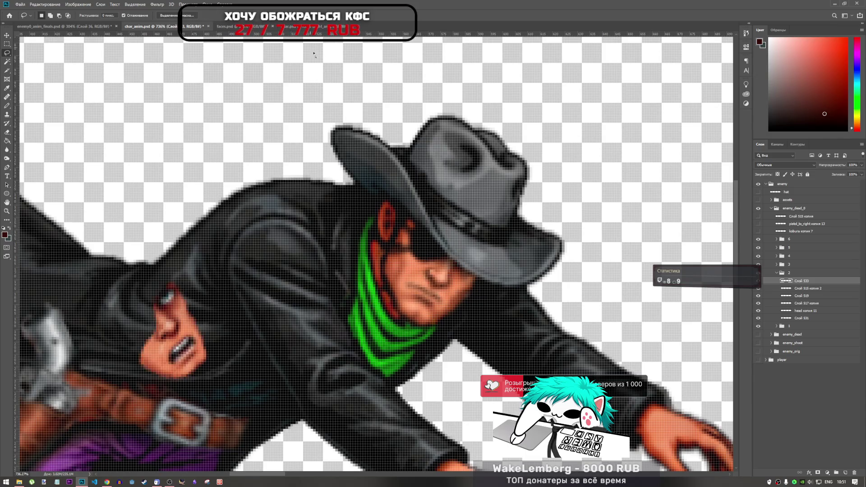
Step: Move, rotate, straighten and slightly shrink the angry face under the hat, nudged 1 px right
key(ctrl+t)
drag(194, 305, 491, 246)
mouse_move(518, 277)
mouse_down()
mouse_move(530, 294)
mouse_move(525, 284)
mouse_up()
mouse_move(490, 249)
mouse_down()
mouse_move(451, 271)
mouse_move(426, 300)
mouse_move(458, 275)
mouse_move(432, 313)
mouse_move(459, 269)
mouse_up()
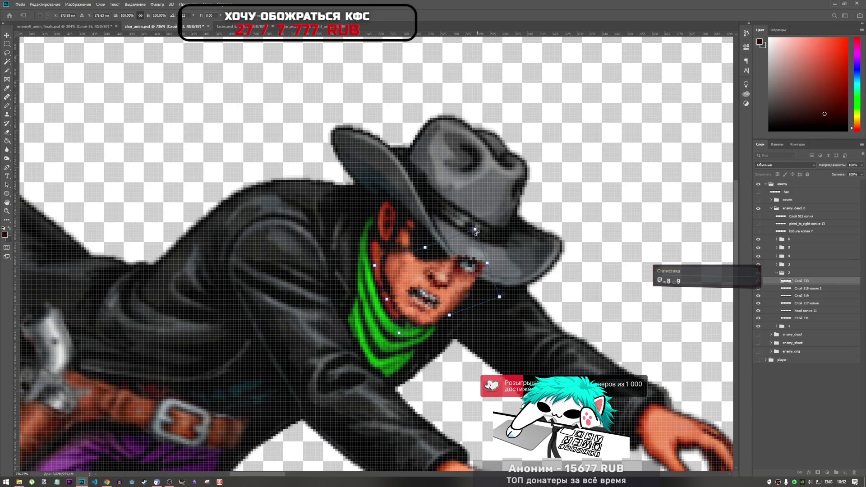
drag(476, 233, 476, 234)
key(Right)
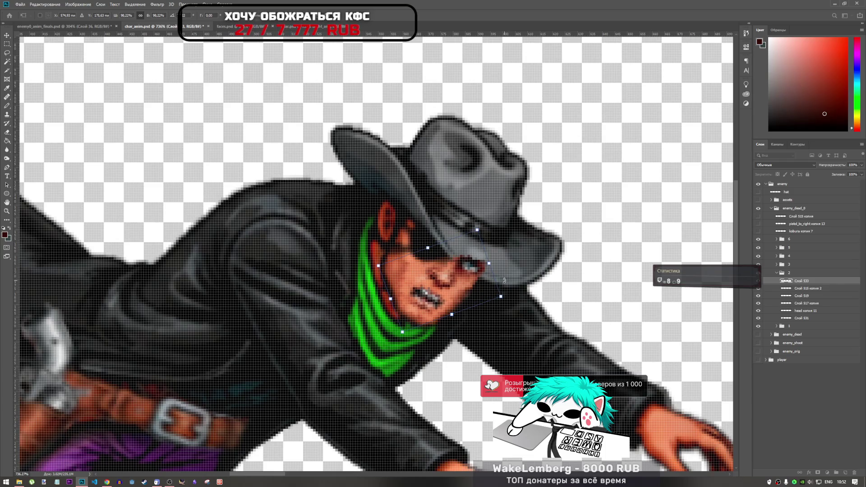
key(l)
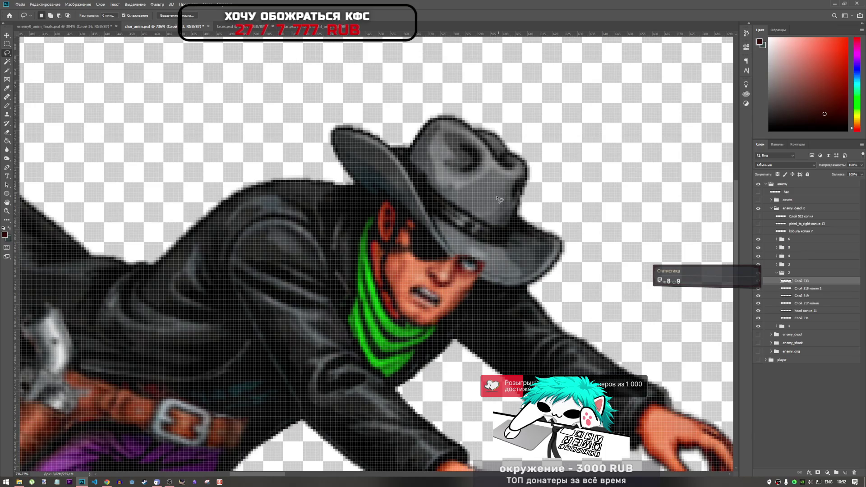
scroll(478, 239, down, 2)
Step: Nudge the face another pixel right and down, then recheck its placement
key(ctrl+t)
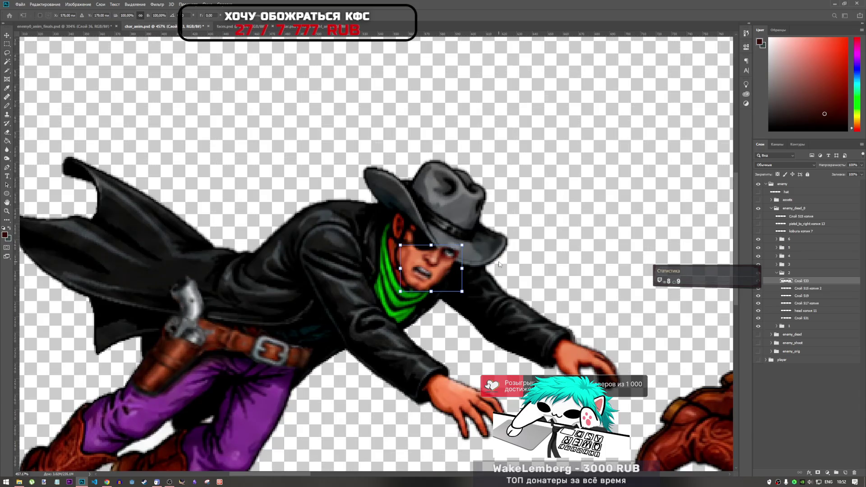
key(Right)
key(Down)
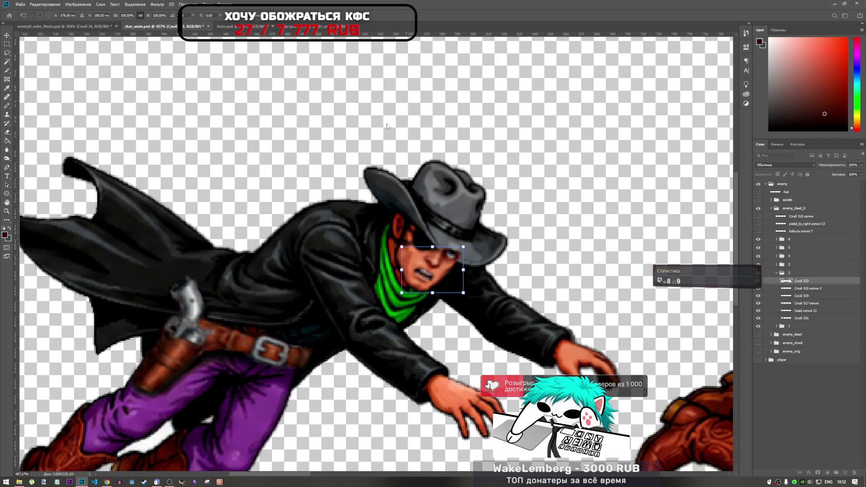
key(Return)
scroll(407, 220, down, 3)
scroll(407, 220, down, 1)
scroll(429, 232, up, 4)
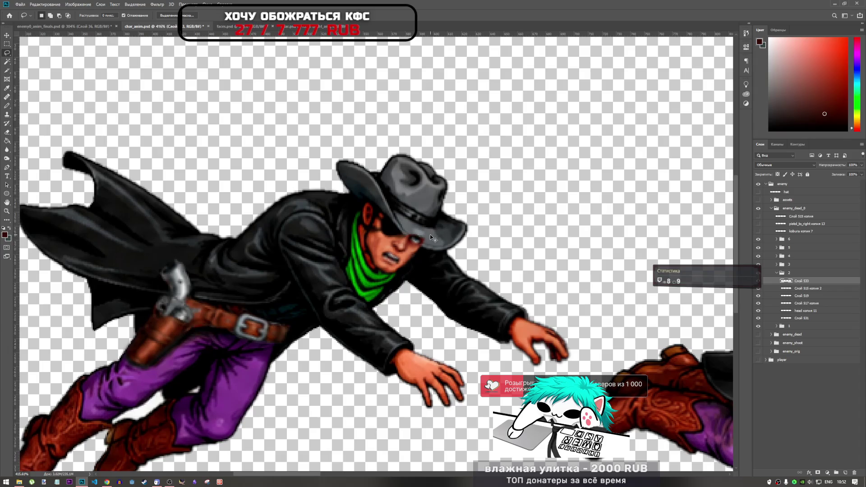
scroll(428, 238, down, 5)
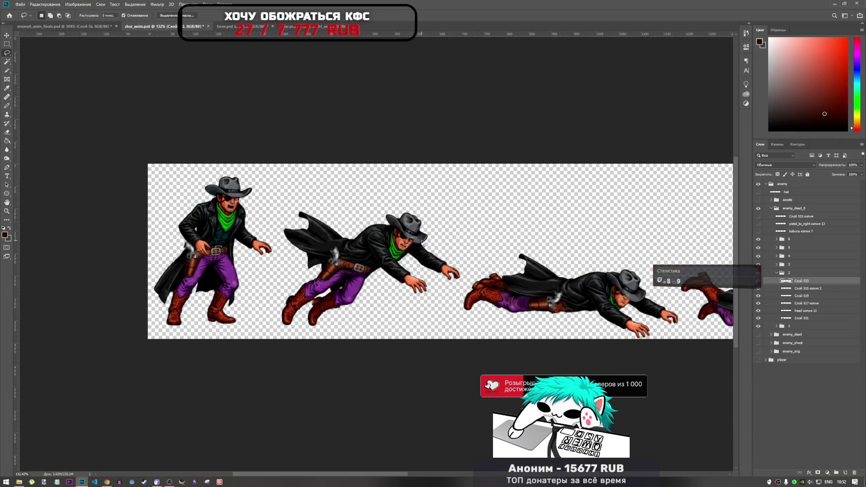
scroll(421, 242, up, 4)
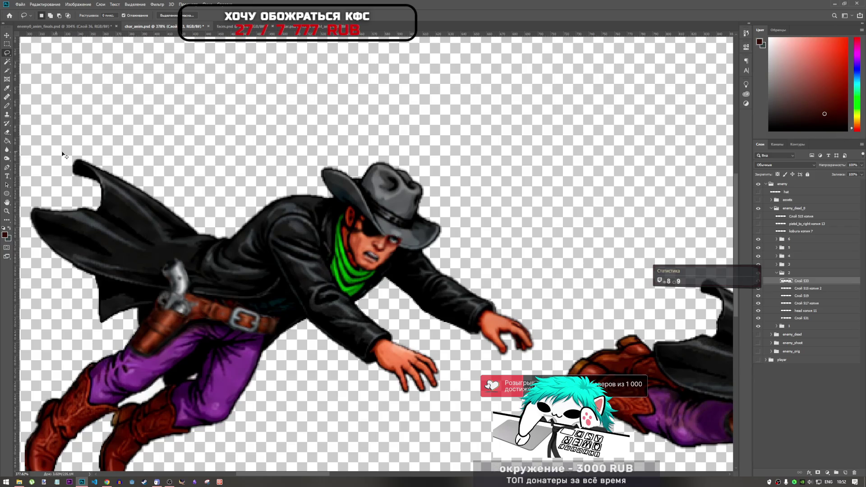
key(ctrl+t)
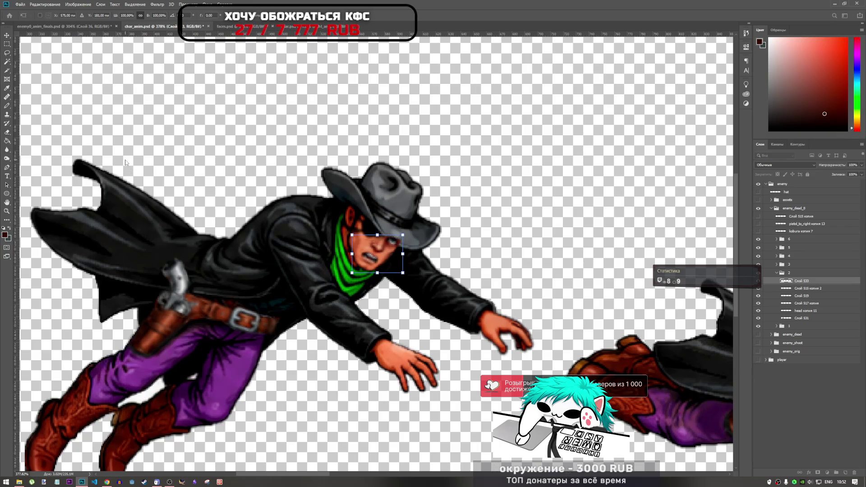
key(l)
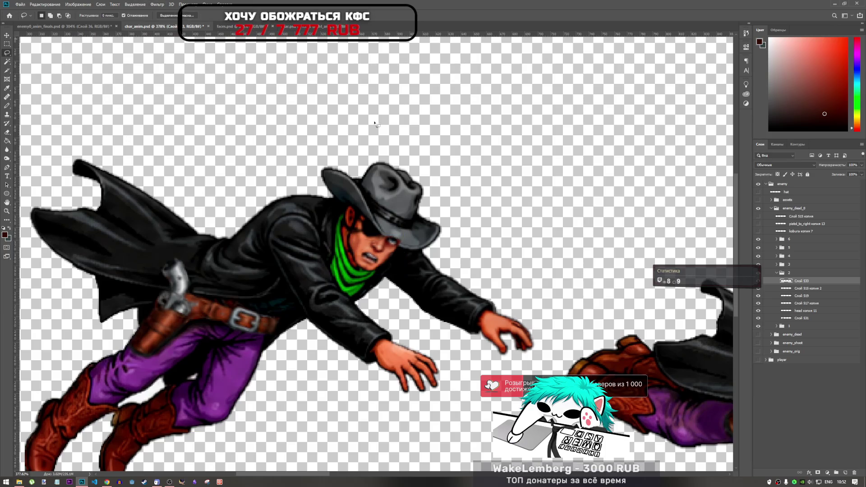
scroll(378, 276, down, 5)
scroll(354, 279, up, 8)
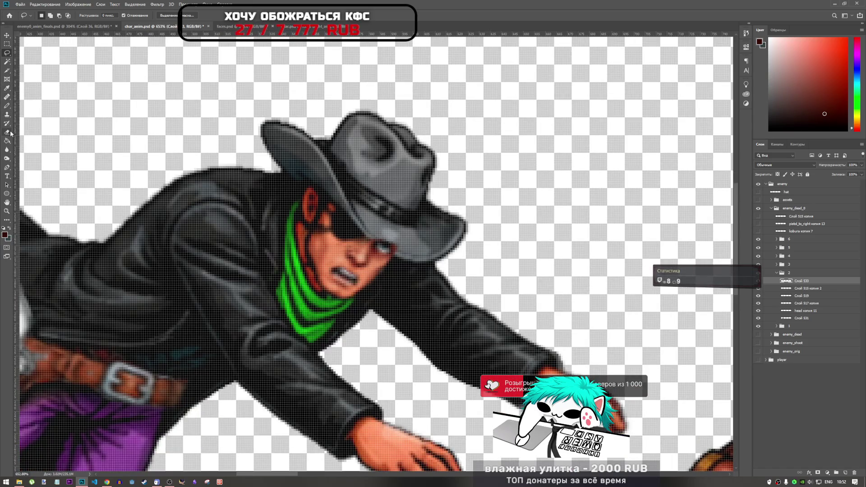
click(10, 132)
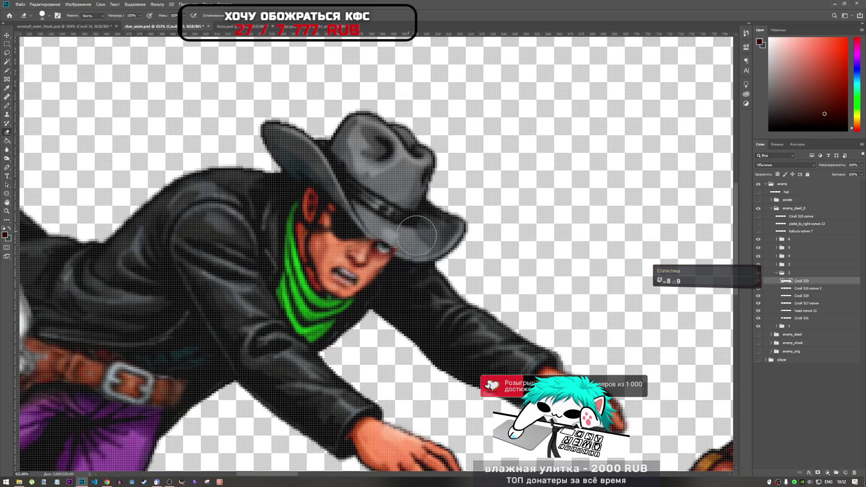
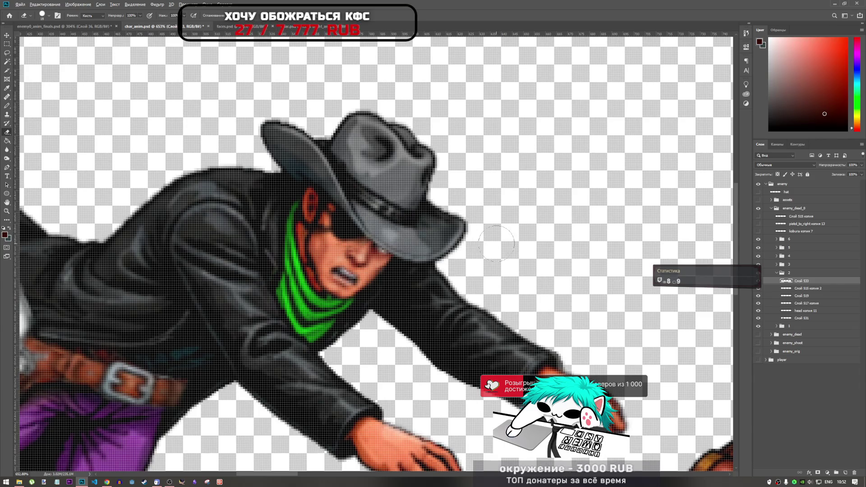
Step: Save char_anim.psd and bring up faces.psd with its strip of six face sprites
scroll(325, 243, down, 10)
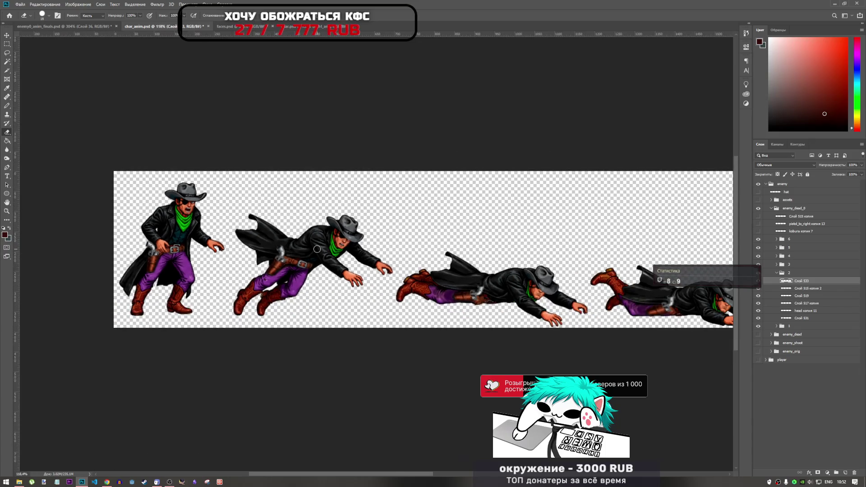
scroll(480, 288, up, 3)
scroll(416, 265, down, 3)
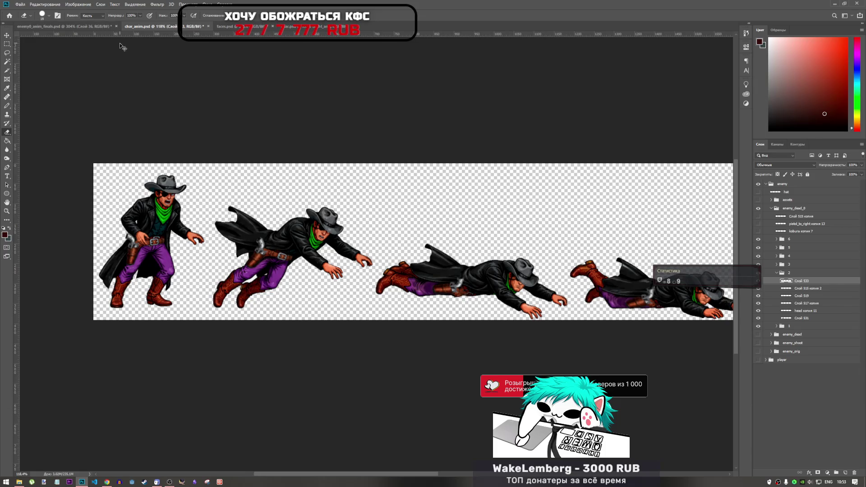
key(ctrl+s)
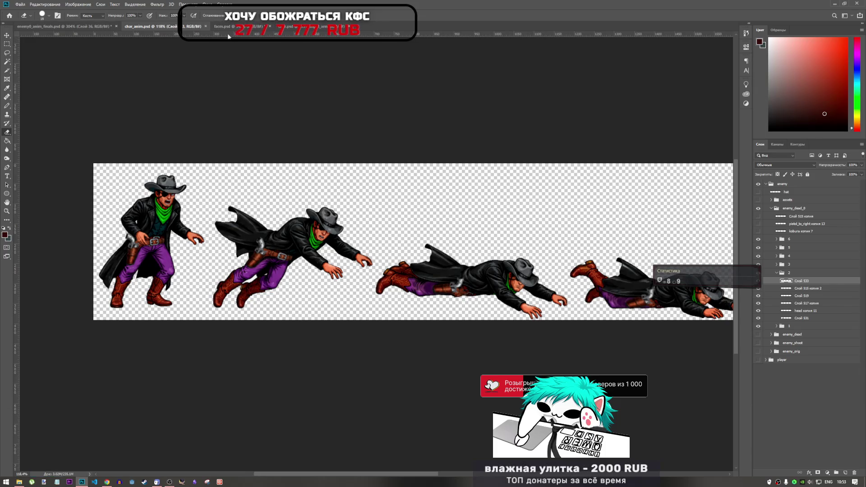
click(233, 28)
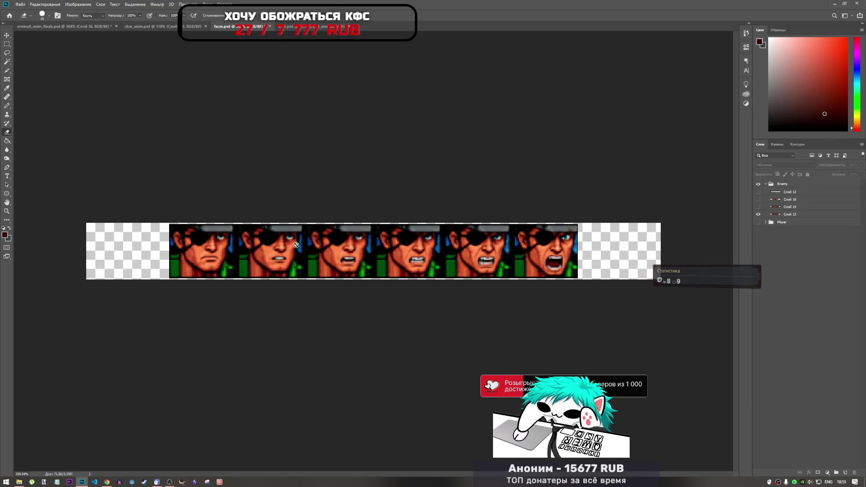
Step: In enemy0_anim_finals.psd, toggle the top cowboy and pose groups 2 and 3 to compare them
click(82, 28)
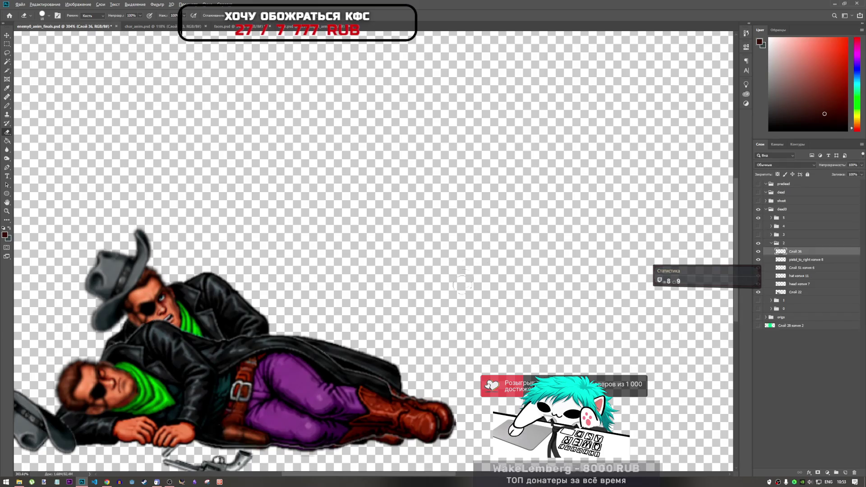
click(758, 251)
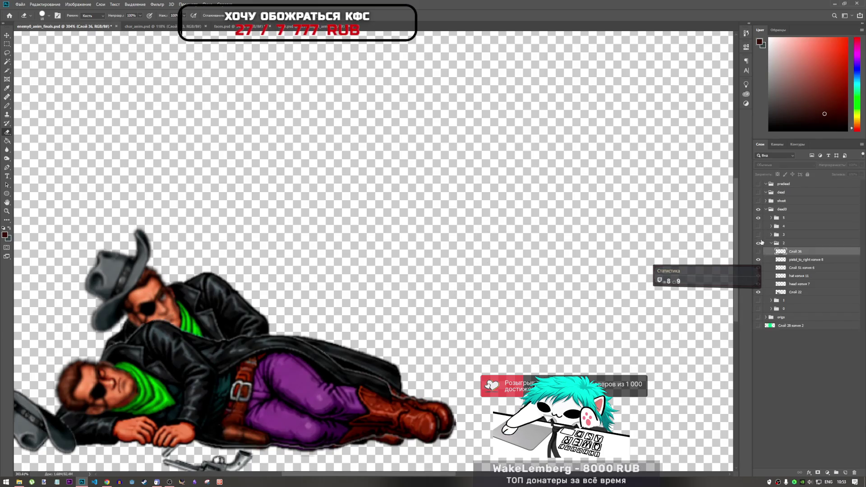
click(758, 252)
click(770, 244)
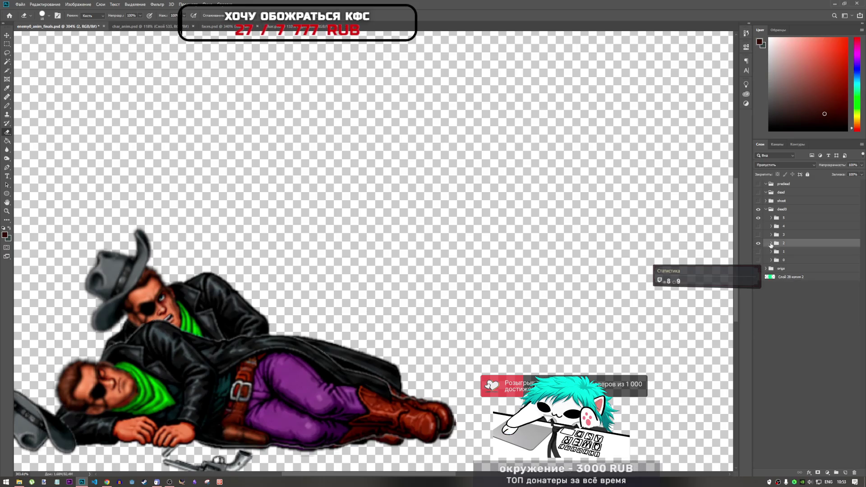
click(758, 234)
click(758, 243)
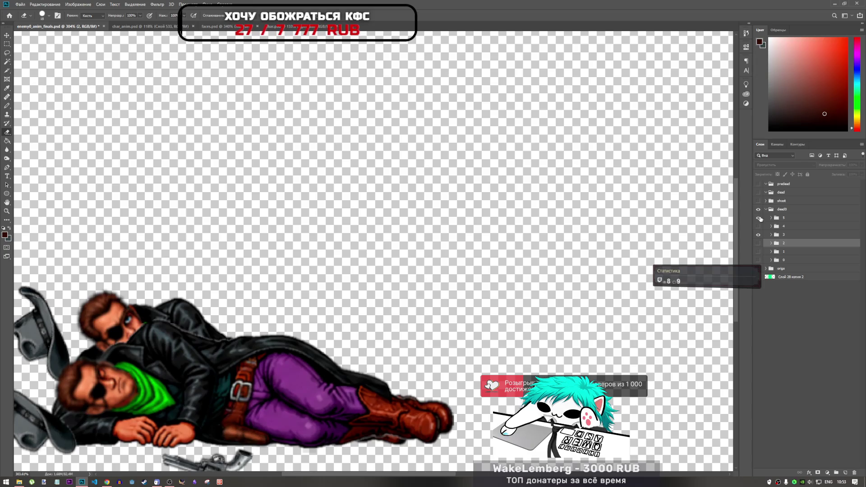
Step: Flip visibility between pose groups 5, 4 and 3 to compare the lying cowboy poses
click(759, 219)
click(759, 218)
click(758, 234)
click(759, 226)
click(759, 226)
click(759, 219)
click(758, 227)
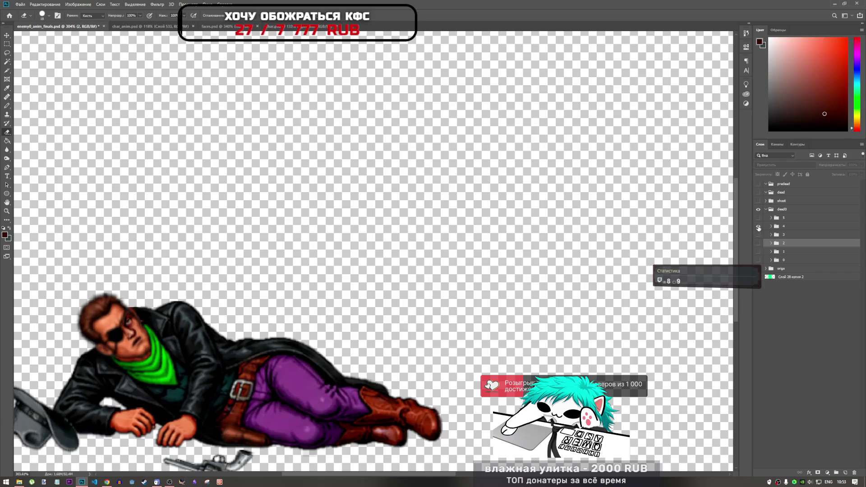
click(758, 234)
Step: Check pose groups 2 and 1, leave all pose groups hidden, and return to faces.psd
click(758, 234)
click(758, 243)
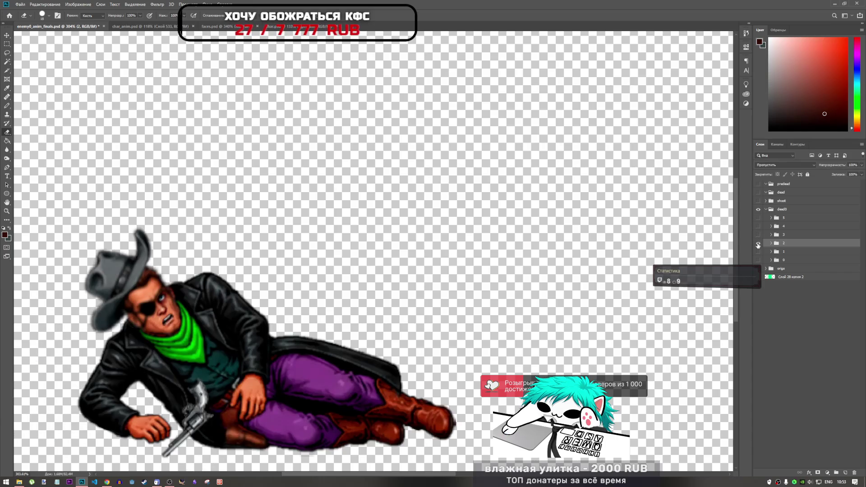
click(758, 243)
click(758, 243)
click(757, 244)
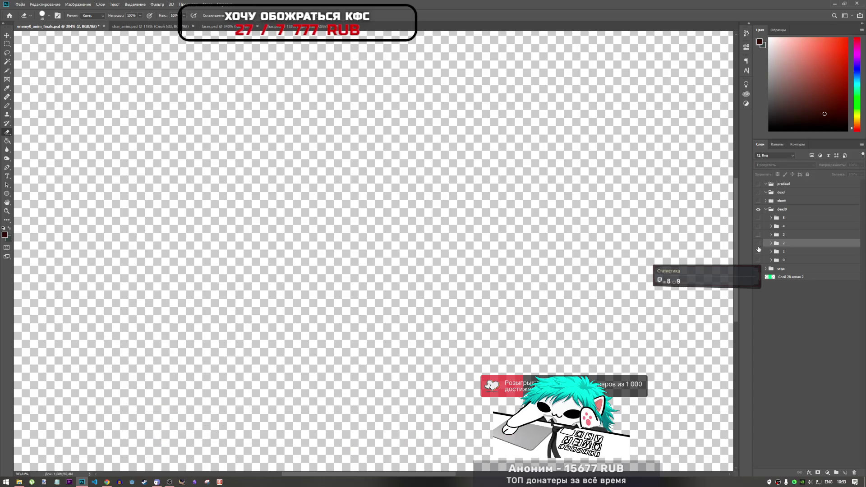
click(758, 252)
click(757, 251)
click(758, 260)
click(758, 260)
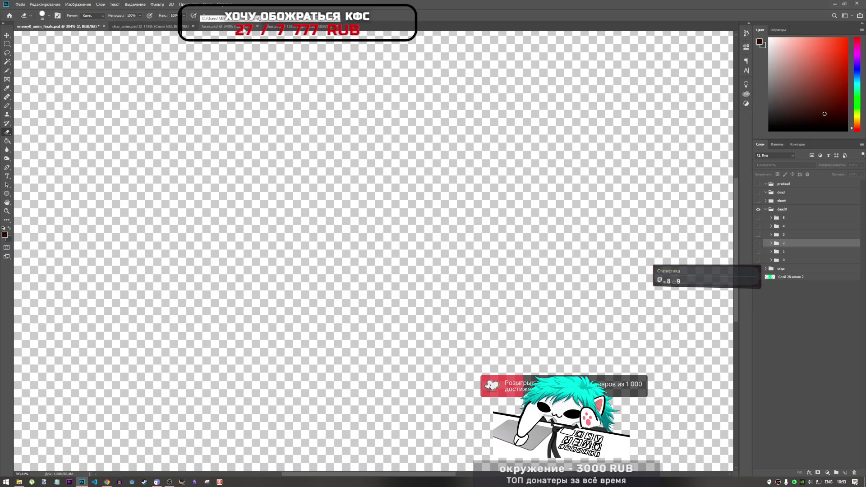
click(208, 27)
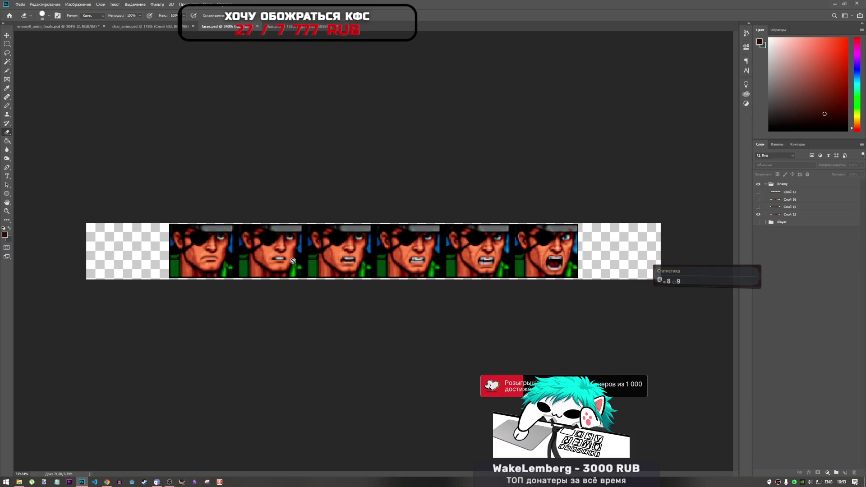
Step: Lasso the second face on layer Слой 13, then go to char_anim.psd
click(5, 51)
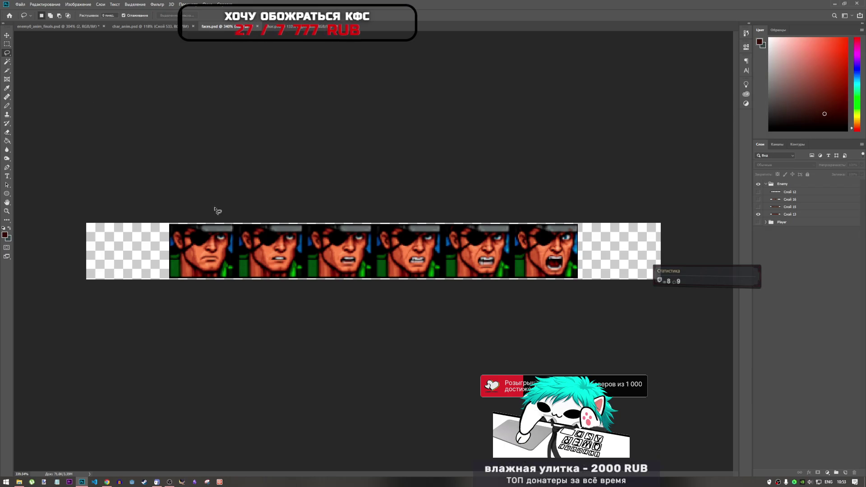
drag(286, 235, 298, 242)
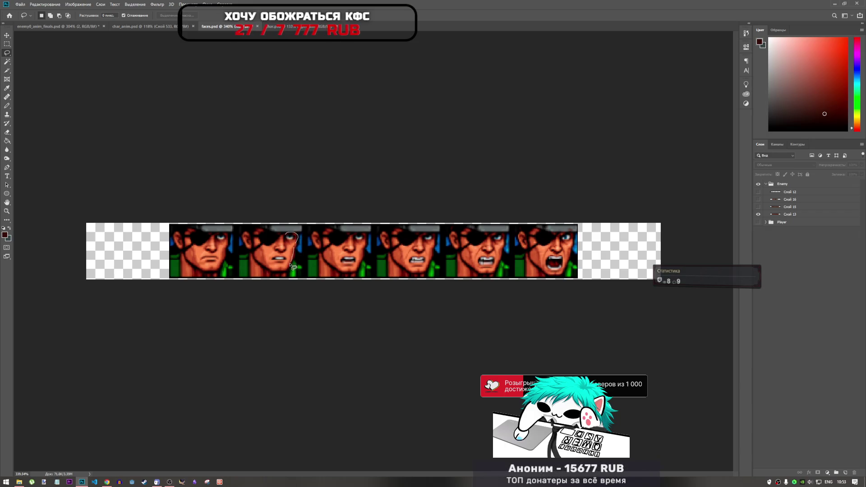
drag(273, 248, 276, 245)
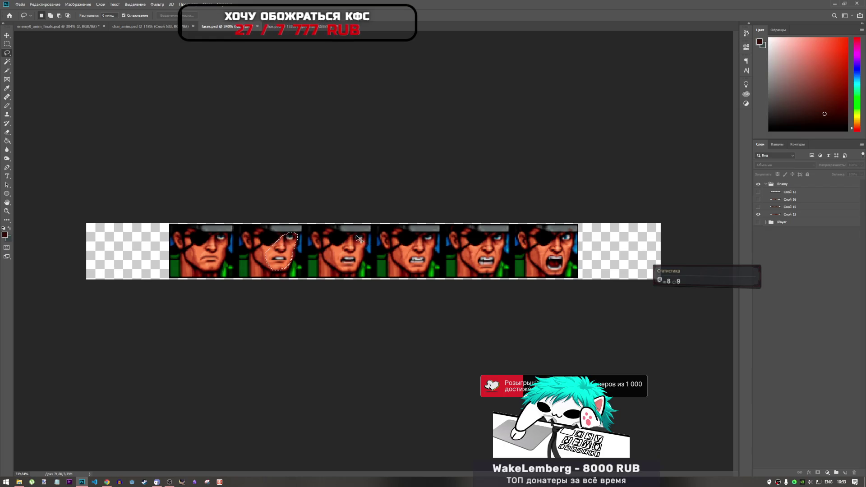
click(787, 215)
click(149, 26)
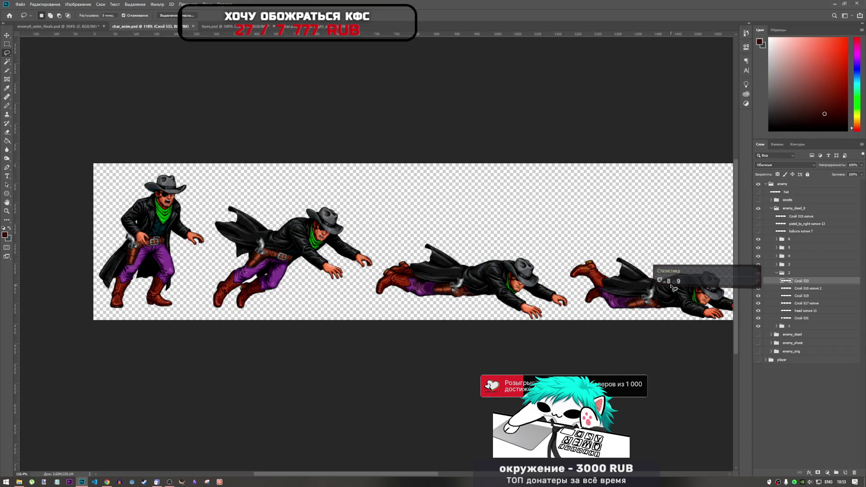
Step: Paste the face onto the fallen cowboy's head and move its layer into group 3
scroll(614, 290, up, 5)
key(ctrl+v)
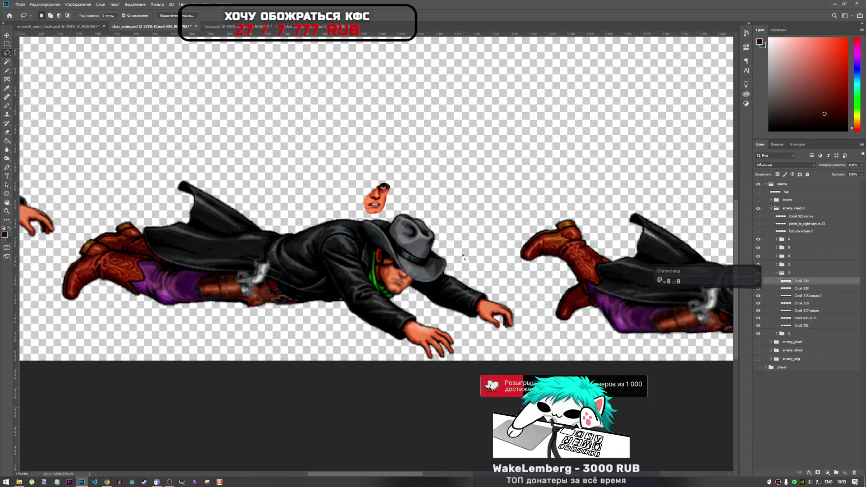
key(ctrl+t)
drag(391, 200, 417, 287)
key(Return)
key(l)
drag(801, 281, 800, 266)
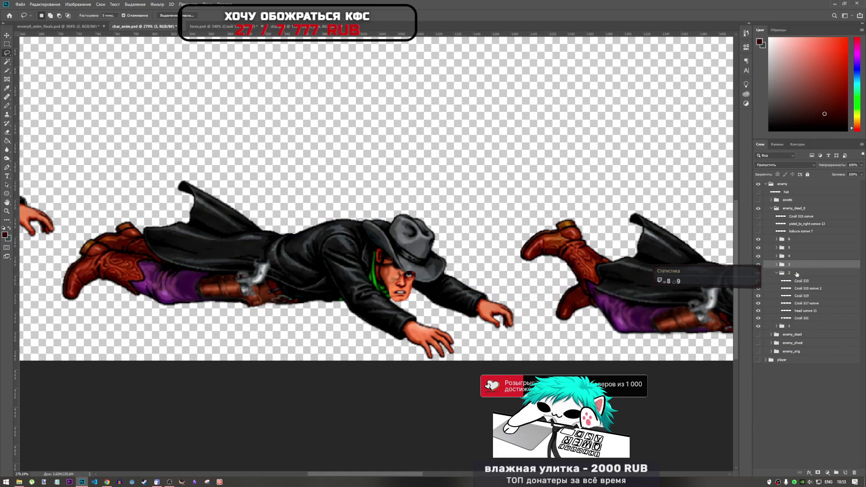
click(776, 273)
click(777, 265)
Step: Raise the face layer Слой 534 and rotate it to about 28° on the head
key(ctrl+t)
mouse_move(529, 168)
mouse_down()
mouse_move(557, 174)
mouse_move(537, 182)
mouse_up()
click(770, 273)
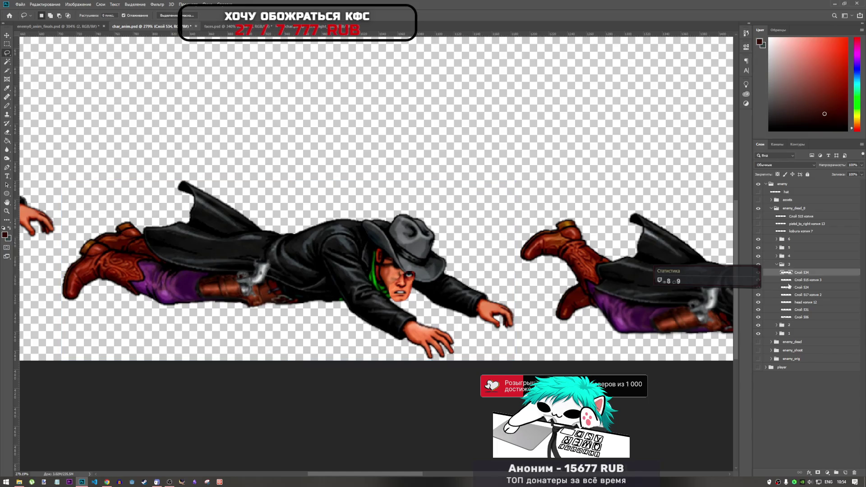
drag(404, 289, 401, 274)
mouse_move(427, 249)
mouse_down()
mouse_move(438, 264)
mouse_move(403, 276)
mouse_move(414, 285)
mouse_up()
scroll(414, 271, up, 5)
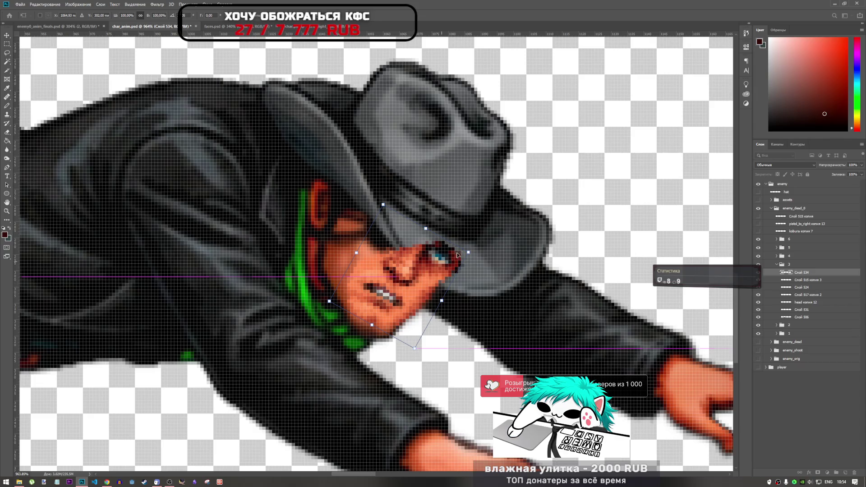
drag(477, 244, 475, 243)
drag(424, 269, 430, 269)
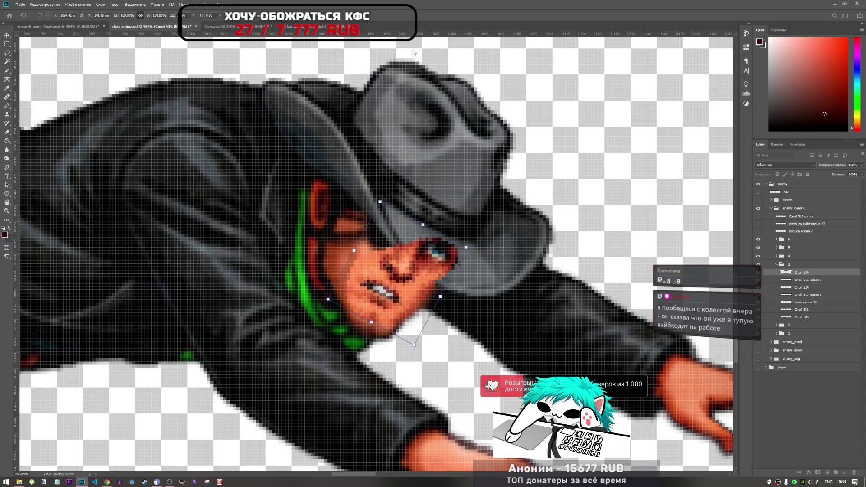
key(Return)
Step: Nudge the face right and down so it fits under the hat
key(ctrl+t)
key(Right)
key(Down)
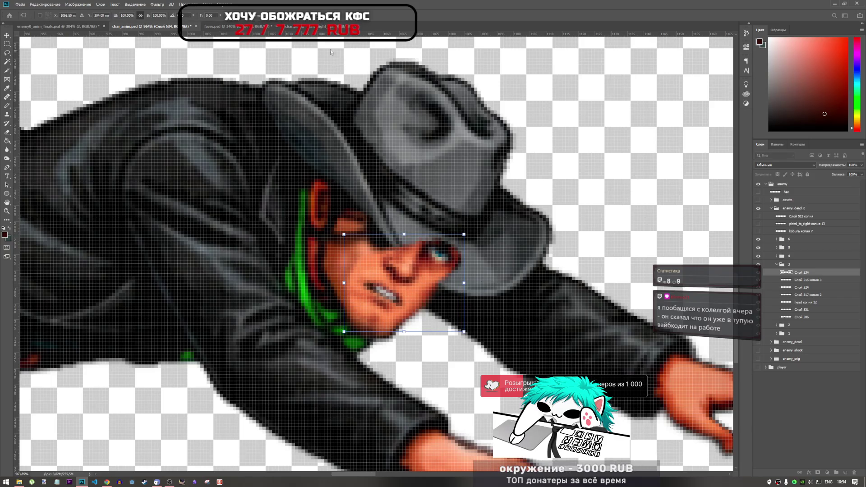
key(Return)
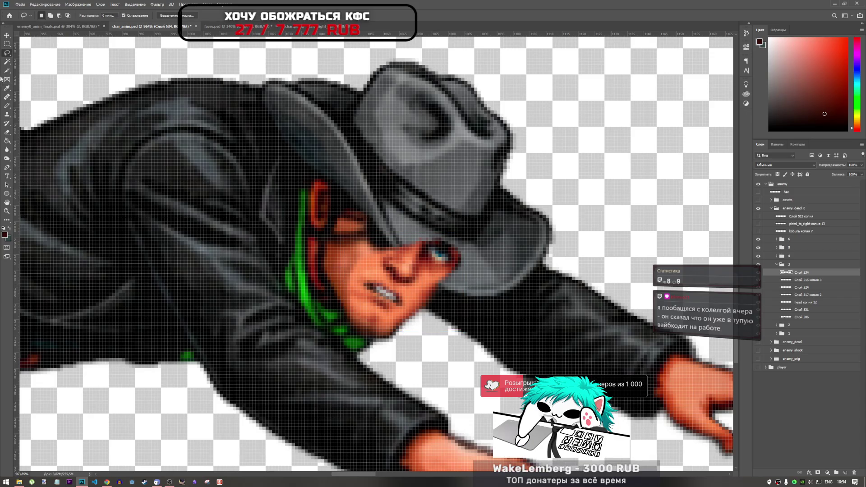
Step: Erase the pasted face where it covers the hat brim, then zoom out to check the frames
click(7, 132)
mouse_move(460, 234)
mouse_down()
mouse_move(453, 250)
mouse_move(422, 228)
mouse_move(443, 249)
mouse_up()
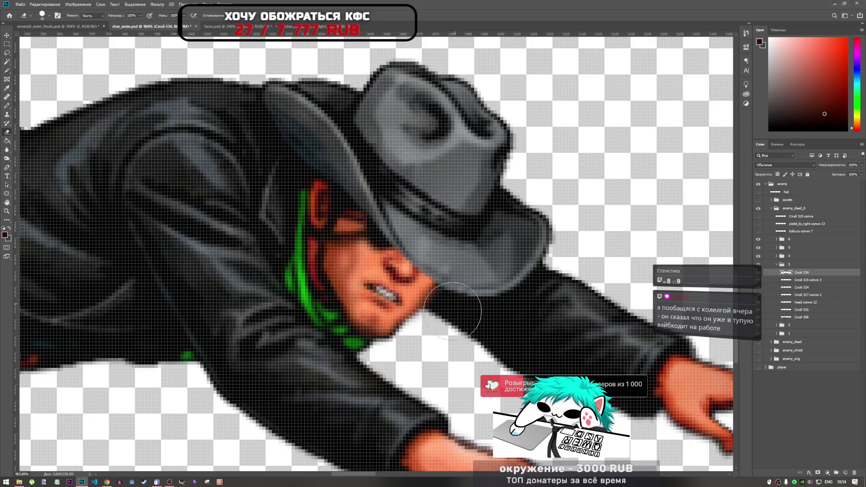
scroll(452, 311, down, 5)
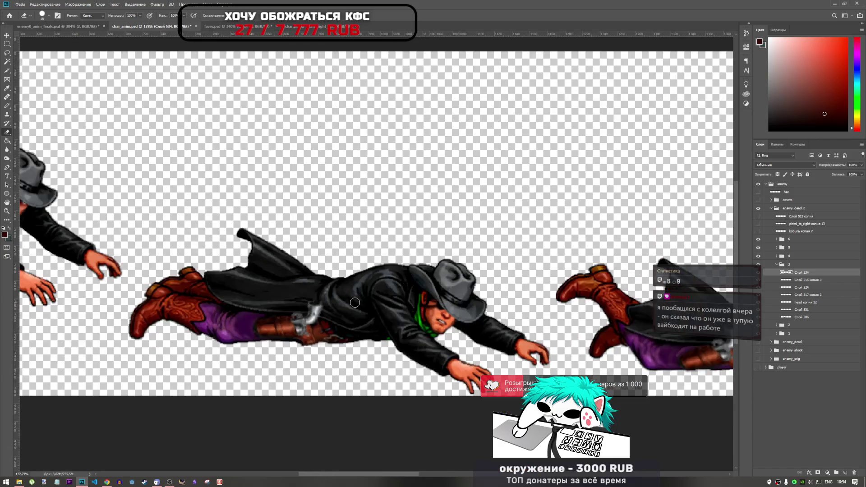
scroll(355, 303, down, 2)
scroll(459, 319, down, 2)
scroll(460, 319, up, 4)
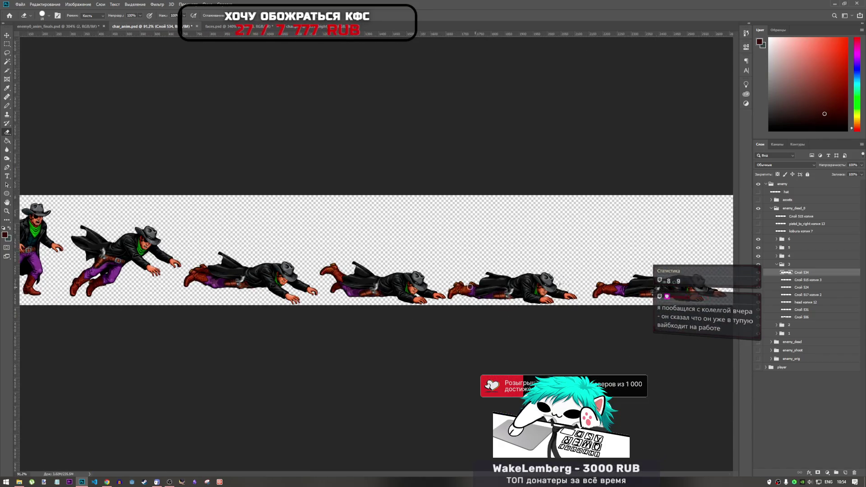
scroll(206, 286, up, 3)
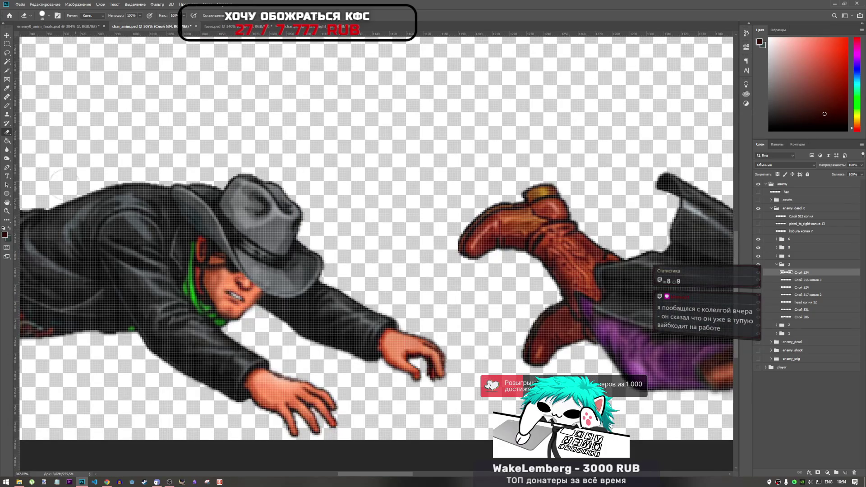
click(5, 159)
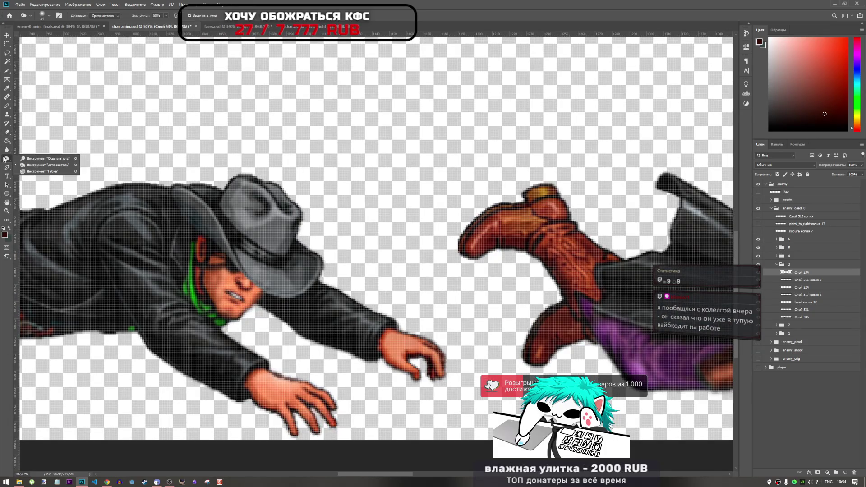
Step: Choose the Burn tool and zoom across the row of lying cowboy frames
click(42, 165)
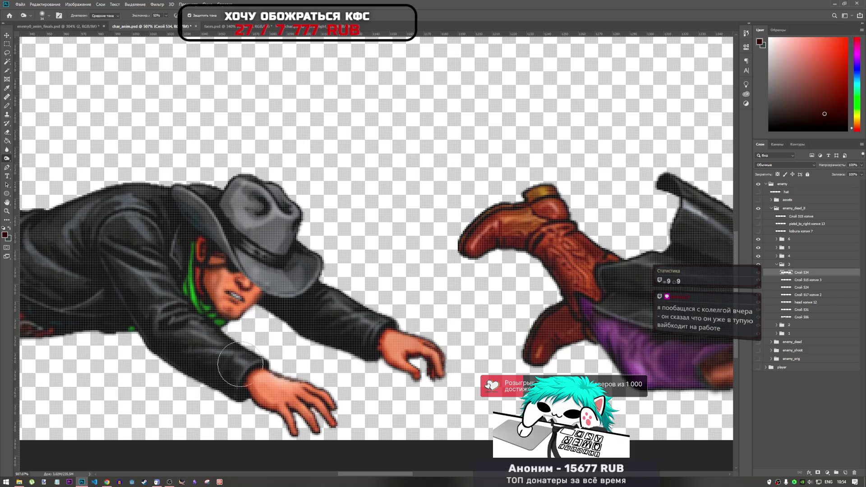
scroll(190, 349, down, 5)
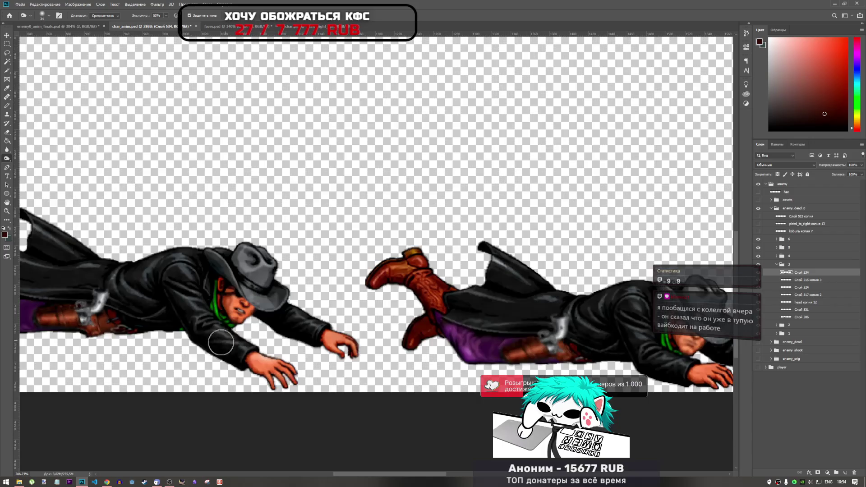
scroll(200, 344, down, 3)
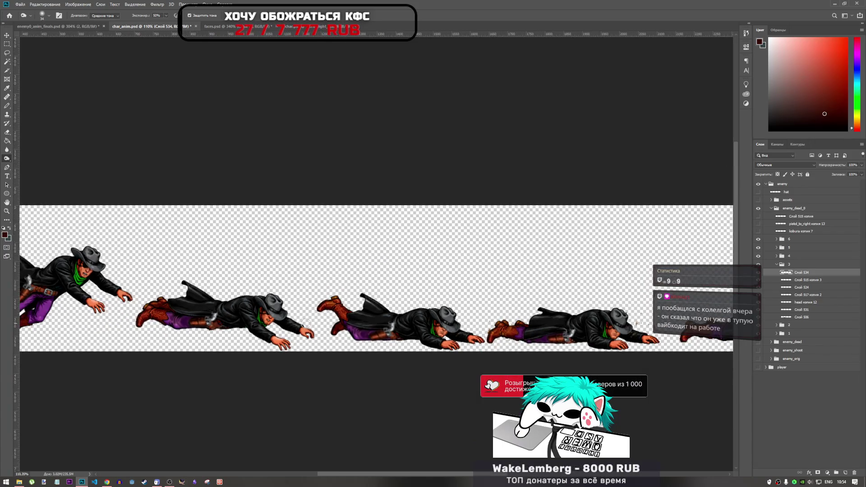
scroll(74, 268, up, 3)
scroll(255, 307, down, 2)
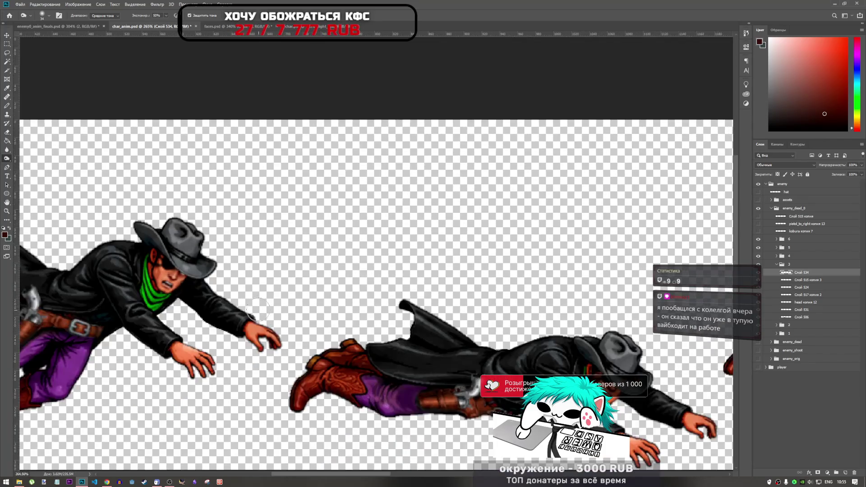
scroll(266, 309, down, 2)
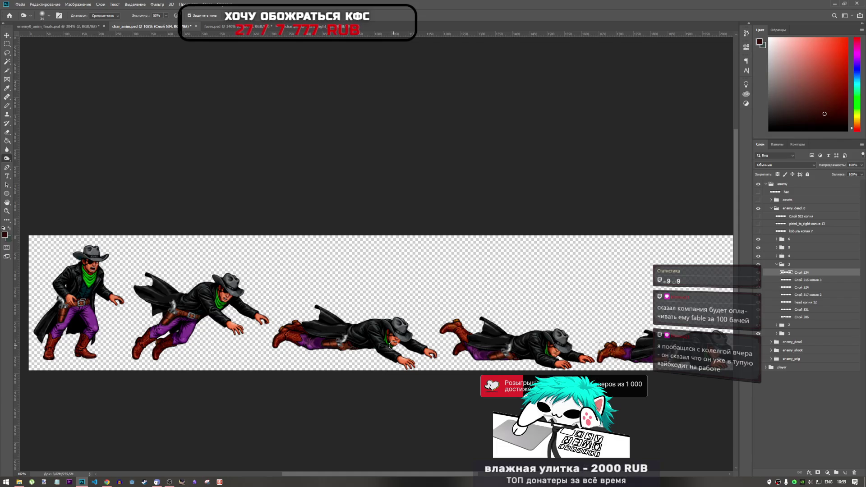
scroll(392, 345, up, 5)
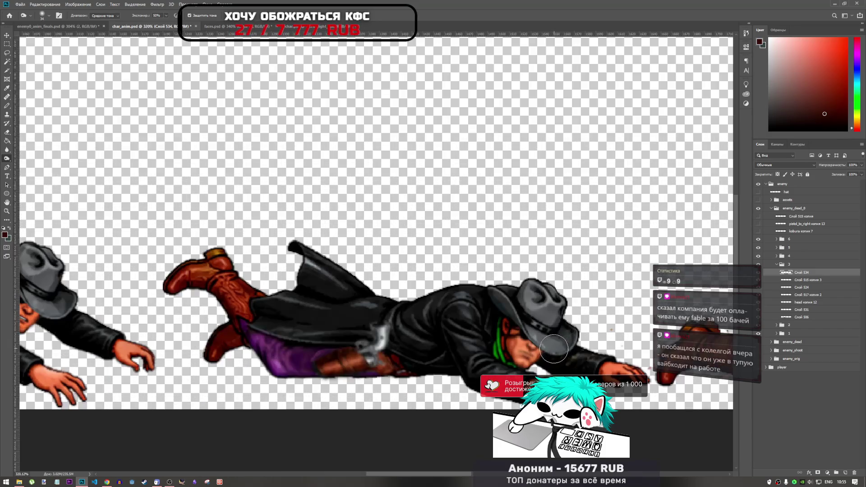
scroll(346, 344, right, 10)
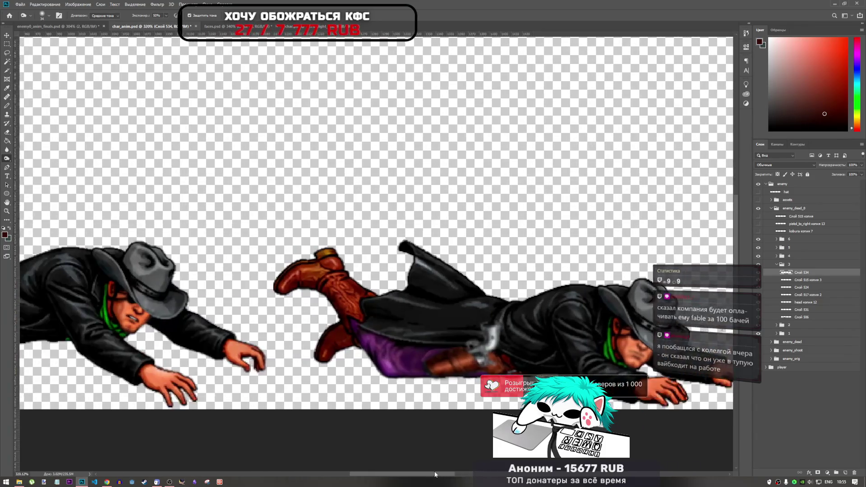
scroll(346, 343, down, 3)
scroll(346, 344, down, 2)
scroll(288, 347, right, 5)
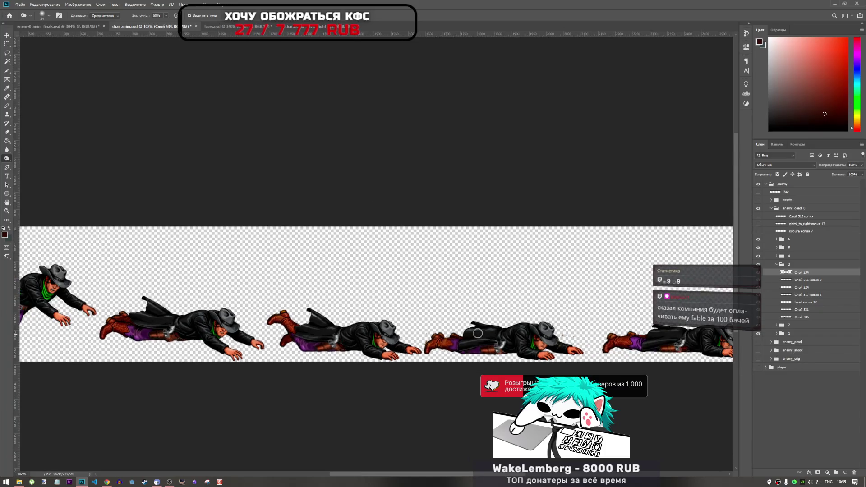
scroll(223, 351, up, 3)
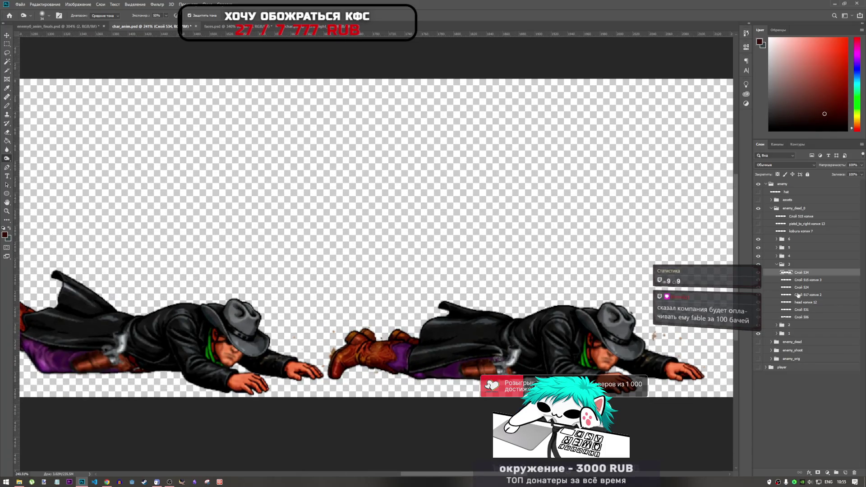
click(777, 265)
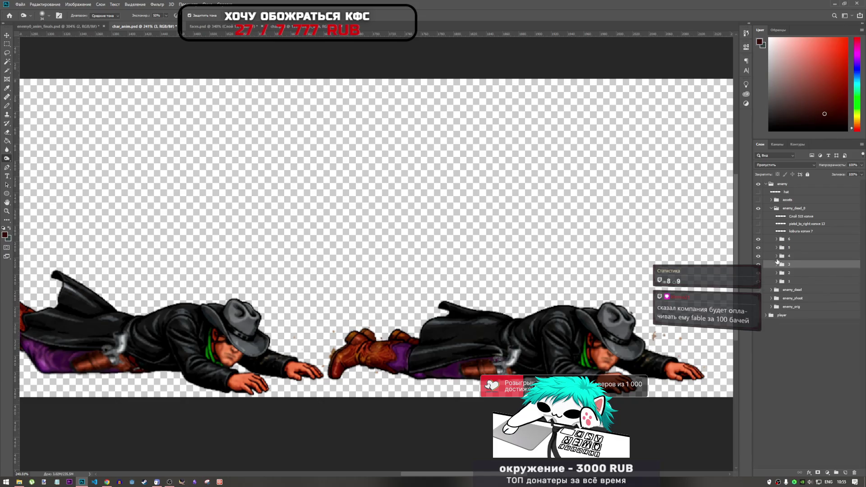
Step: Expand frame group 4 and toggle its visibility to check the lying cowboy's layers
click(776, 256)
click(803, 266)
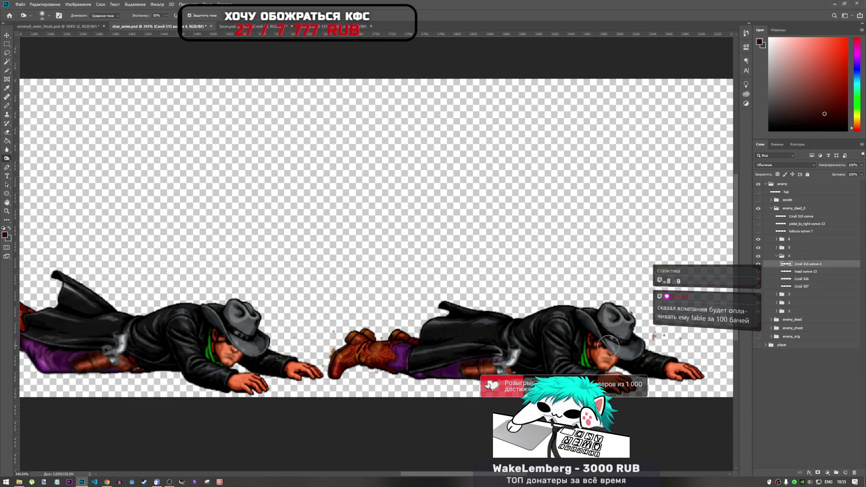
click(788, 285)
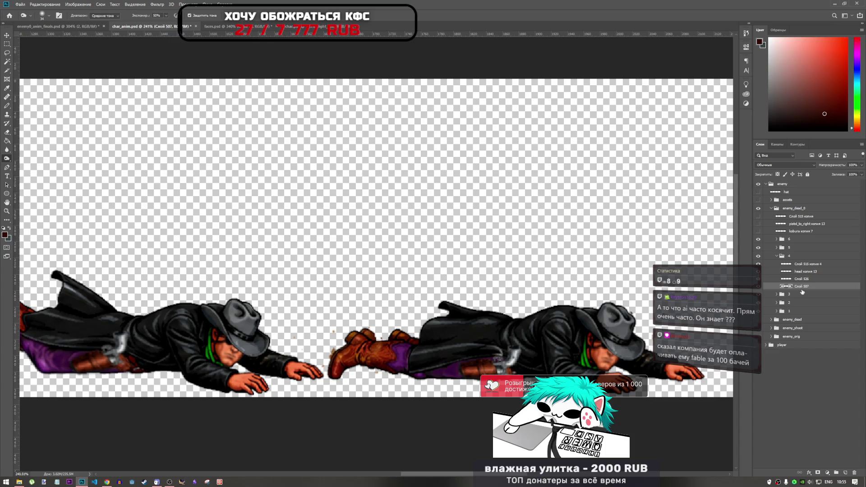
click(758, 256)
click(758, 256)
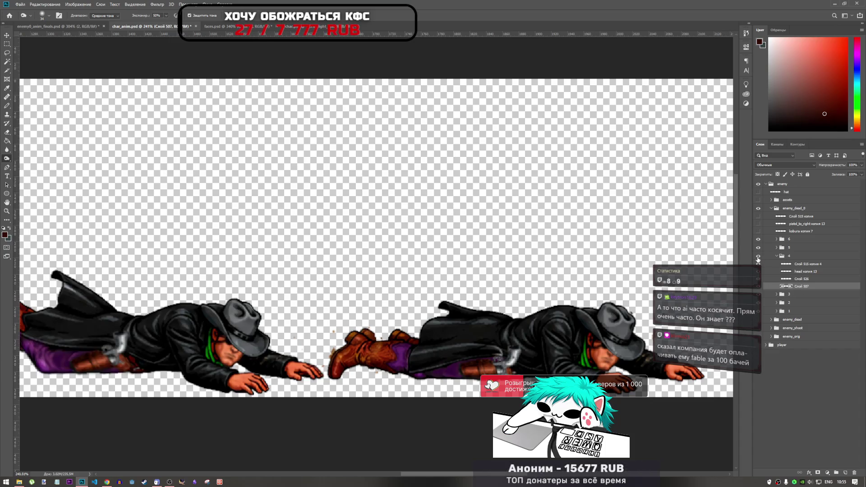
click(779, 256)
click(776, 256)
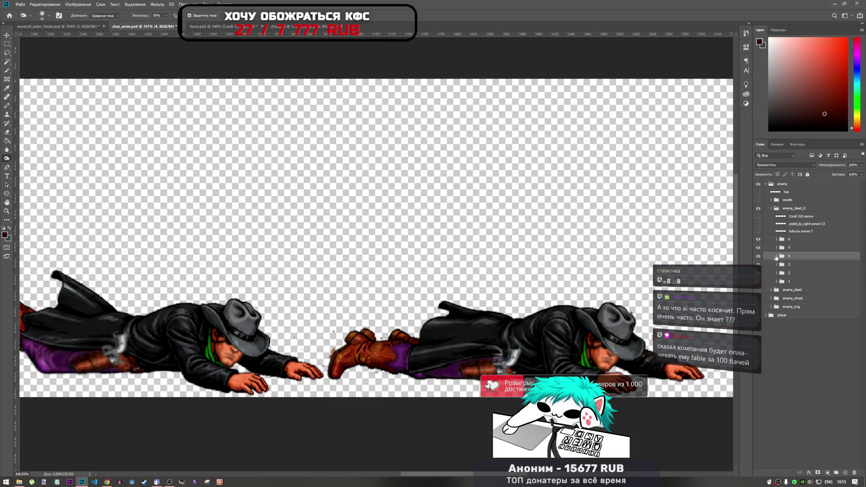
click(758, 257)
click(757, 256)
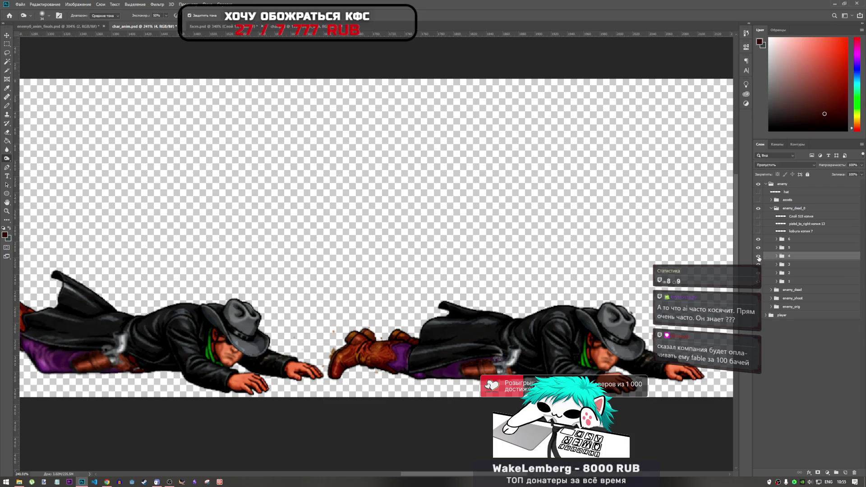
scroll(408, 314, down, 2)
scroll(408, 314, up, 4)
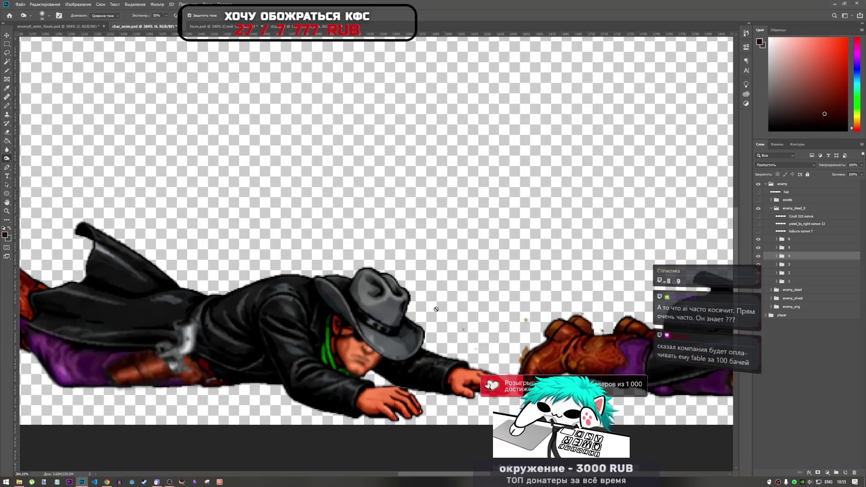
click(776, 256)
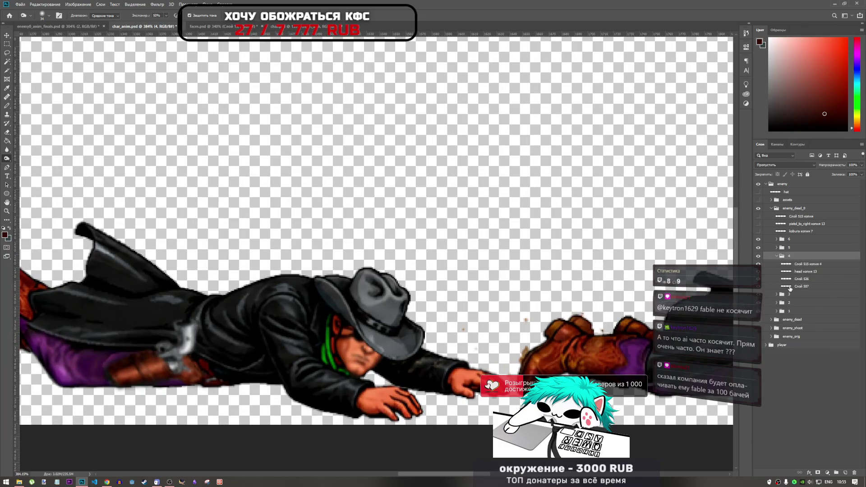
click(794, 286)
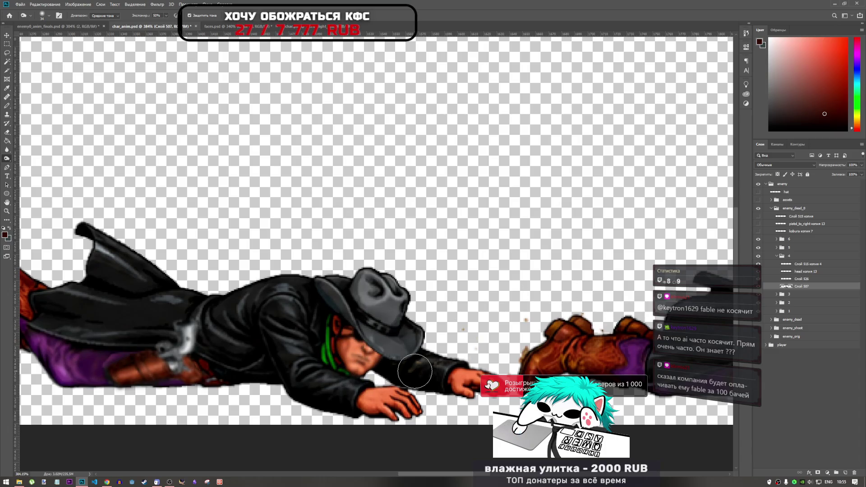
Step: Burn-shade the face under the hat on layer Слой 526 in frame 4
click(802, 280)
click(759, 265)
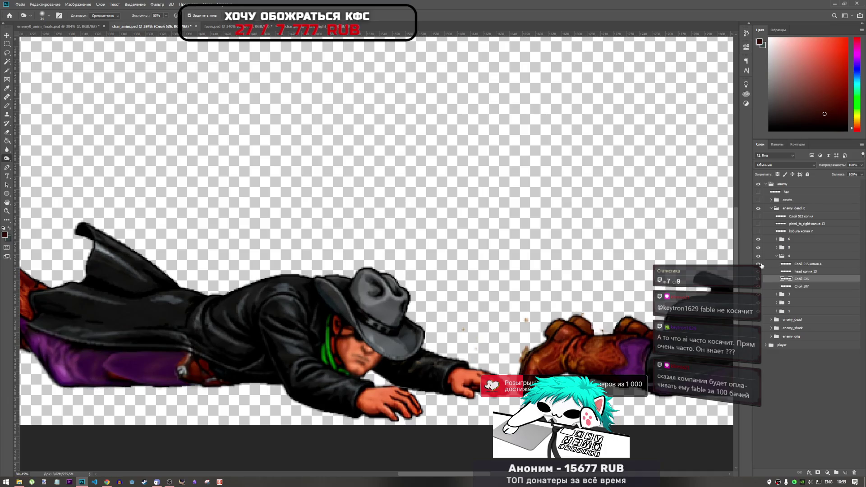
click(760, 264)
mouse_move(380, 363)
mouse_down()
mouse_move(361, 357)
mouse_move(377, 362)
mouse_up()
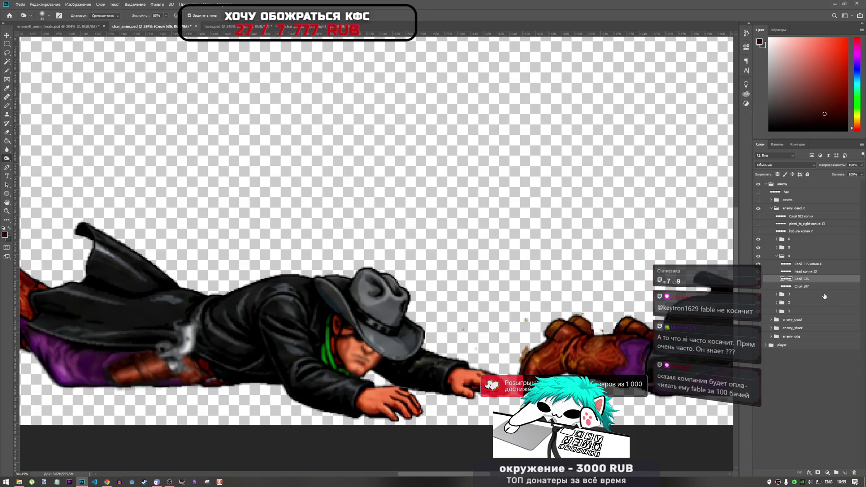
click(804, 264)
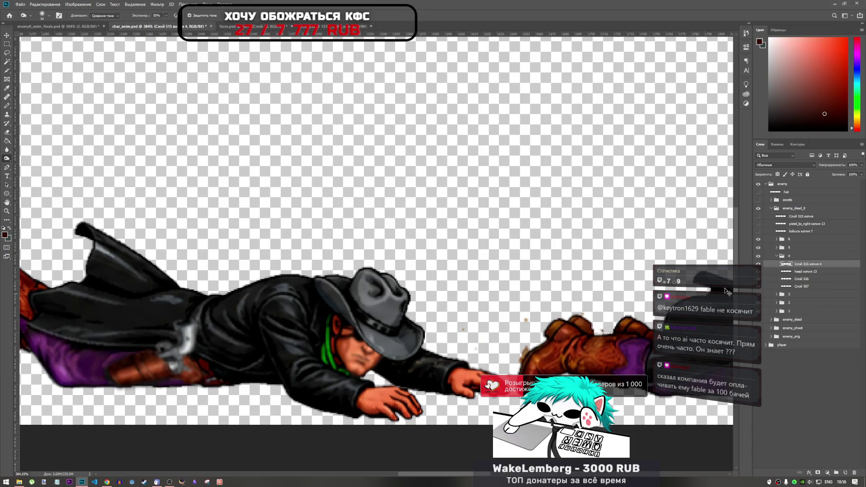
click(810, 273)
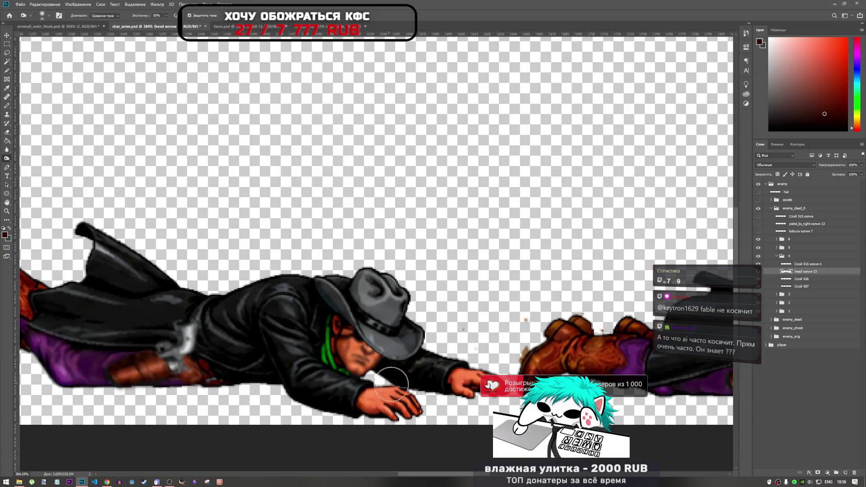
scroll(334, 357, down, 2)
scroll(315, 359, down, 3)
scroll(357, 360, up, 3)
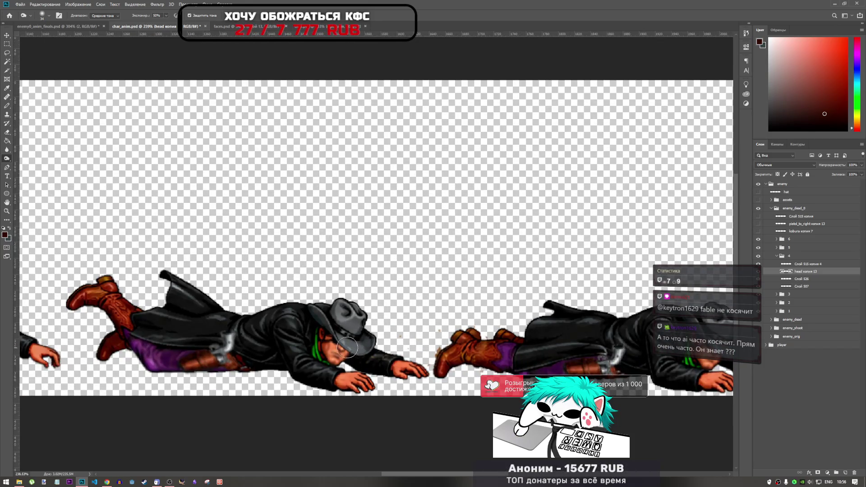
scroll(386, 347, down, 5)
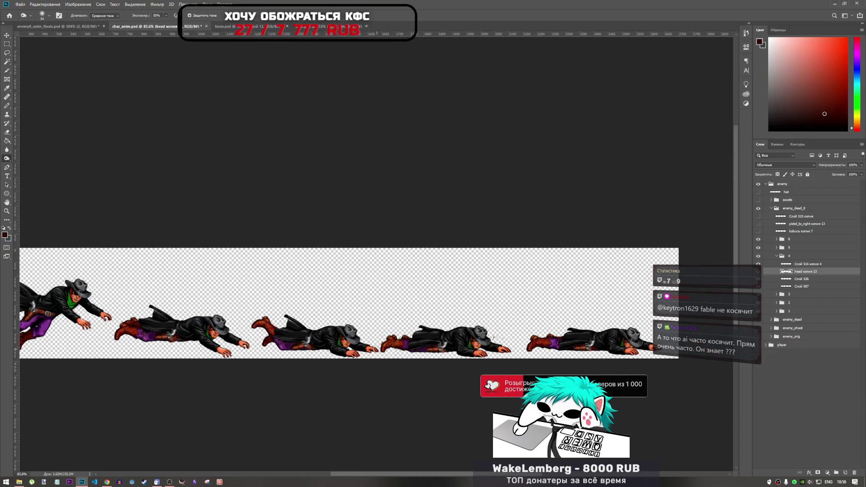
scroll(356, 341, up, 8)
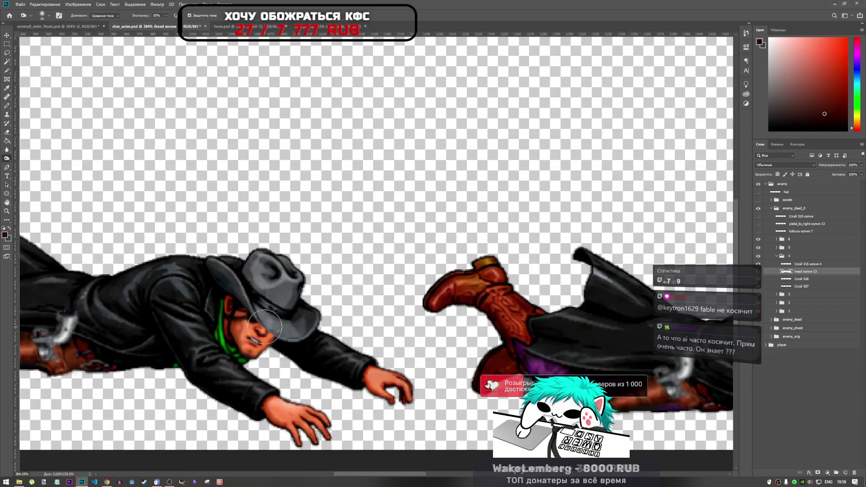
click(777, 255)
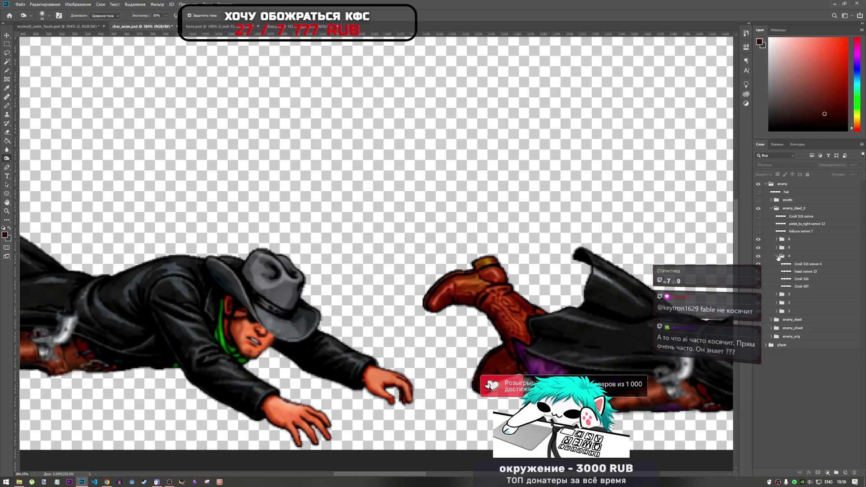
Step: Toggle Слой 534 in frame group 3 off and on to check the mouth detail
click(776, 264)
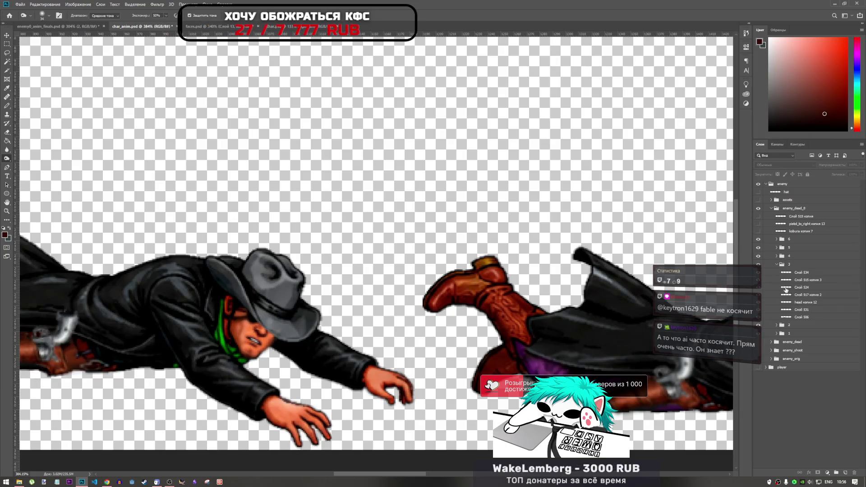
click(797, 276)
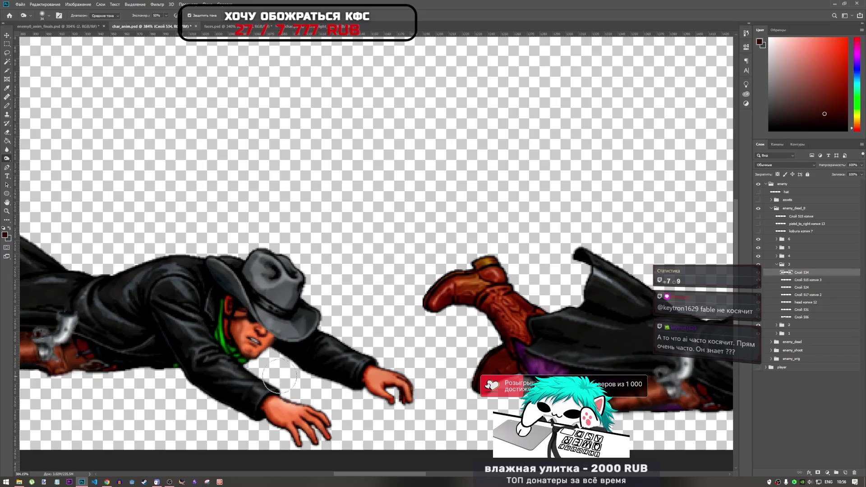
scroll(280, 356, down, 4)
scroll(272, 356, up, 5)
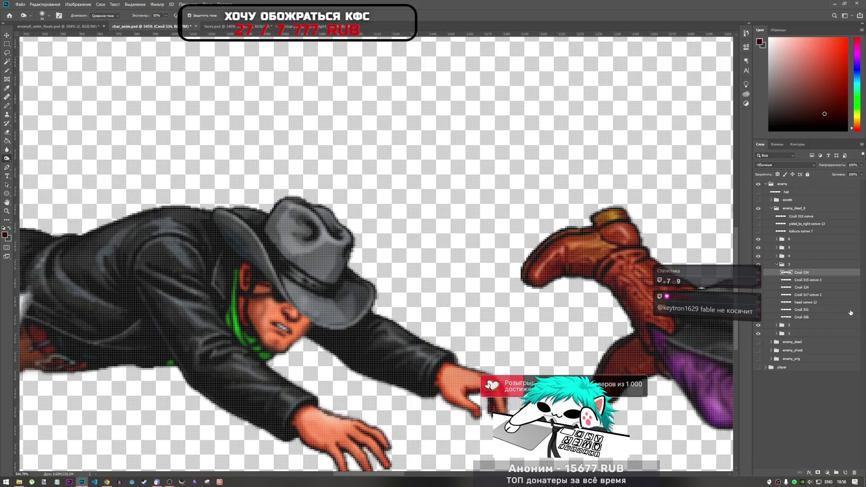
click(757, 273)
click(757, 273)
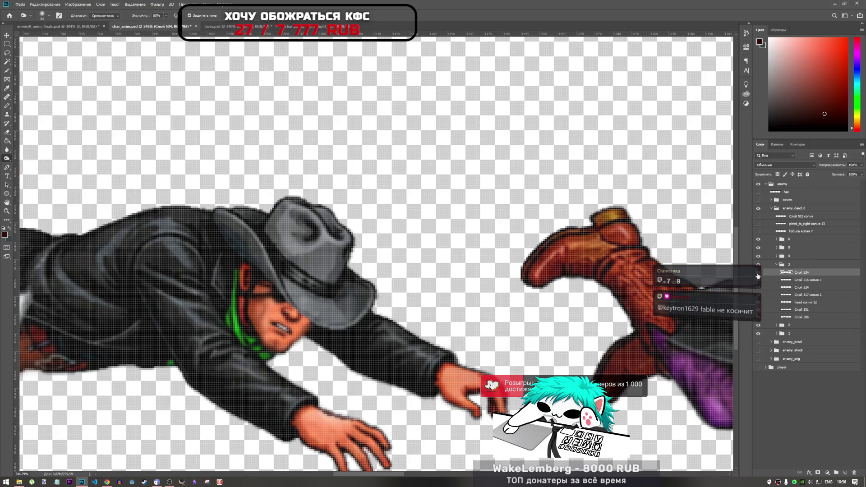
Step: Zoom around the lying frames and expand the layers of frame group 4
scroll(320, 347, down, 3)
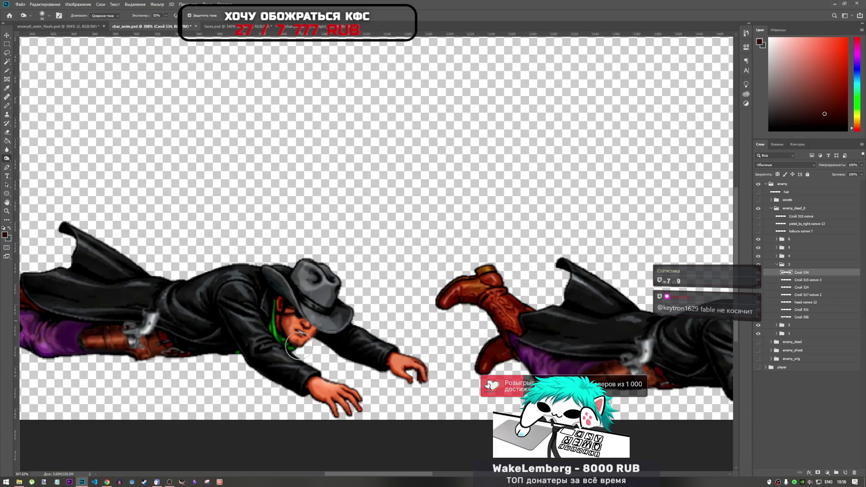
scroll(321, 350, down, 5)
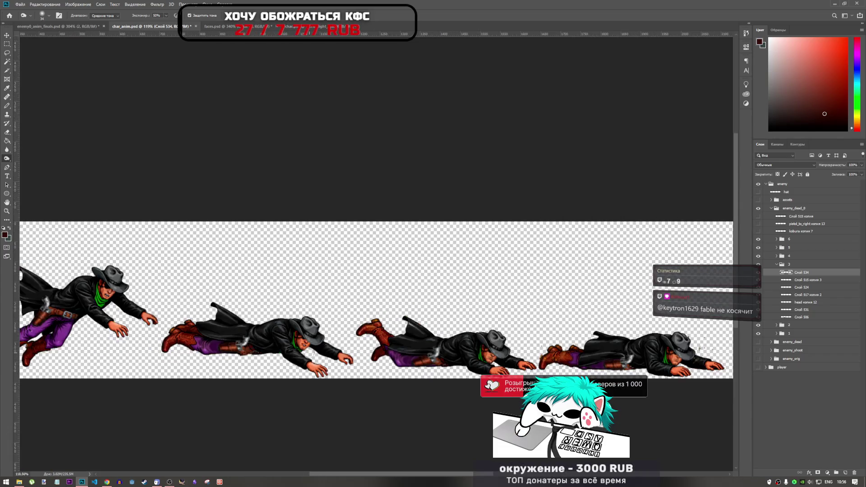
scroll(308, 339, up, 6)
scroll(308, 339, down, 5)
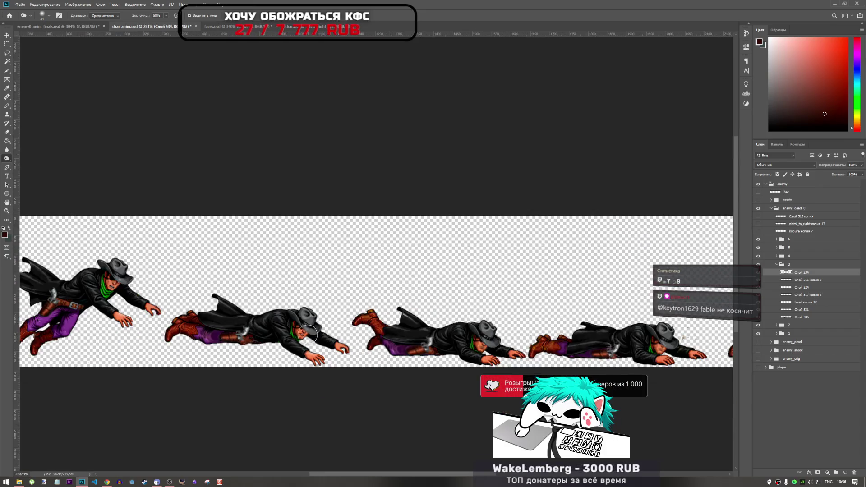
scroll(309, 334, up, 6)
scroll(291, 334, up, 2)
scroll(298, 338, down, 7)
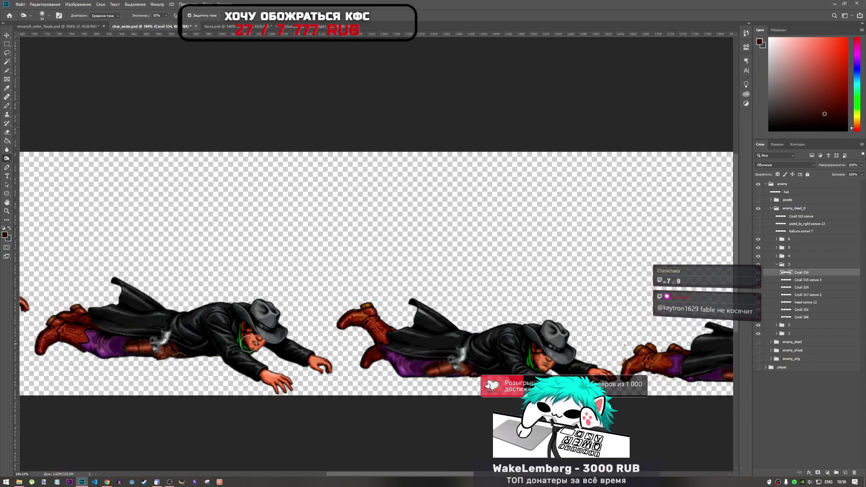
scroll(243, 341, up, 5)
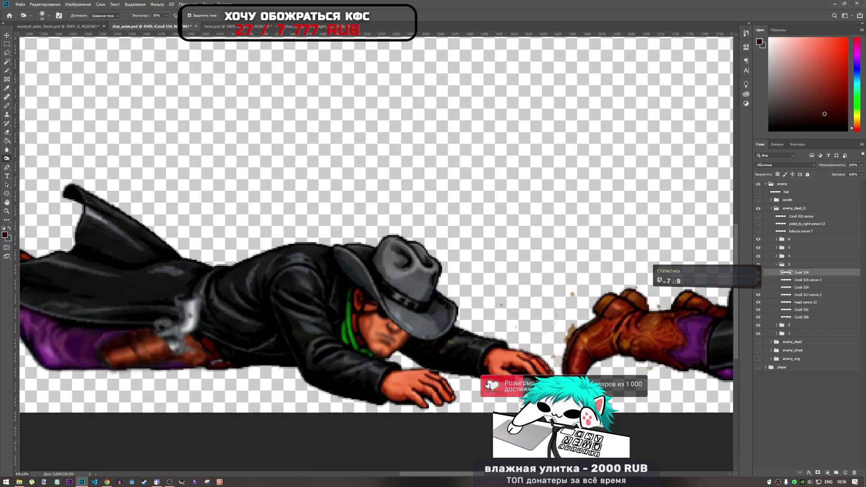
click(776, 265)
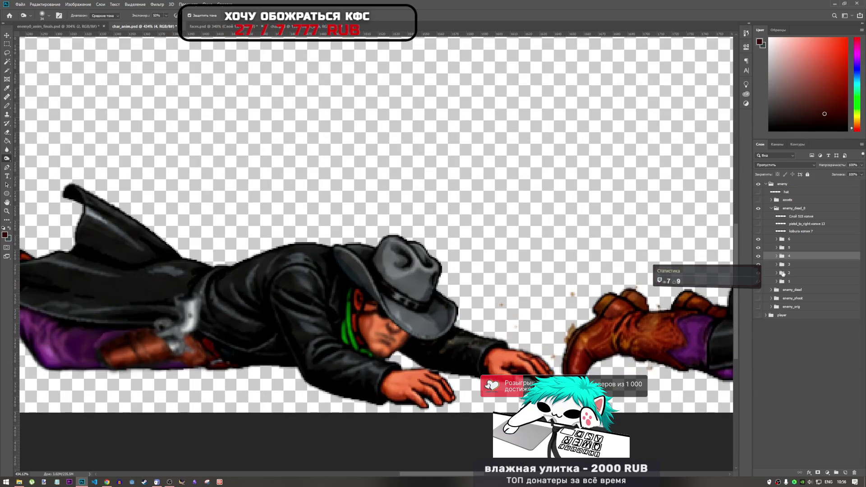
Step: Expand group 4 and toggle layer visibility to compare the pistol area on Слой 507
click(774, 256)
click(758, 264)
click(759, 264)
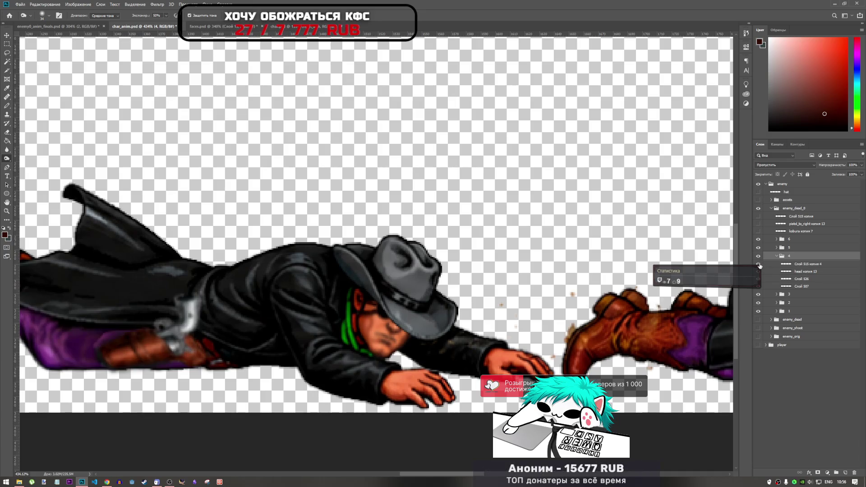
click(776, 286)
alt+click(757, 287)
alt+click(758, 287)
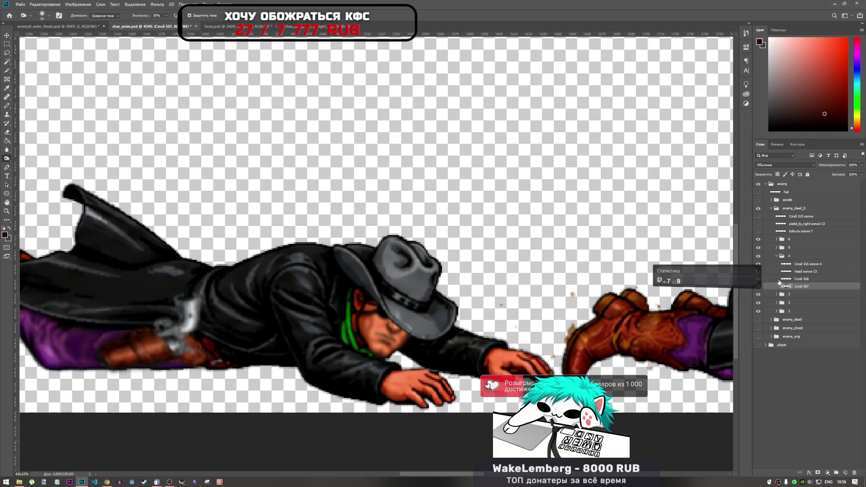
Step: Select head копия 13 and lower the Burn tool exposure to 25%
click(806, 272)
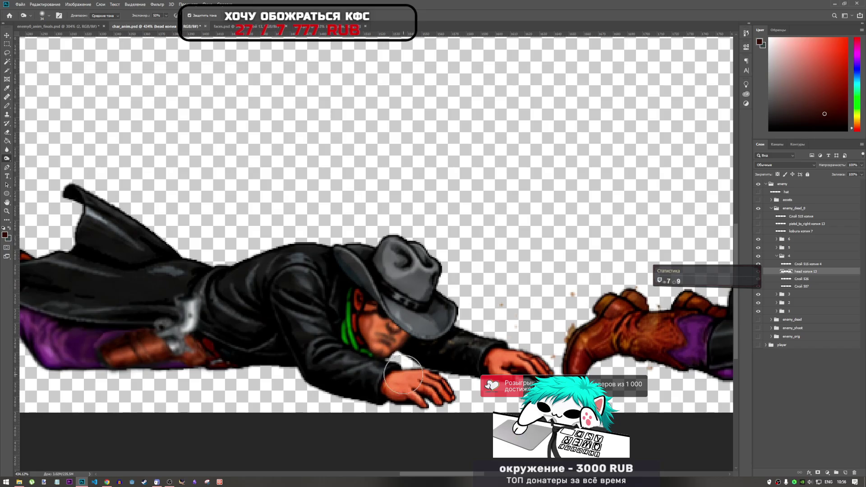
scroll(368, 369, down, 5)
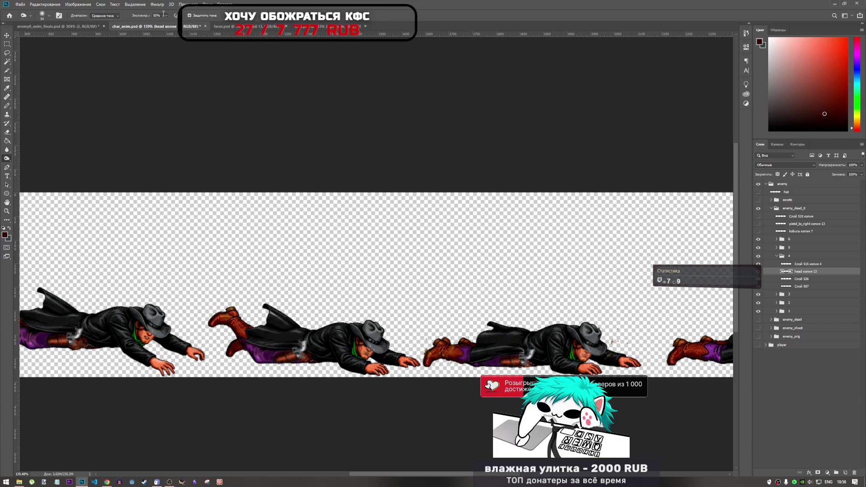
text(25)
key(Return)
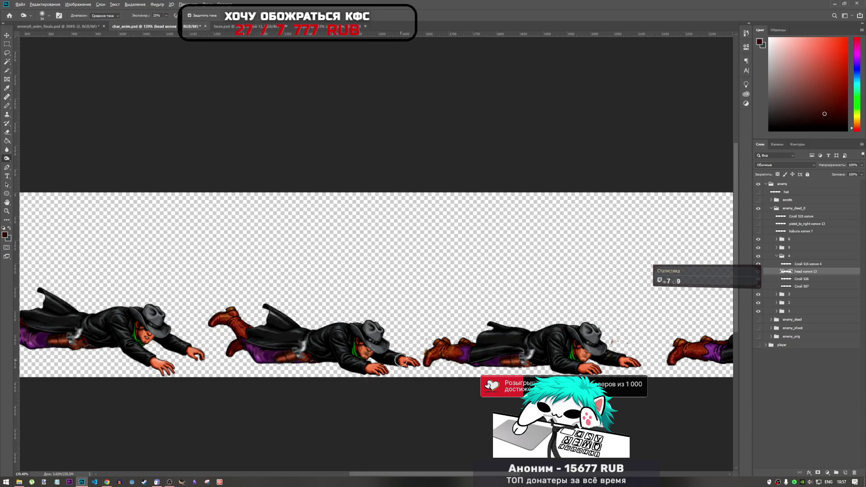
scroll(400, 360, down, 1)
scroll(400, 360, up, 3)
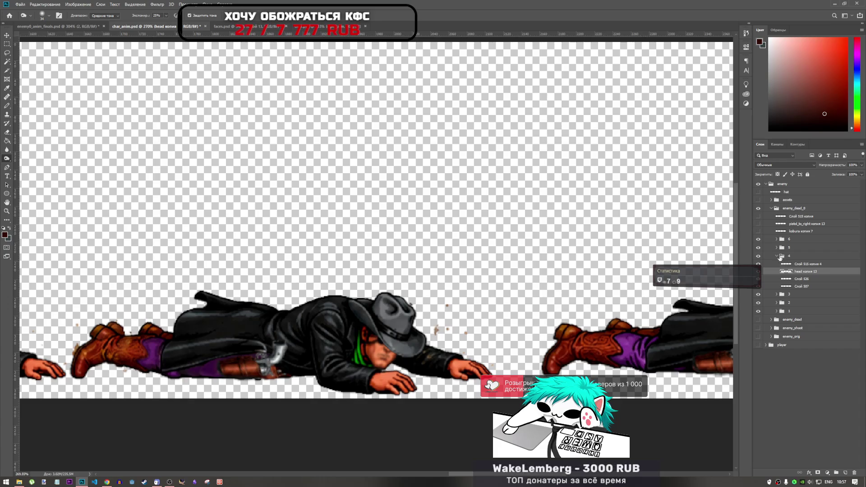
Step: Collapse group 4 and toggle groups 4 and 5 off and on to compare frames
click(776, 256)
click(758, 256)
click(758, 256)
click(758, 247)
click(758, 247)
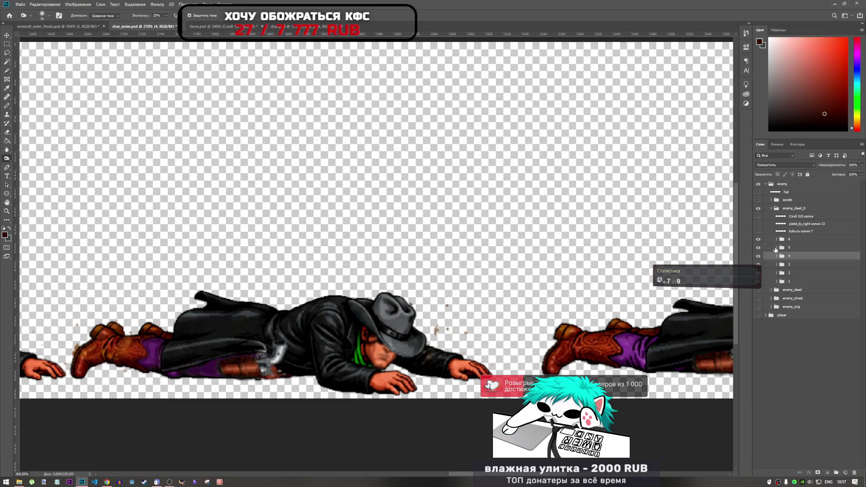
Step: Expand group 5, select head копия 14 and toggle it to compare the new face
click(776, 247)
click(803, 258)
click(758, 255)
click(758, 255)
click(804, 278)
click(758, 278)
click(758, 278)
alt+click(758, 278)
alt+click(758, 278)
click(758, 278)
click(758, 279)
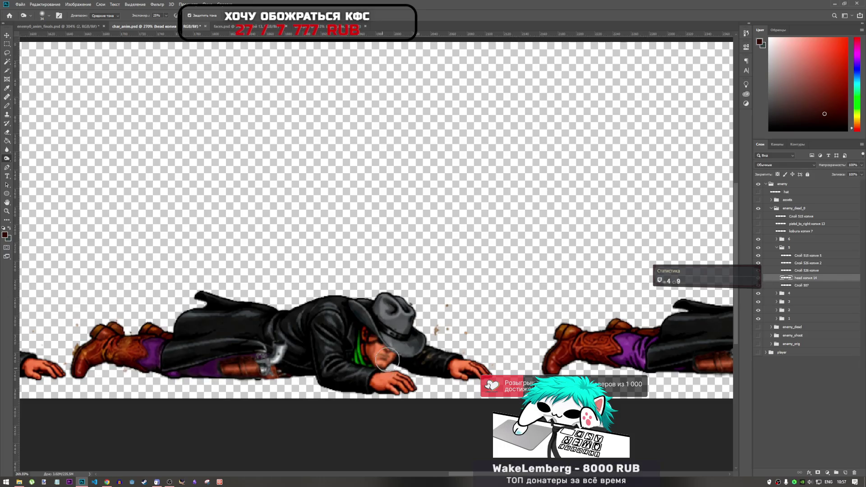
Step: Collapse group 5, expand group 6 and select its head копия 15 layer
scroll(387, 358, down, 5)
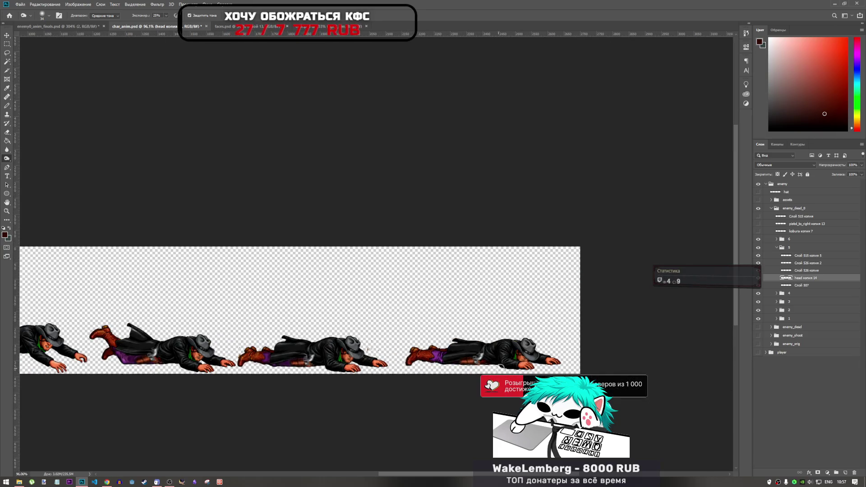
scroll(496, 367, up, 3)
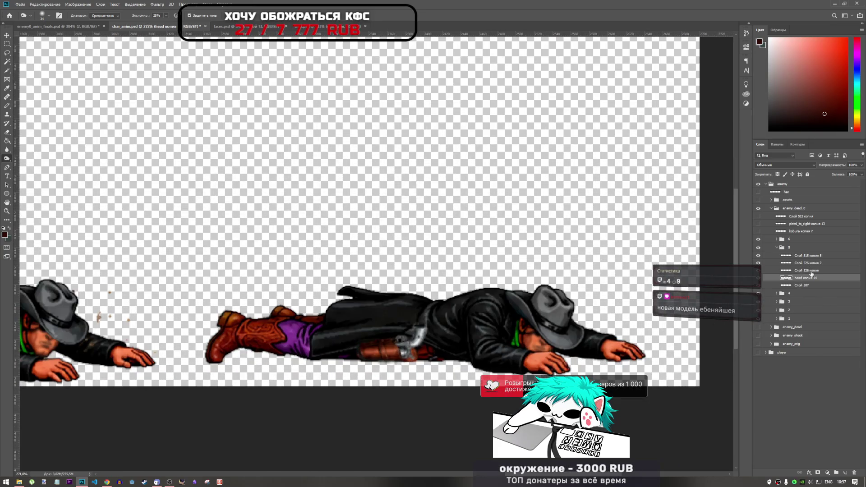
click(776, 248)
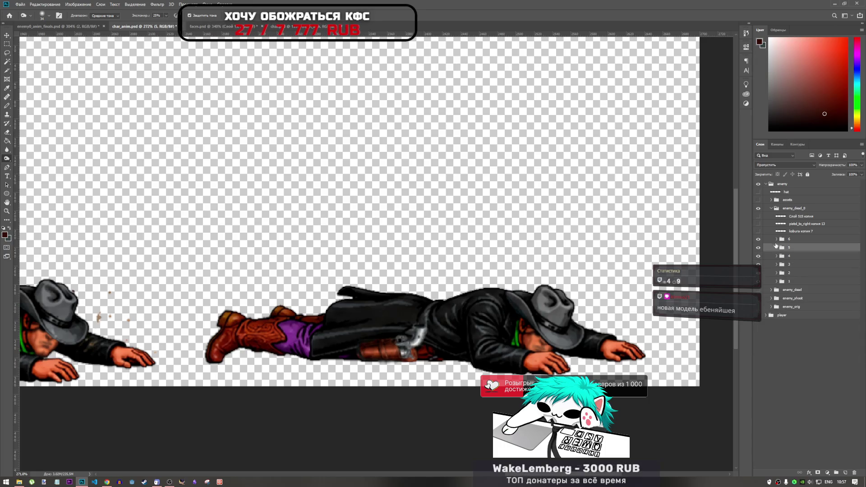
click(776, 239)
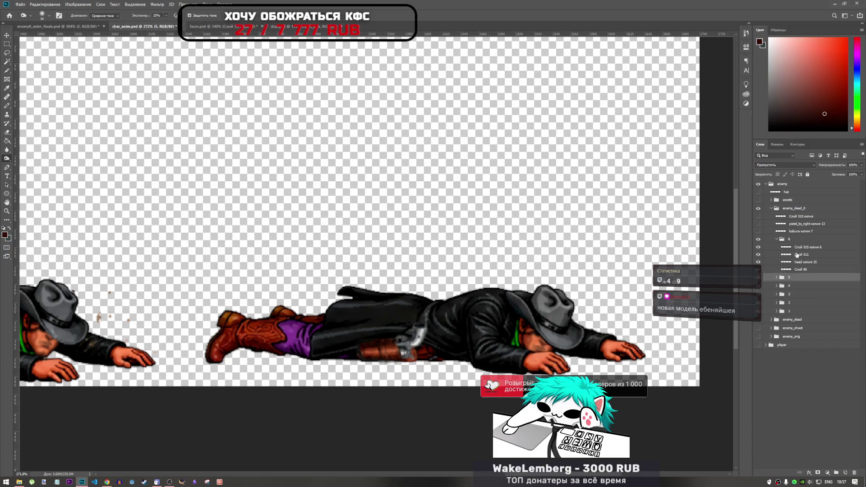
click(801, 262)
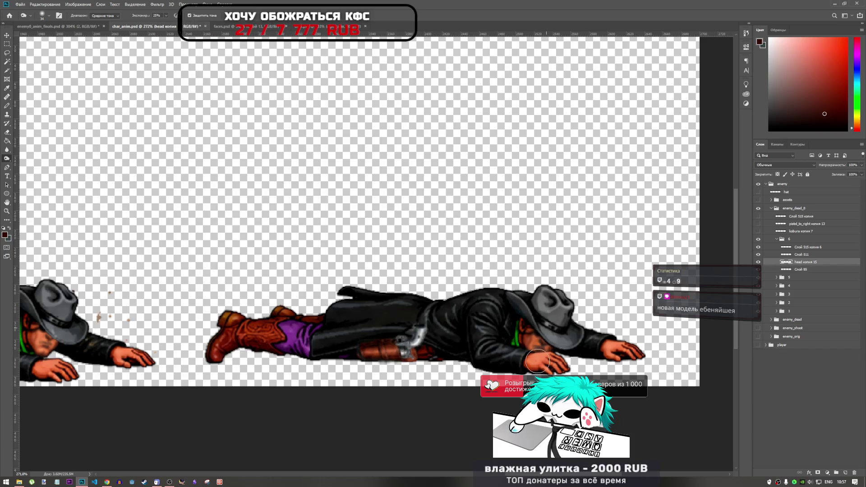
scroll(553, 345, down, 4)
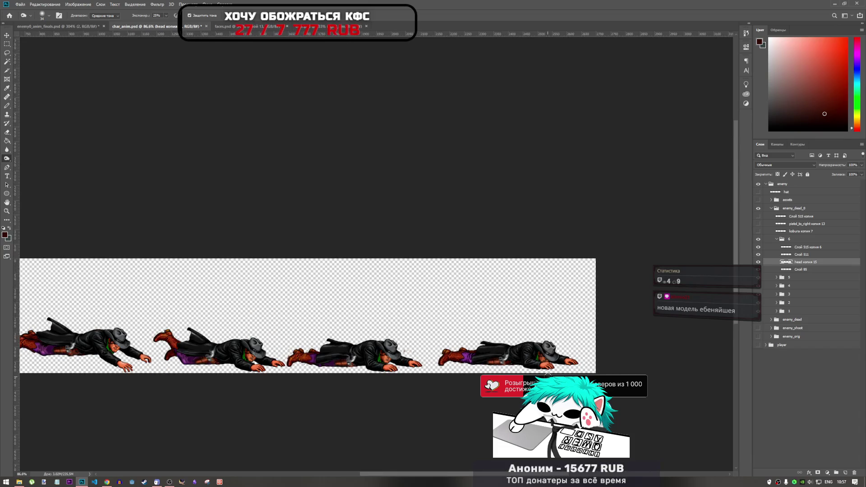
Step: Zoom out over the whole six-frame strip, save char_anim.psd, then zoom back in on the lying frames
scroll(496, 338, down, 2)
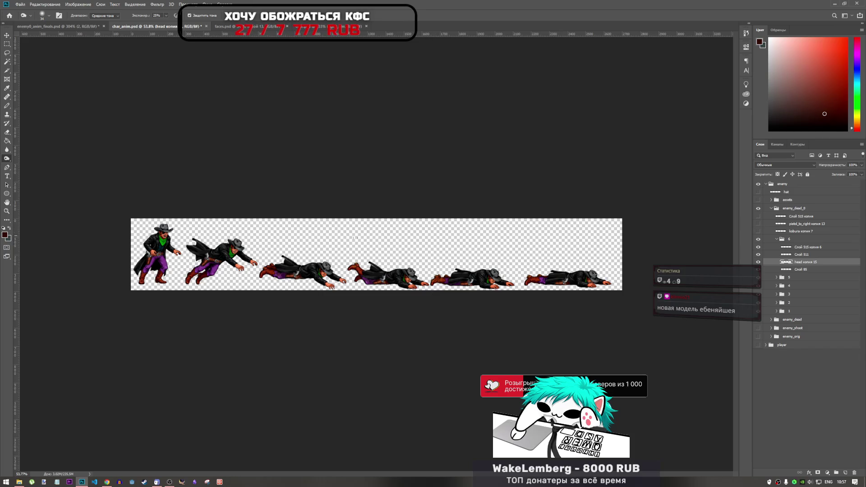
scroll(424, 268, up, 2)
key(ctrl+s)
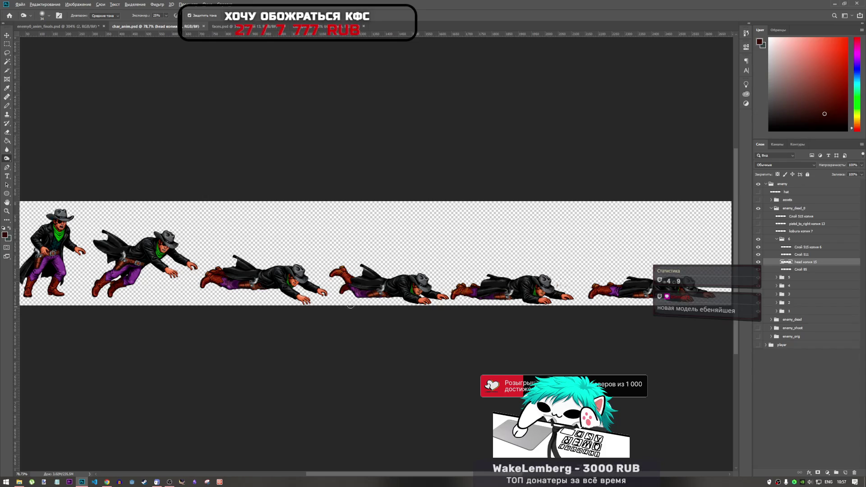
scroll(380, 294, up, 5)
scroll(380, 294, down, 5)
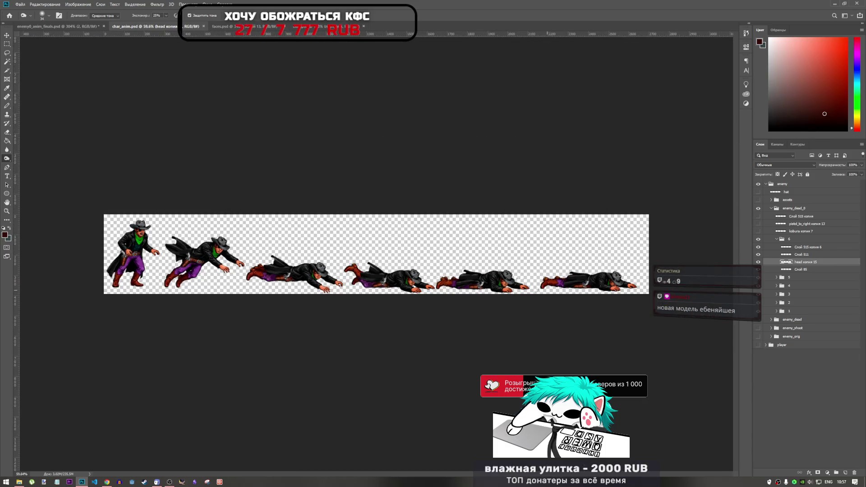
scroll(395, 284, up, 1)
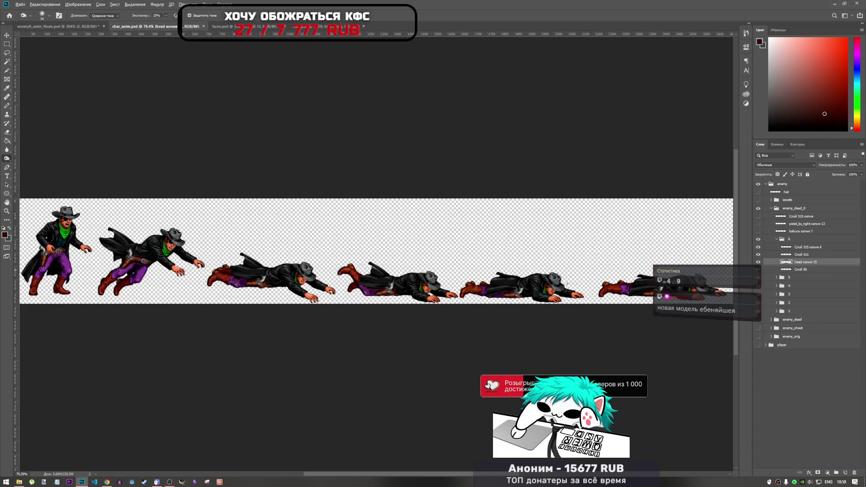
scroll(471, 287, up, 3)
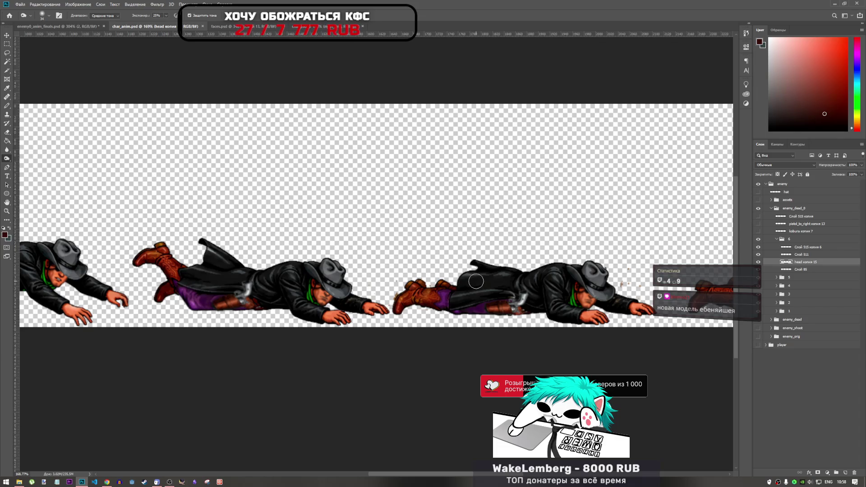
Step: Look through the cowboy body-parts document and faces.psd
click(321, 26)
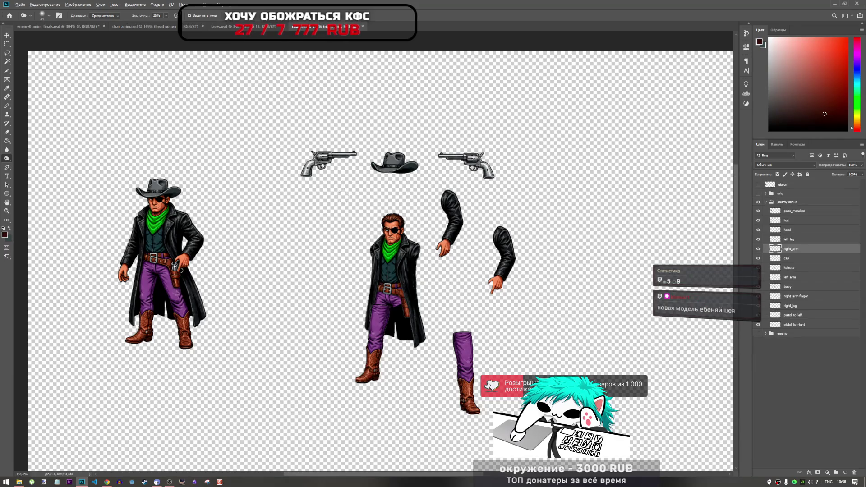
scroll(342, 195, down, 3)
click(248, 28)
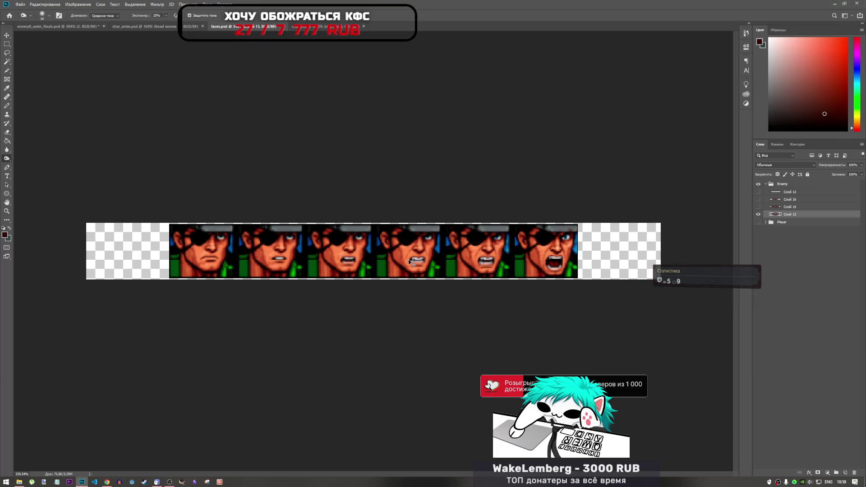
Step: In enemy0_anim_finals hide frame group 5, collapse dead0, show the dead group, then return to char_anim
click(63, 25)
scroll(429, 251, down, 5)
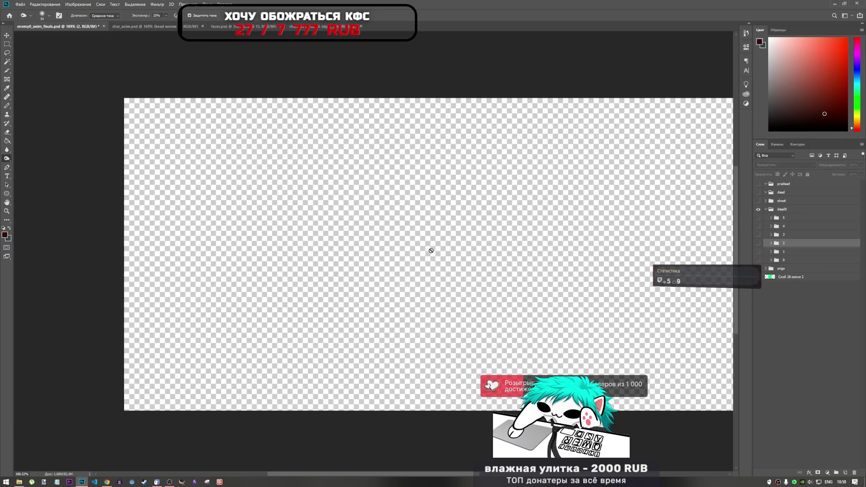
click(759, 219)
click(765, 209)
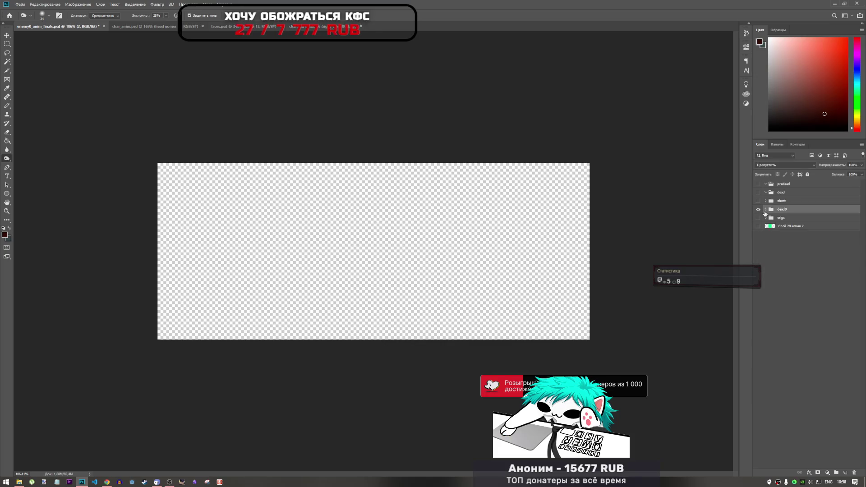
click(759, 193)
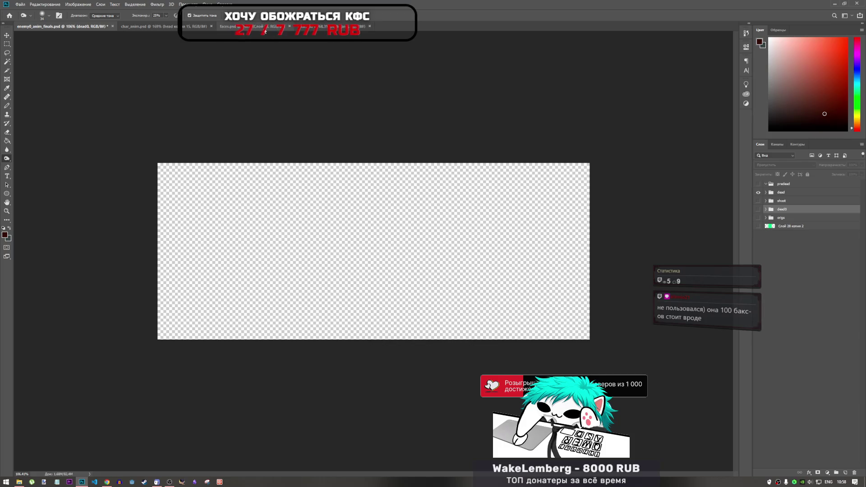
click(266, 27)
click(149, 26)
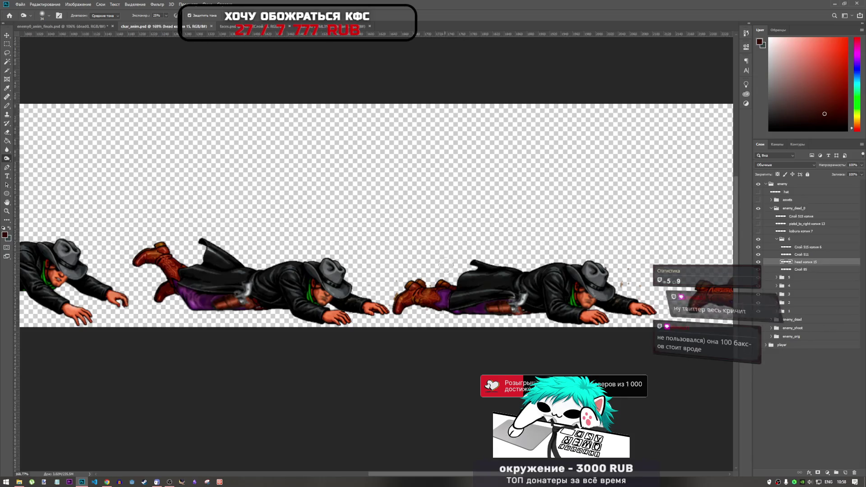
Step: Zoom and pan around the char_anim strip to inspect the standing, falling and lying frames
scroll(445, 262, down, 5)
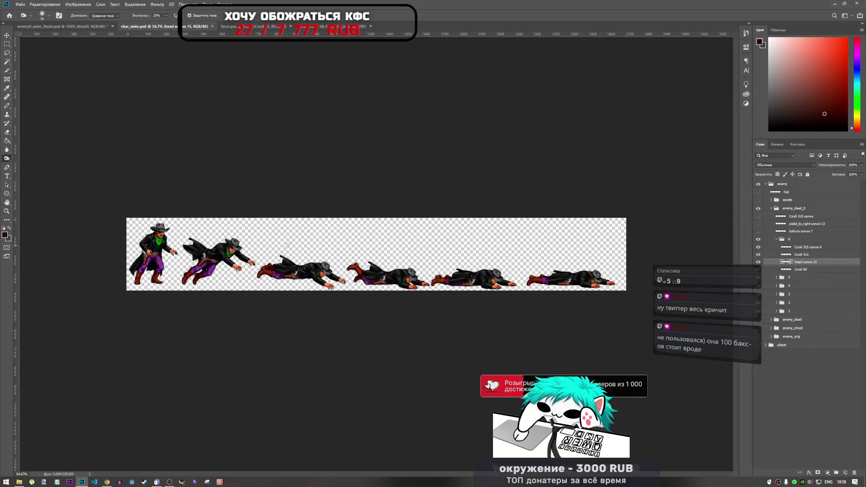
scroll(292, 260, up, 5)
mouse_move(435, 474)
mouse_down()
mouse_move(654, 469)
mouse_move(541, 465)
mouse_move(565, 459)
mouse_move(336, 428)
mouse_move(304, 452)
mouse_move(376, 458)
mouse_move(367, 393)
mouse_up()
scroll(279, 352, down, 3)
scroll(288, 351, up, 1)
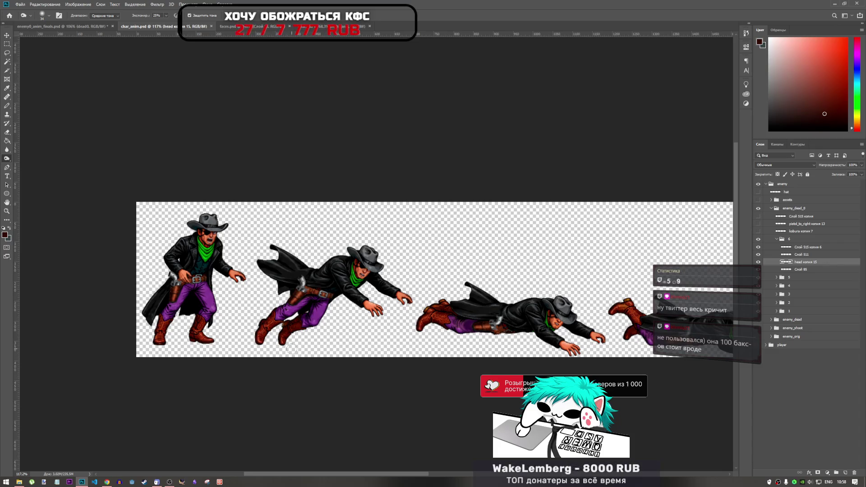
Step: Select group 6 and its Слой 515 копия 6 layer while panning across the strip
click(776, 240)
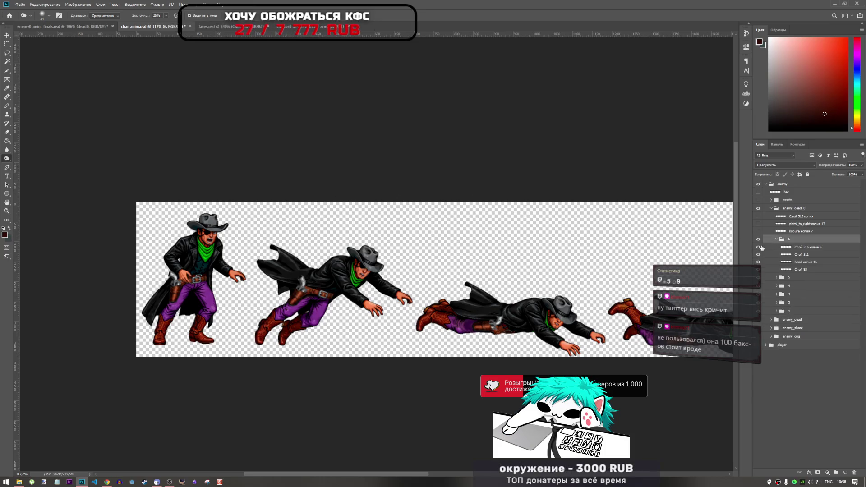
click(794, 247)
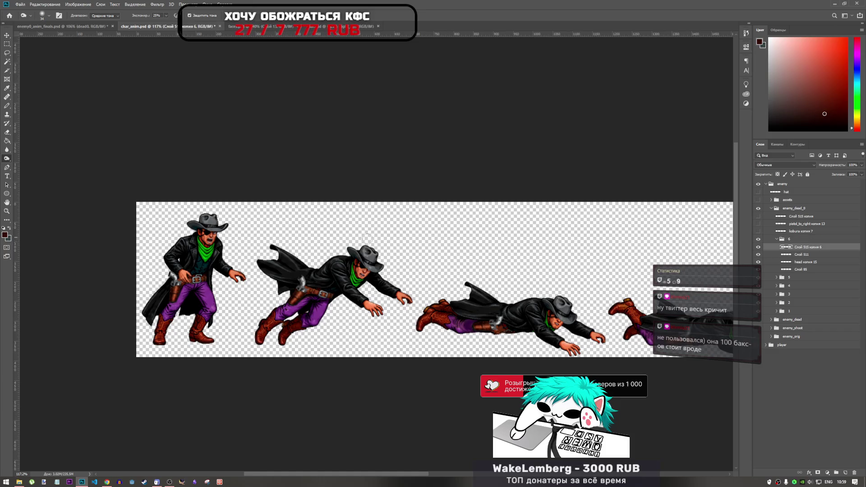
scroll(464, 340, down, 3)
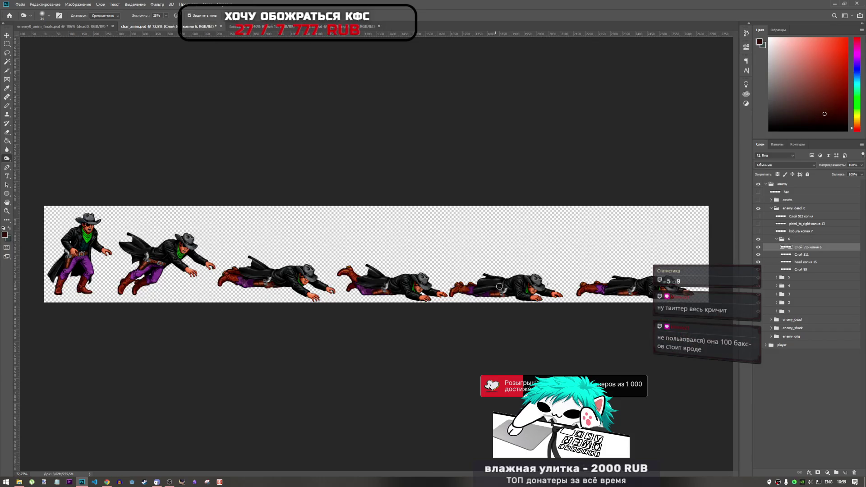
scroll(495, 288, up, 4)
scroll(360, 413, left, 10)
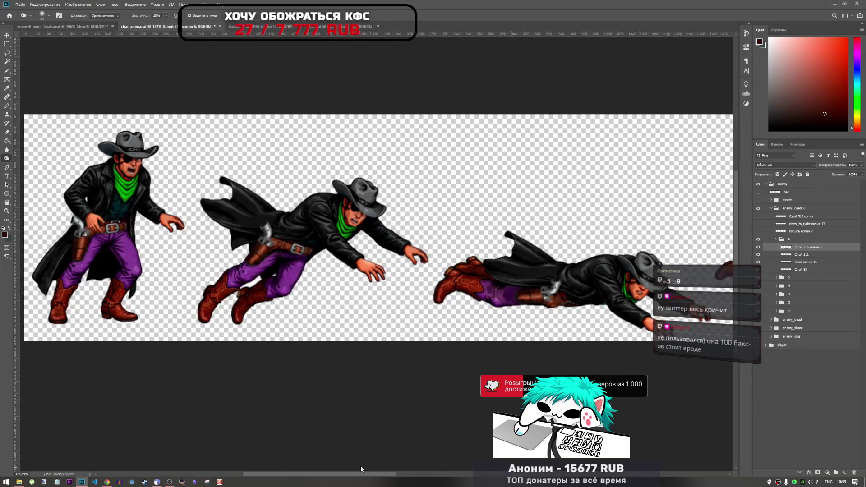
scroll(360, 469, left, 2)
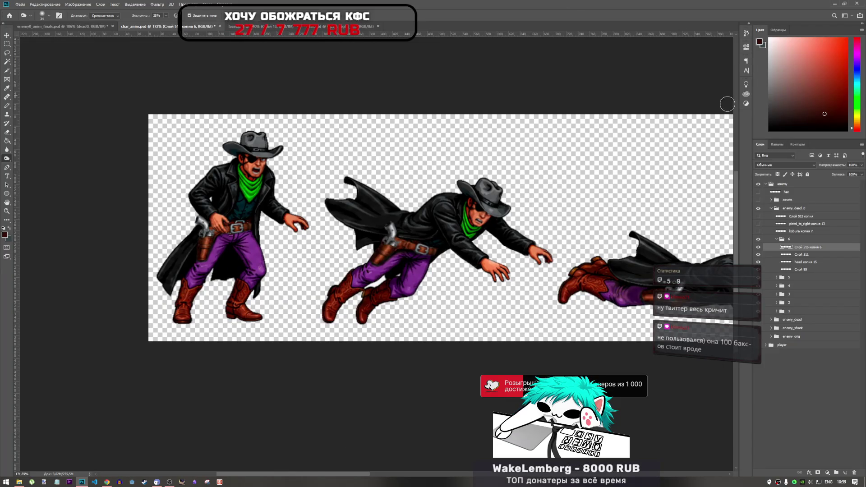
Step: Reselect group 6 and Слой 515 копия 6, then switch back to enemy0_anim_finals
click(776, 240)
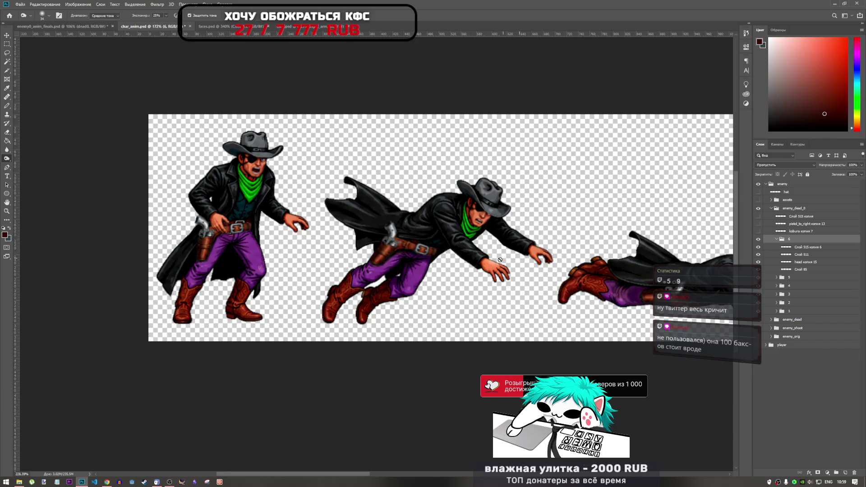
scroll(484, 267, up, 5)
scroll(484, 267, down, 5)
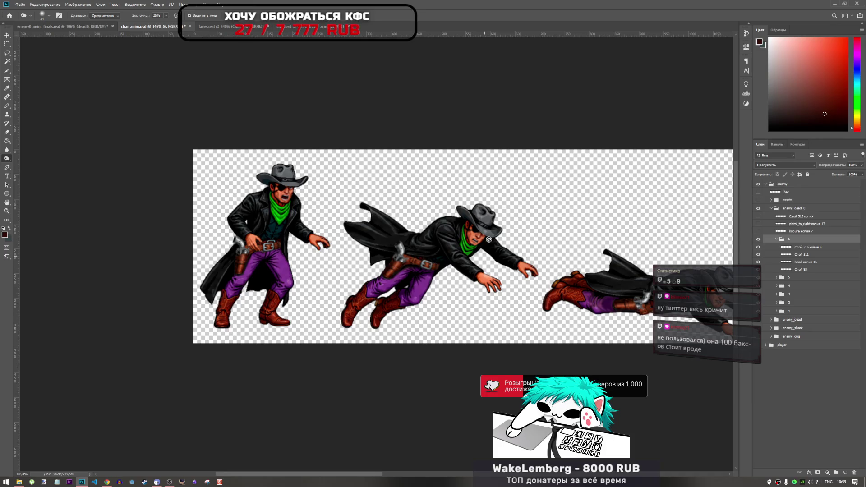
click(789, 248)
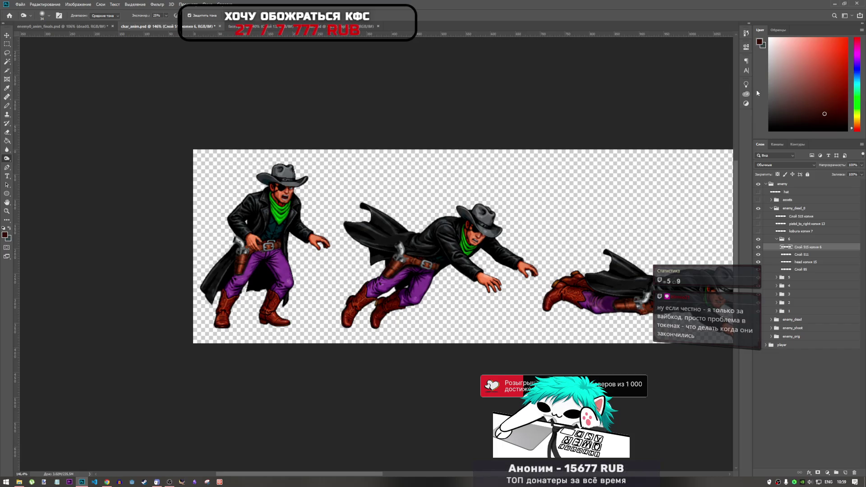
click(63, 27)
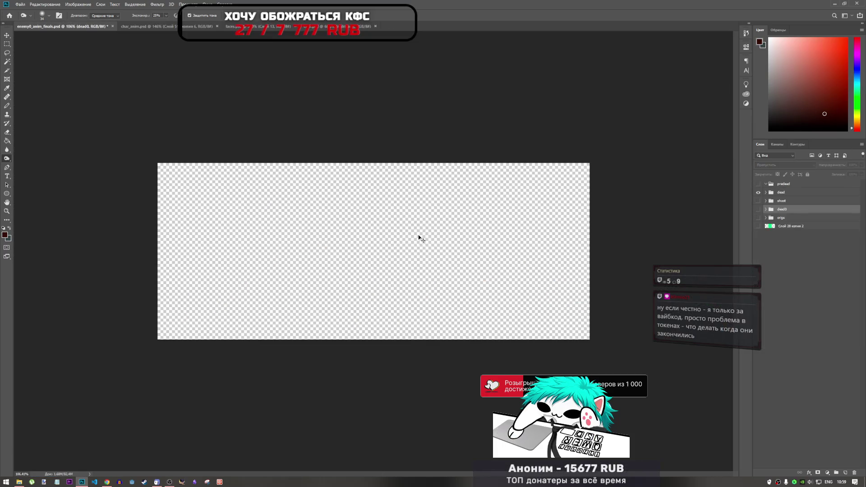
Step: Show dead0 with its frame 5 instead of dead, save enemy0_anim_finals, and return to char_anim
alt+click(758, 210)
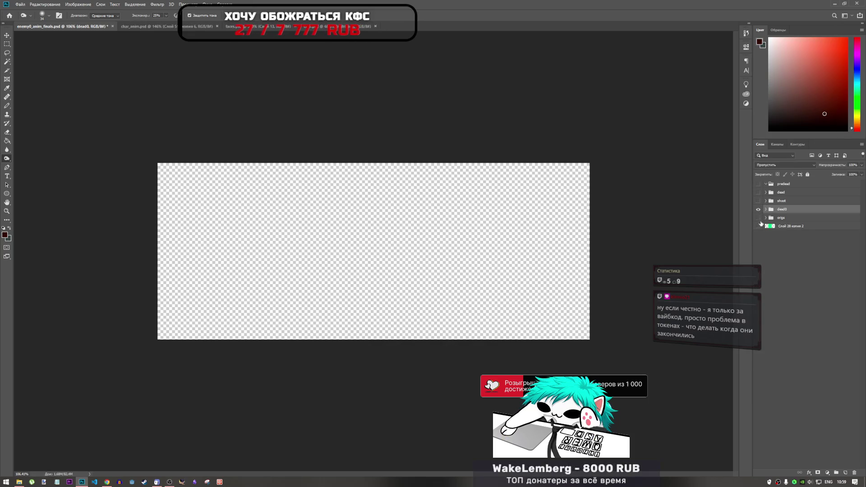
click(765, 209)
click(758, 218)
key(ctrl+s)
click(197, 27)
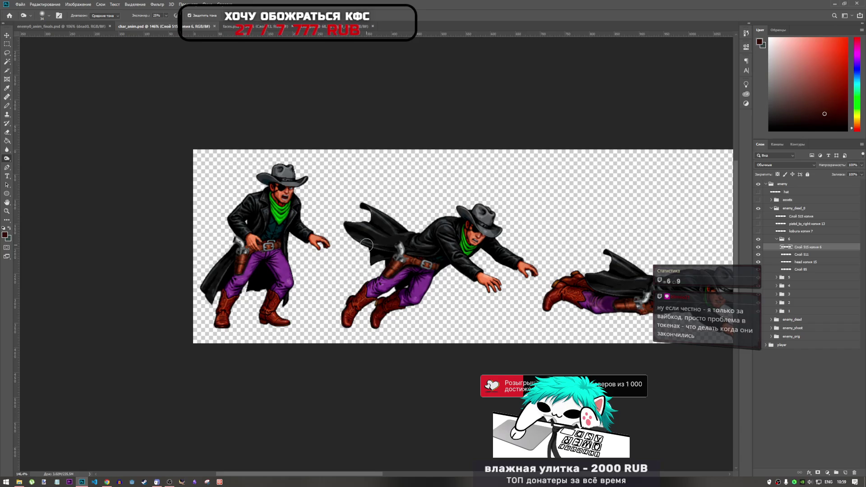
Step: Zoom into the lying frames and compare the pistol with and without the burn darkening
scroll(356, 244, down, 4)
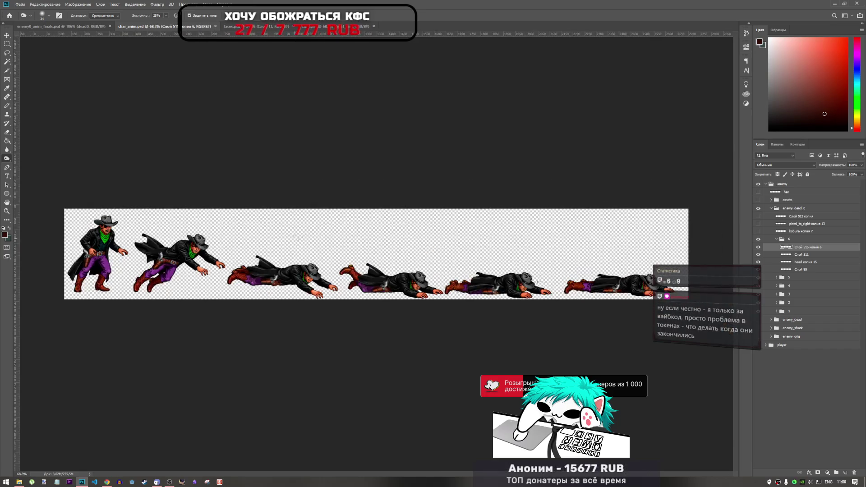
scroll(455, 289, up, 5)
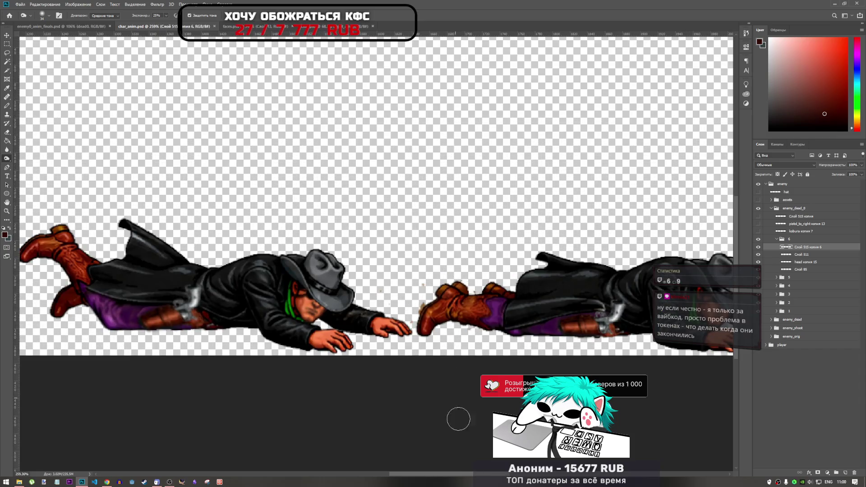
mouse_move(492, 477)
mouse_down()
mouse_move(614, 478)
mouse_move(601, 477)
mouse_up()
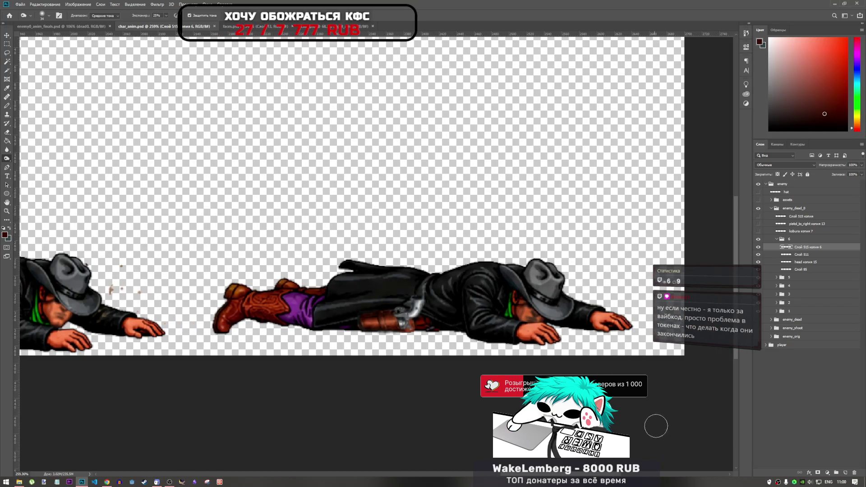
key(ctrl+z)
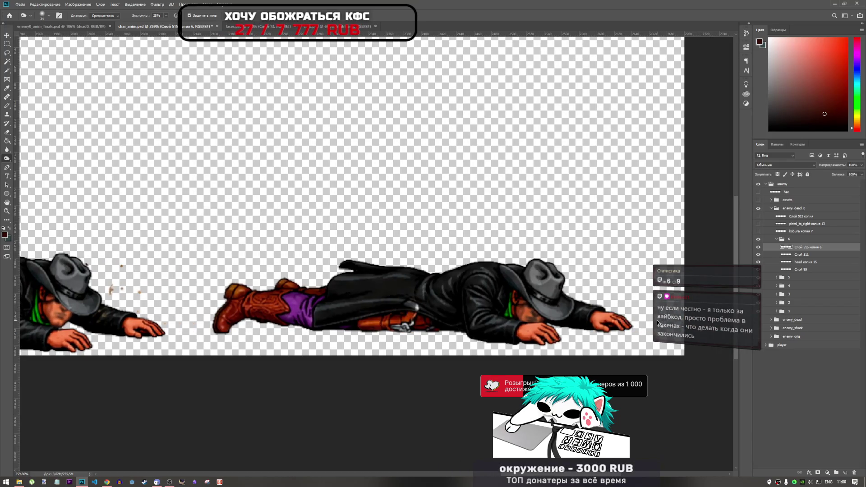
key(ctrl+shift+z)
key(ctrl+shift+z)
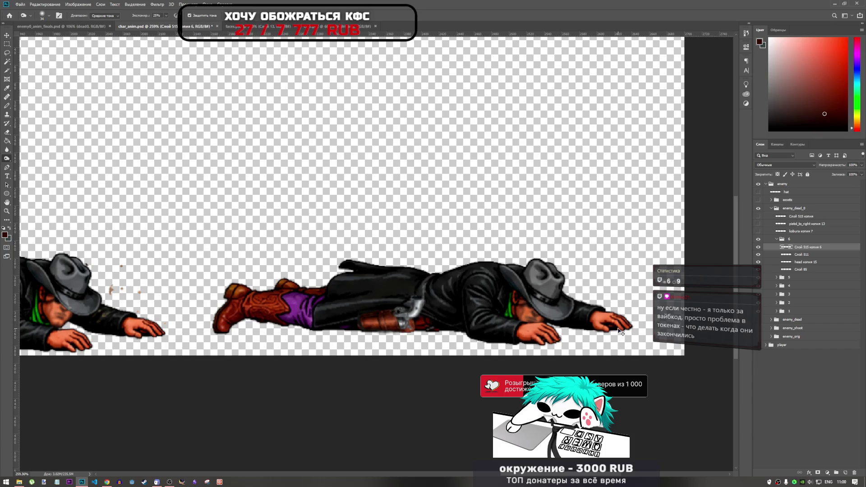
scroll(506, 342, down, 5)
scroll(505, 341, down, 2)
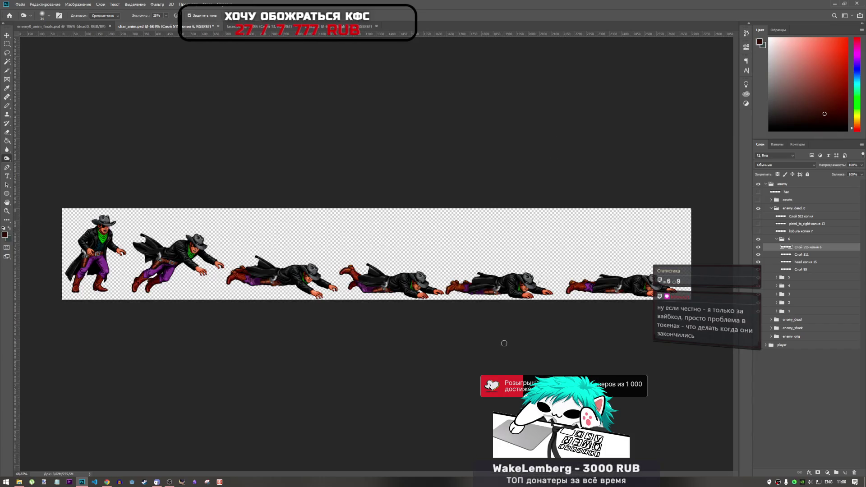
scroll(620, 285, up, 2)
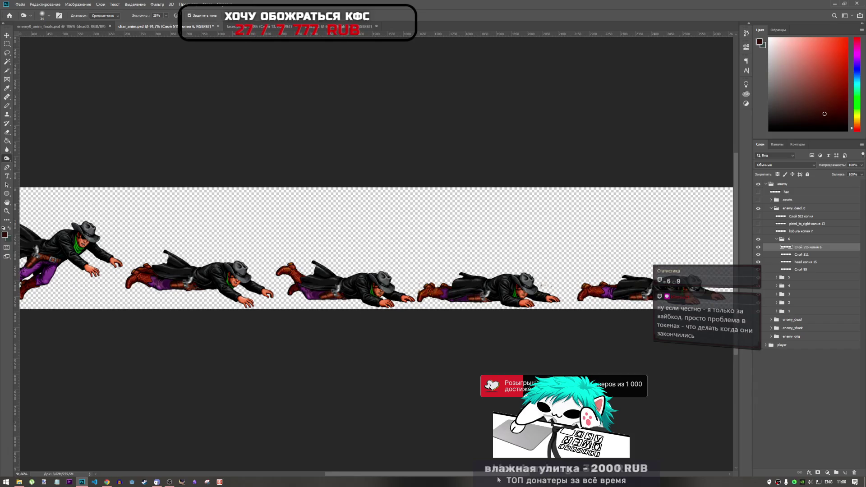
scroll(596, 367, right, 4)
scroll(602, 293, up, 3)
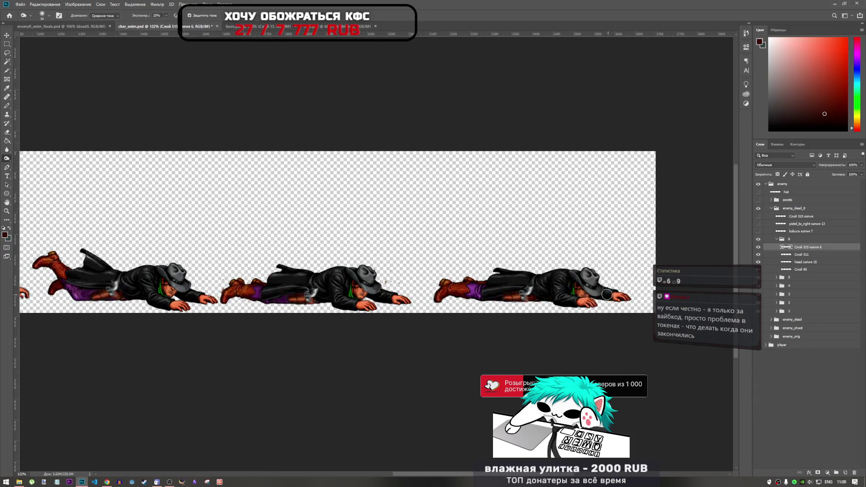
scroll(580, 295, up, 1)
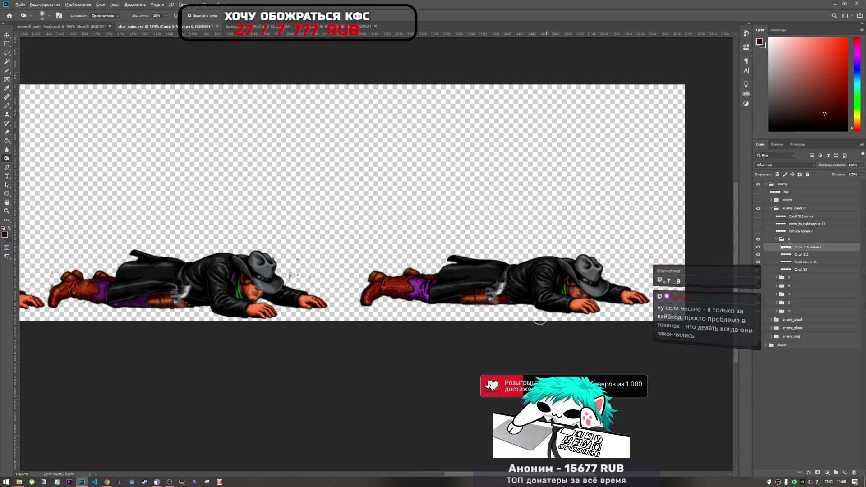
Step: Fit the whole sprite strip in the window and save char_anim.psd
key(ctrl+0)
scroll(535, 320, down, 2)
scroll(291, 275, up, 1)
key(ctrl+s)
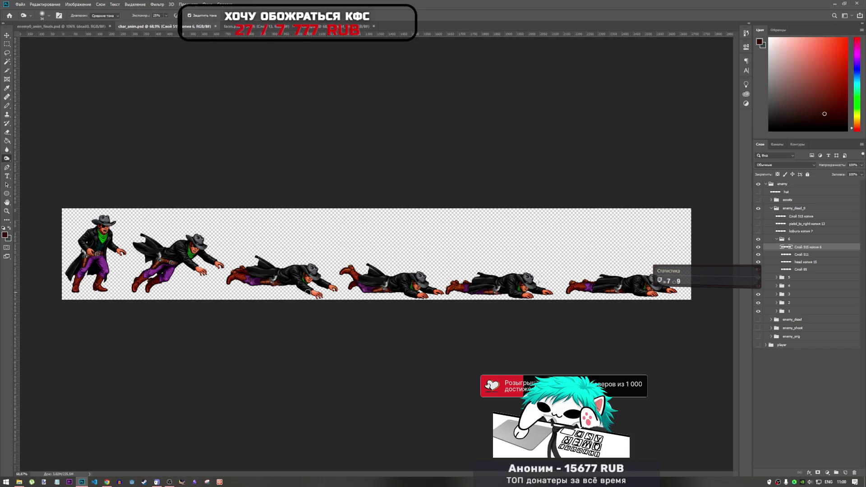
Step: Collapse group 6 and toggle the last sprite frame off and back on
click(779, 239)
click(776, 239)
click(758, 239)
click(758, 239)
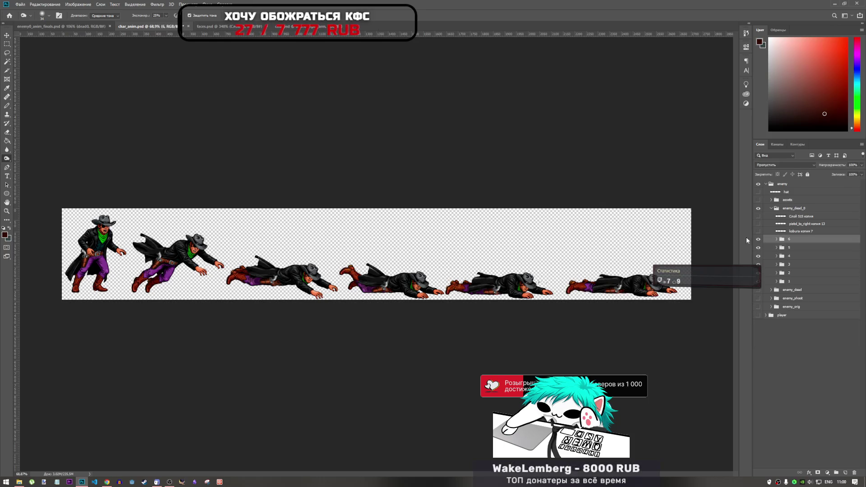
Step: Try burning shading on the lying cowboy sprite and dismiss the group-editing warning
scroll(367, 278, up, 5)
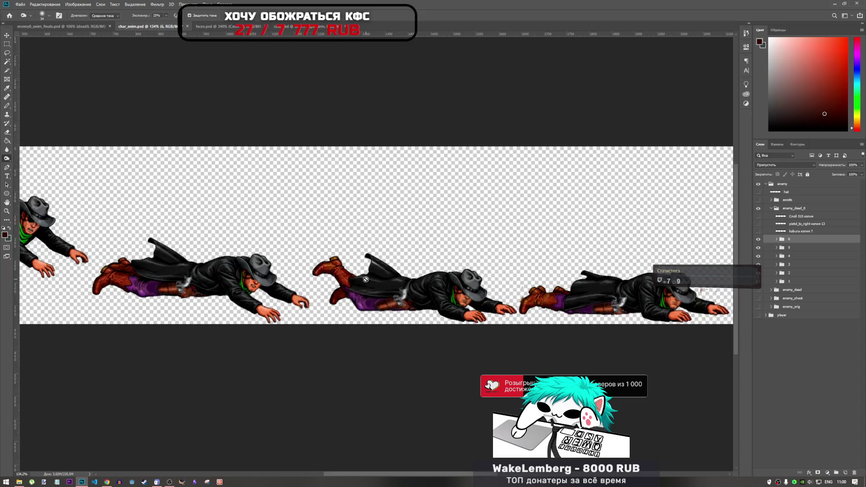
click(366, 279)
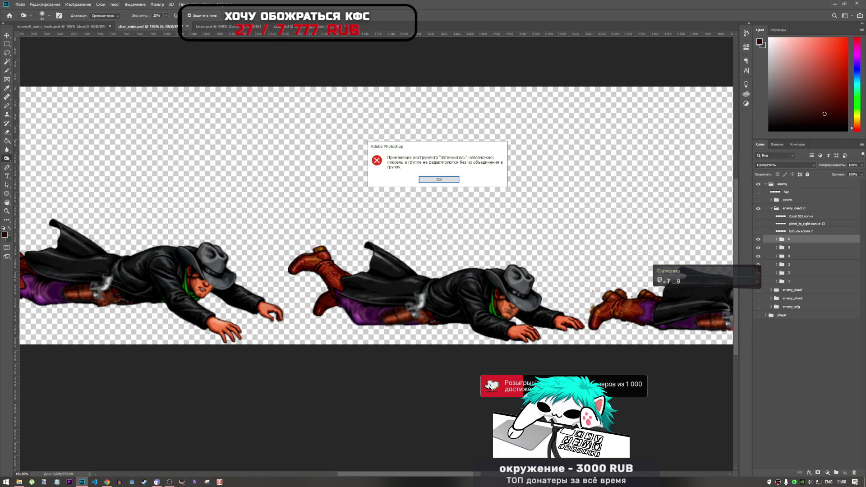
key(Return)
Step: Zoom and pan around the lying frames to inspect them, then bring up the body-parts document
mouse_move(462, 474)
mouse_down()
mouse_move(532, 475)
mouse_move(507, 473)
mouse_up()
scroll(440, 361, down, 4)
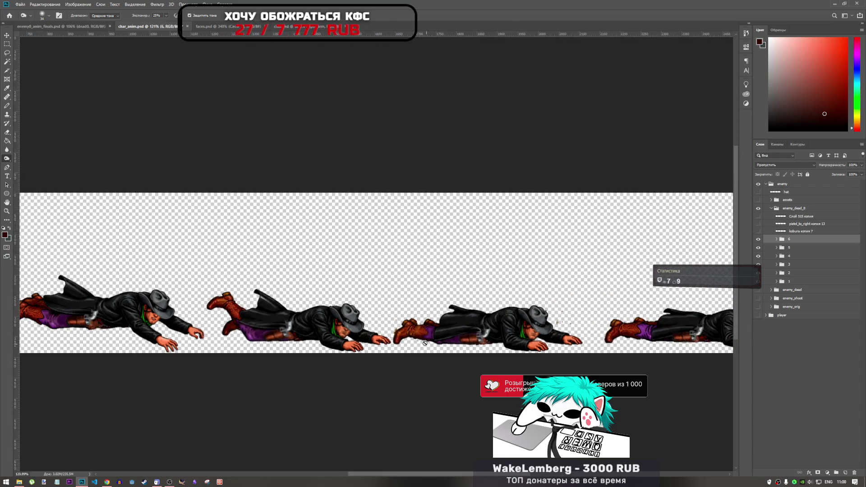
scroll(415, 337, up, 2)
scroll(414, 340, down, 2)
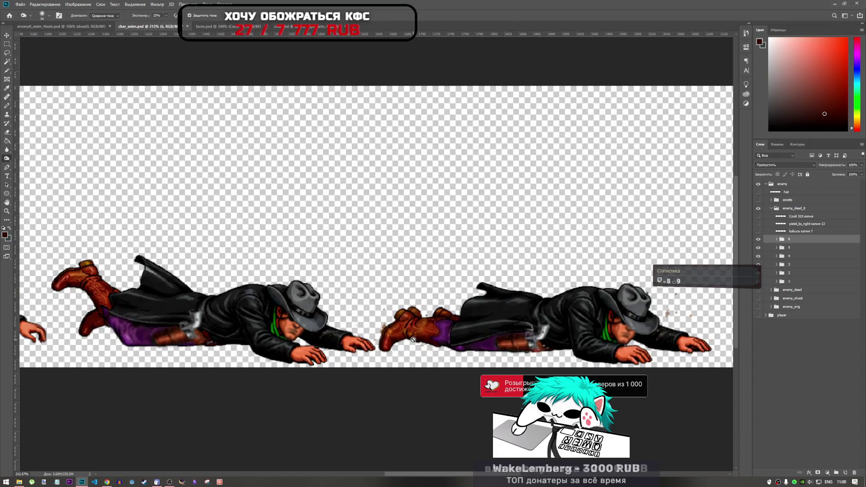
scroll(413, 342, up, 2)
scroll(411, 346, down, 2)
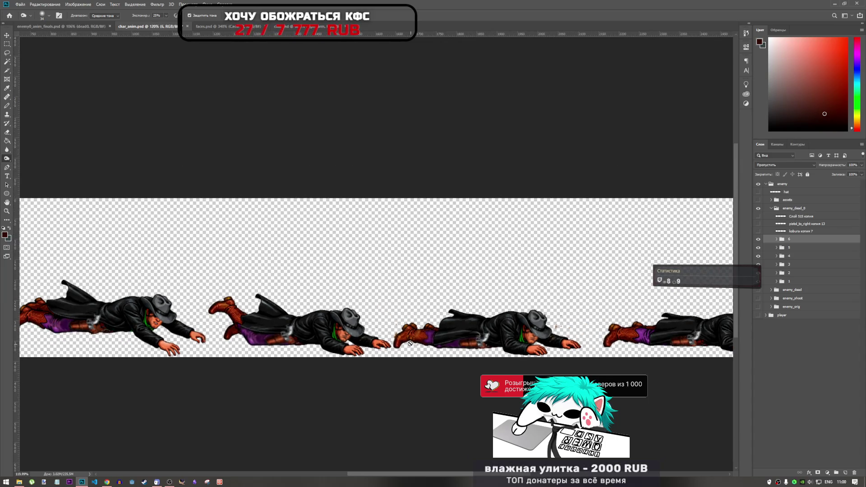
scroll(410, 344, up, 3)
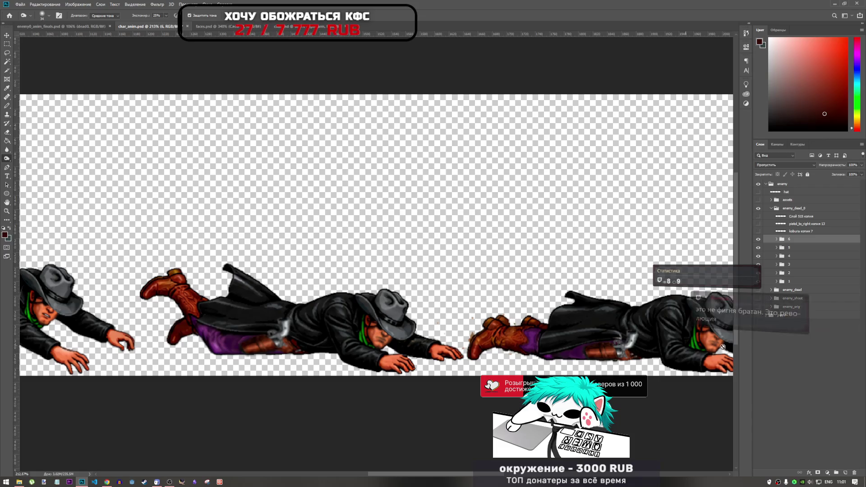
scroll(559, 335, down, 5)
scroll(559, 334, down, 2)
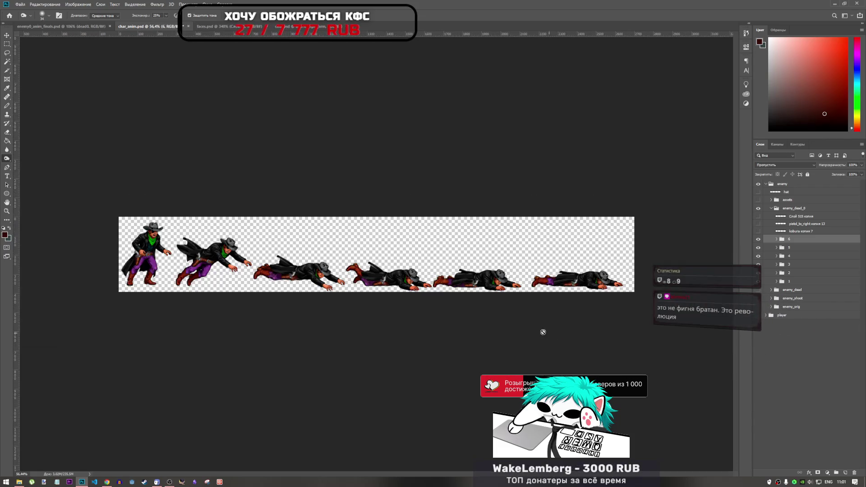
scroll(432, 260, up, 6)
mouse_move(436, 473)
mouse_down()
mouse_move(323, 440)
mouse_move(349, 431)
mouse_move(307, 452)
mouse_move(344, 457)
mouse_up()
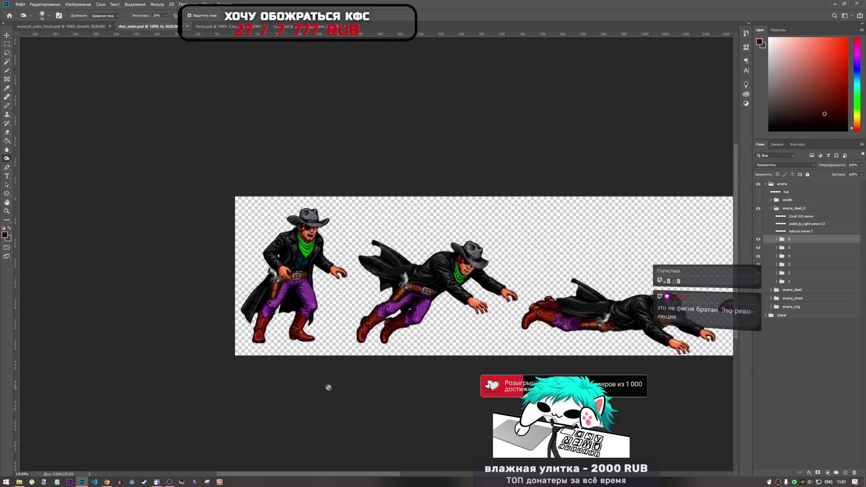
scroll(329, 386, up, 5)
scroll(322, 276, down, 1)
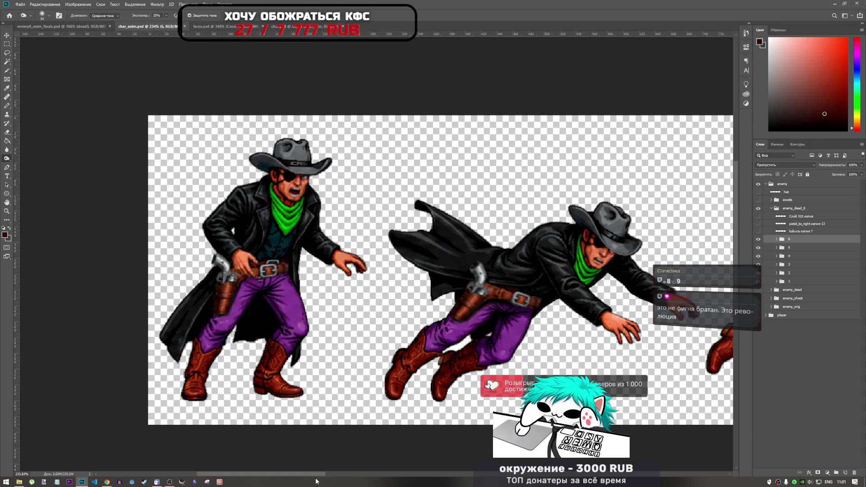
mouse_move(315, 475)
mouse_down()
mouse_move(551, 474)
mouse_move(334, 472)
mouse_up()
mouse_move(385, 433)
mouse_down()
mouse_move(399, 426)
mouse_move(418, 445)
mouse_move(387, 456)
mouse_move(373, 476)
mouse_move(317, 472)
mouse_up()
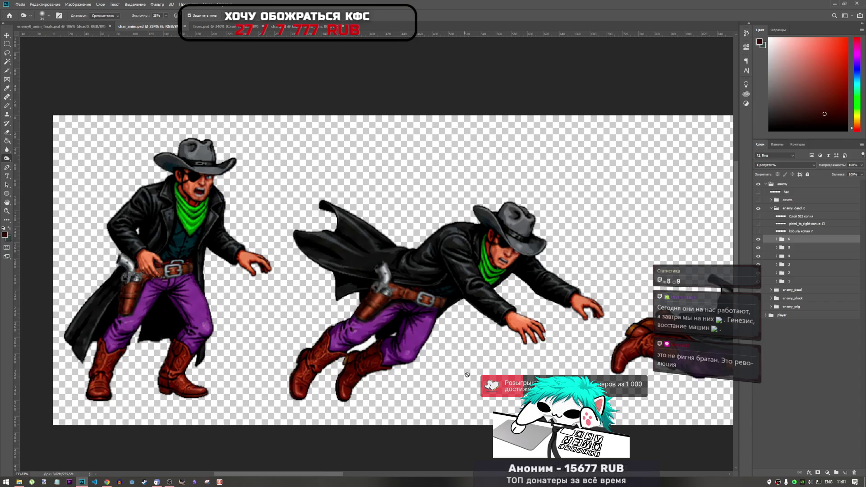
click(299, 28)
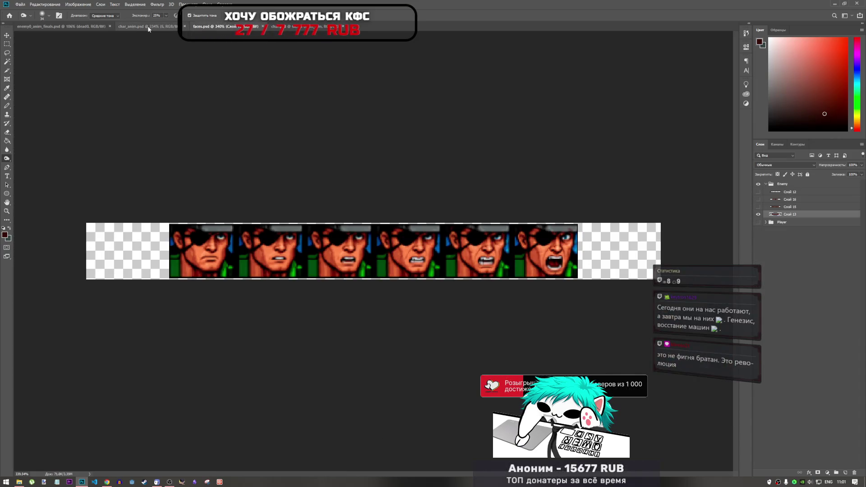
Step: Return to char_anim.psd and zoom and pan over the death frames
click(147, 26)
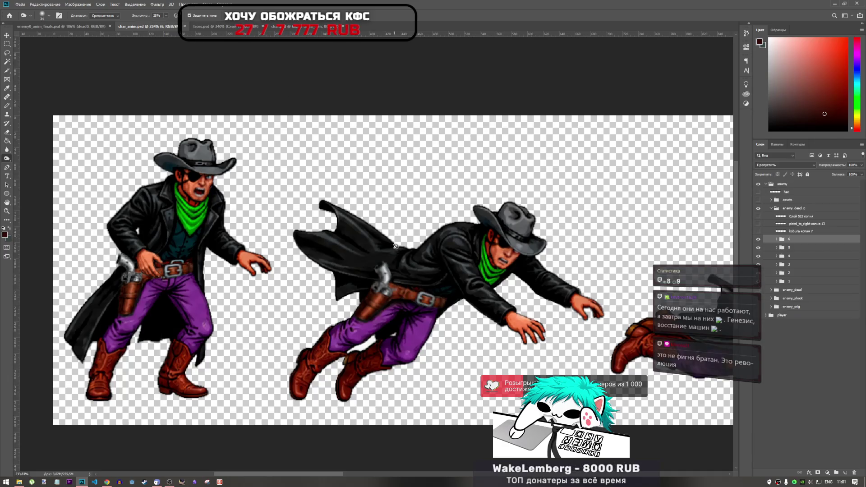
scroll(390, 338, down, 2)
scroll(390, 338, down, 3)
scroll(358, 273, up, 5)
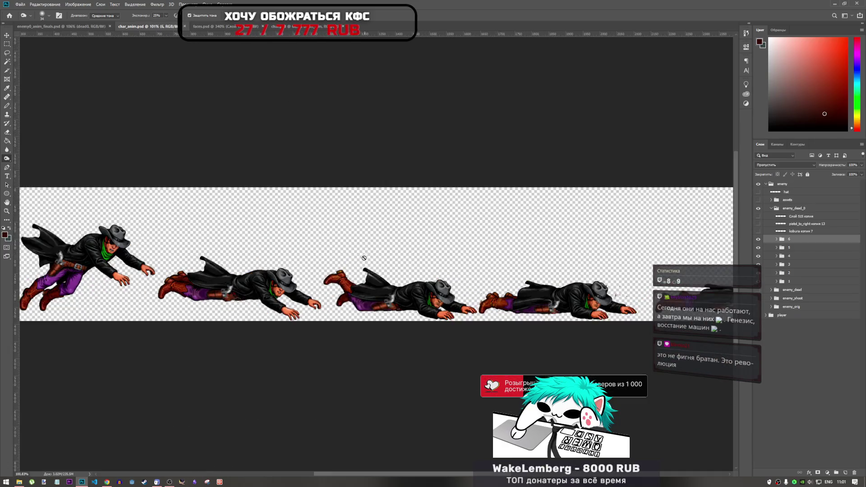
scroll(355, 277, up, 2)
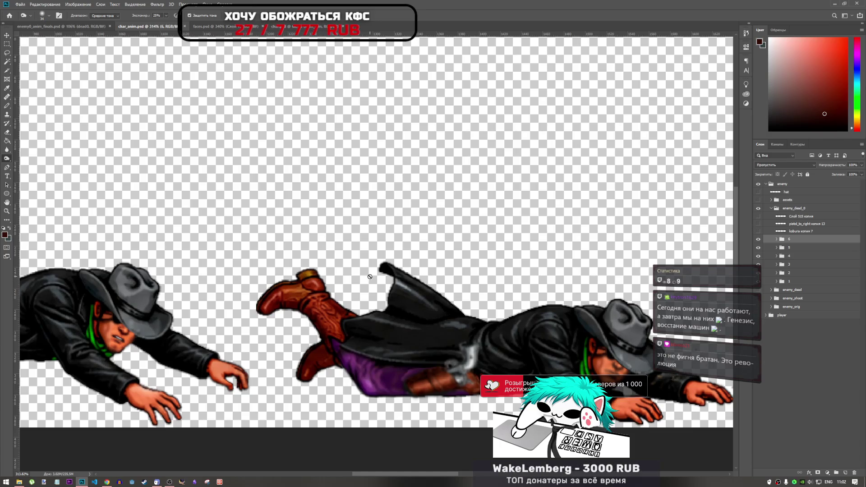
scroll(369, 276, down, 5)
scroll(459, 273, up, 2)
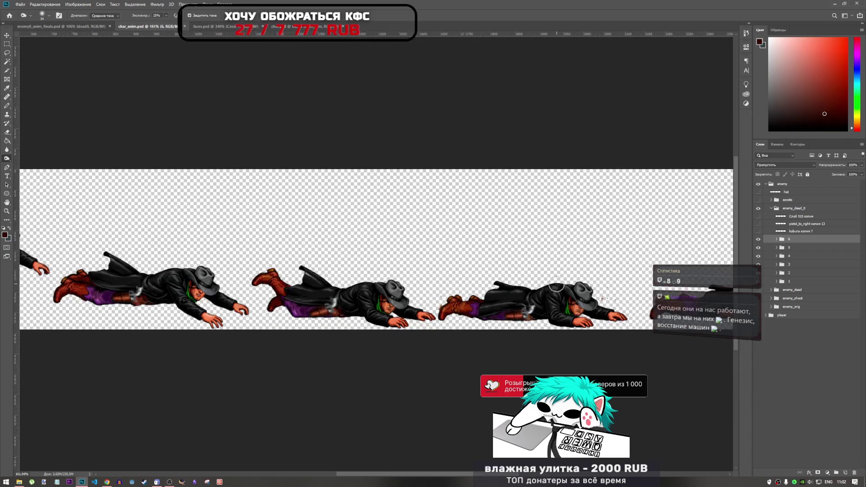
scroll(554, 289, up, 2)
drag(496, 479, 323, 458)
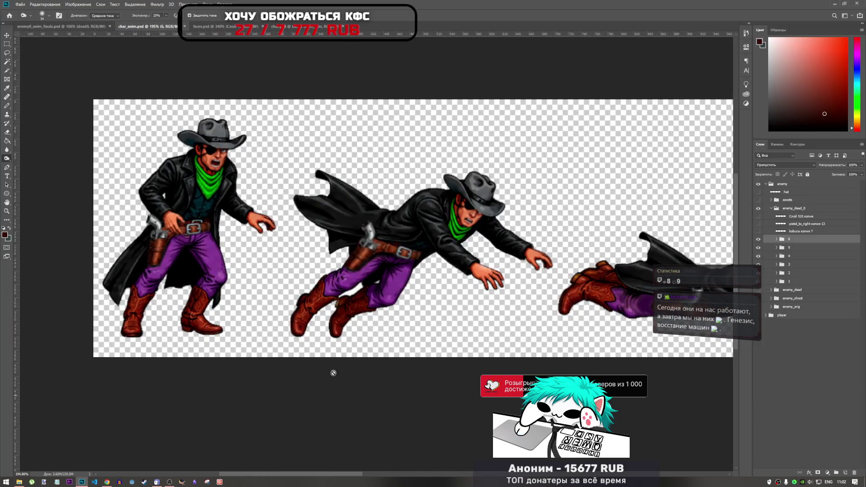
scroll(336, 246, up, 2)
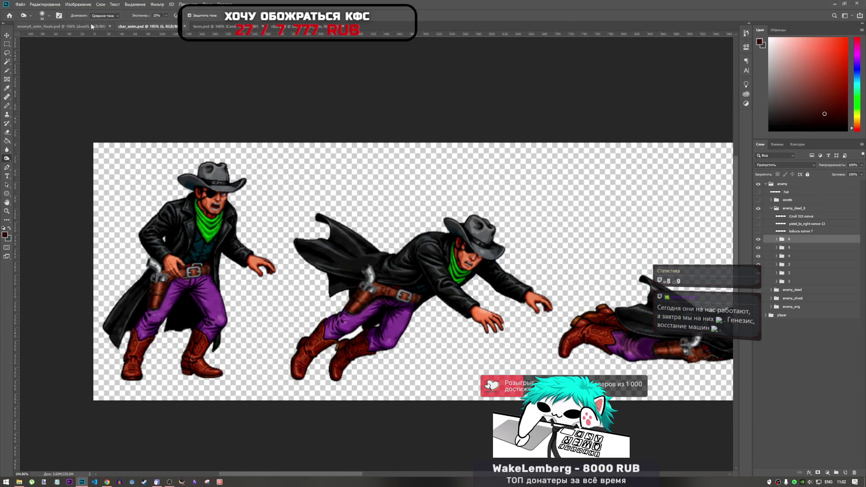
Step: Compare with enemy0_anim_finals, then return to char_anim and pan over the frames
click(90, 25)
click(144, 26)
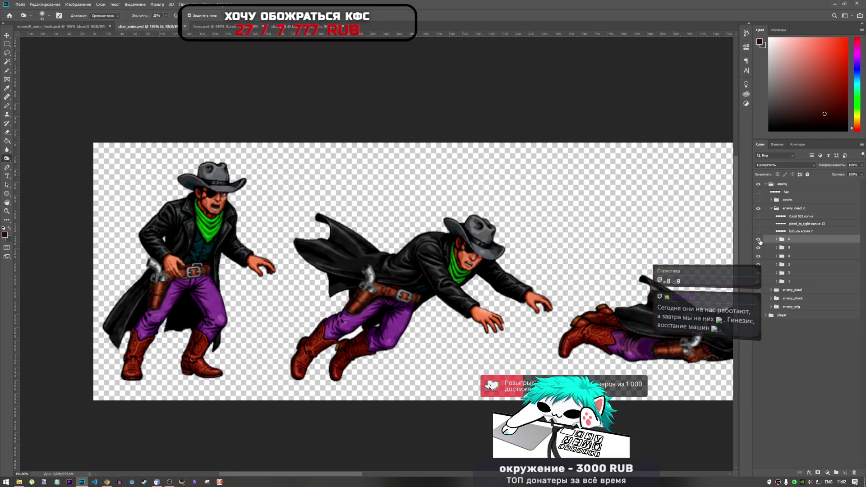
scroll(452, 316, down, 3)
scroll(452, 316, up, 2)
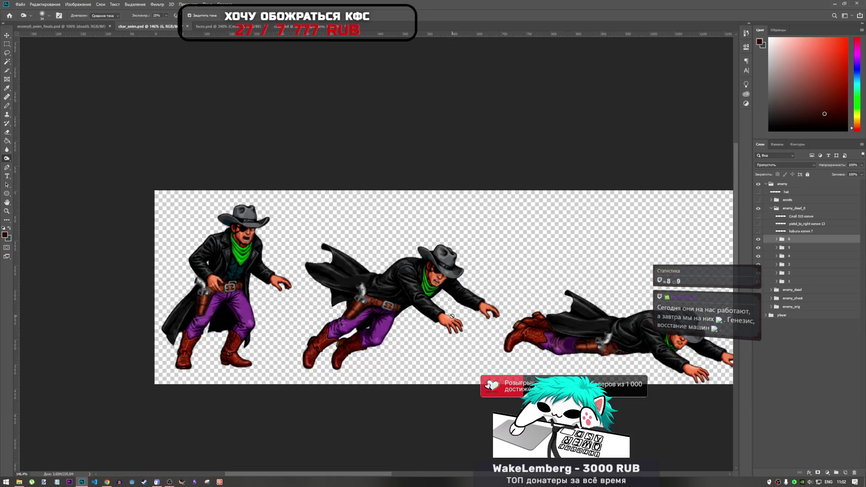
scroll(452, 316, up, 2)
mouse_move(334, 473)
mouse_down()
mouse_move(339, 461)
mouse_move(316, 462)
mouse_up()
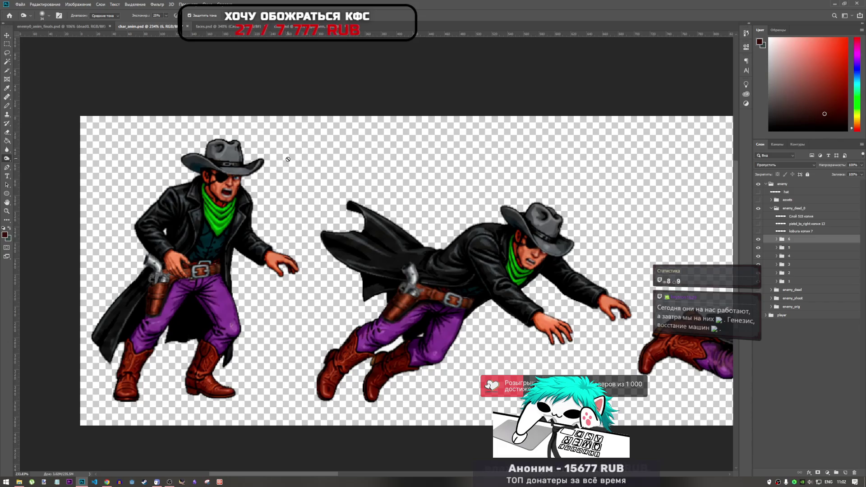
Step: Compare with faces.psd, return to char_anim, then switch to YouTube in the browser
click(205, 26)
click(165, 27)
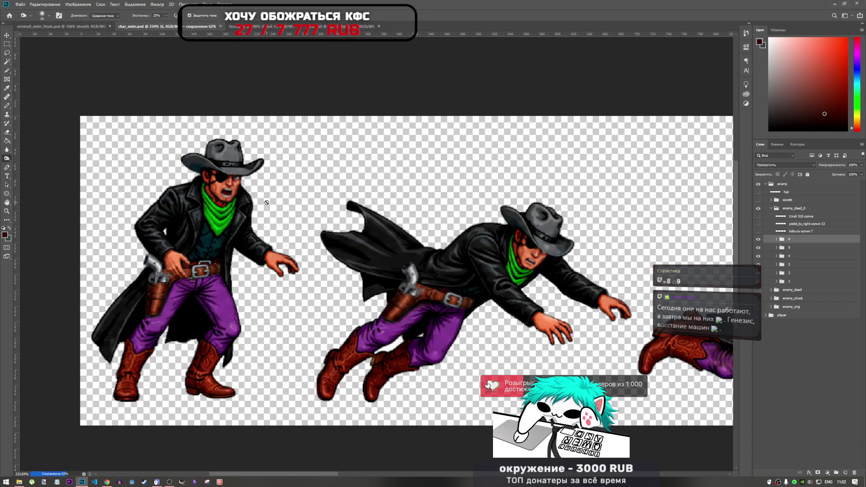
scroll(264, 254, down, 2)
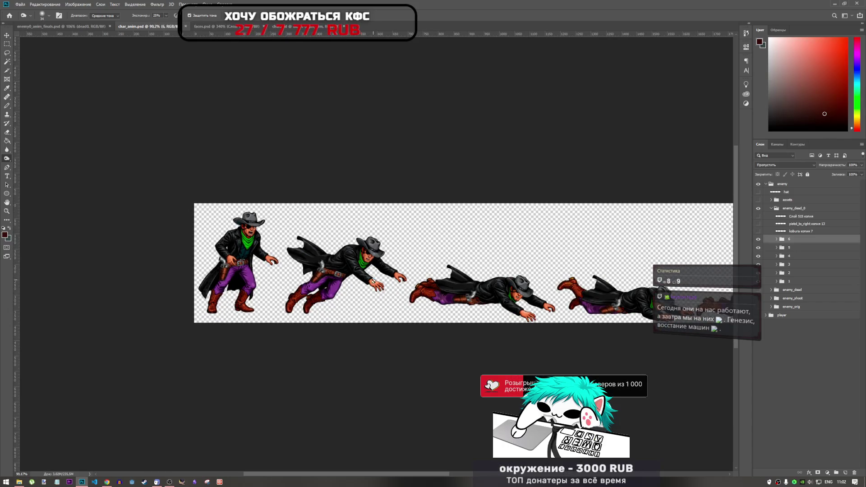
scroll(390, 291, up, 3)
scroll(391, 291, up, 1)
scroll(383, 289, down, 3)
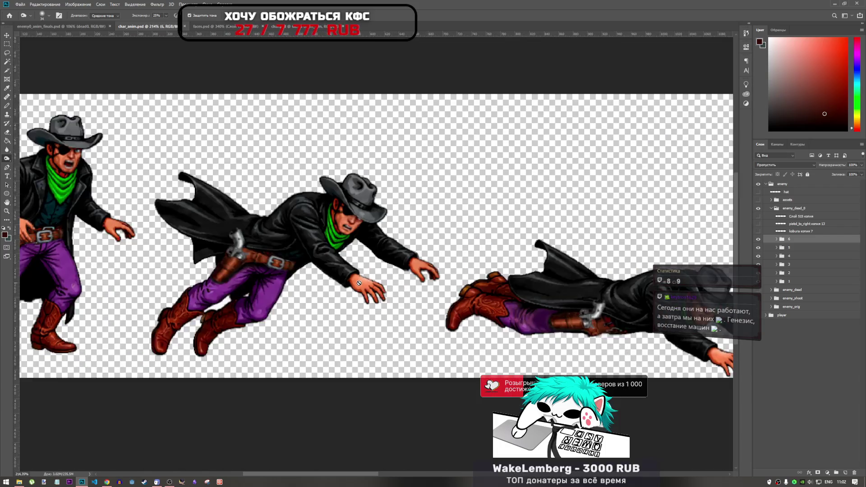
click(107, 482)
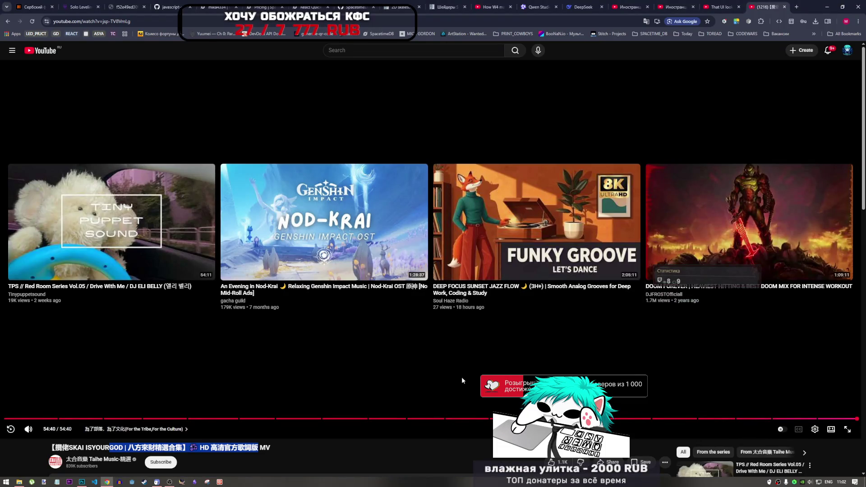
scroll(461, 374, down, 5)
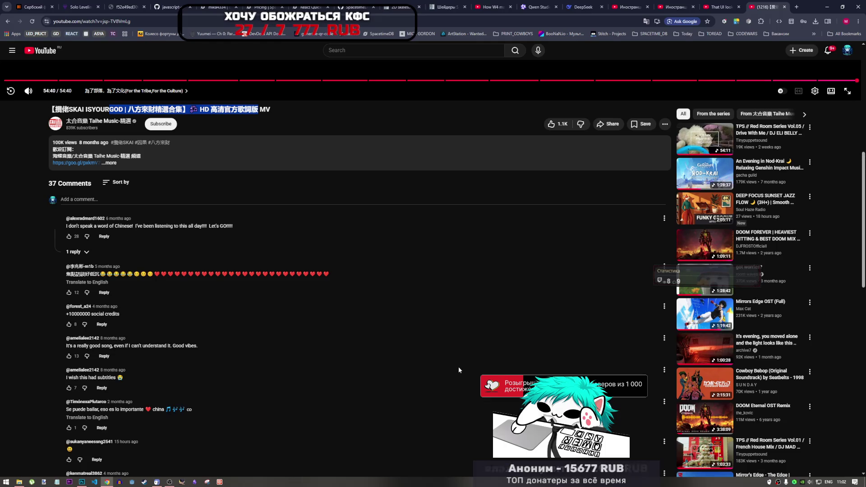
scroll(458, 367, down, 7)
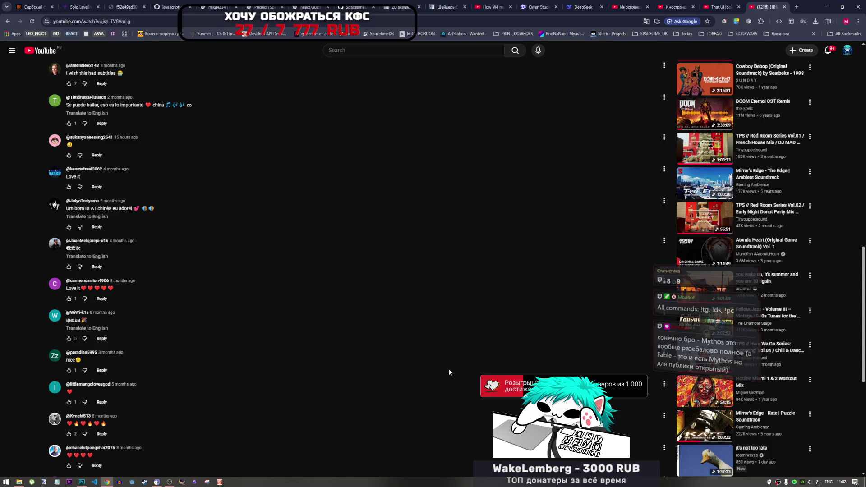
scroll(564, 302, down, 6)
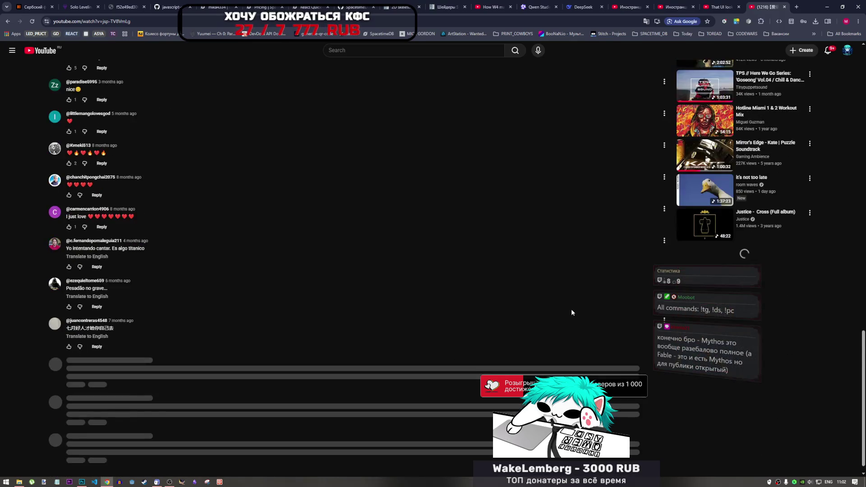
scroll(569, 305, down, 1)
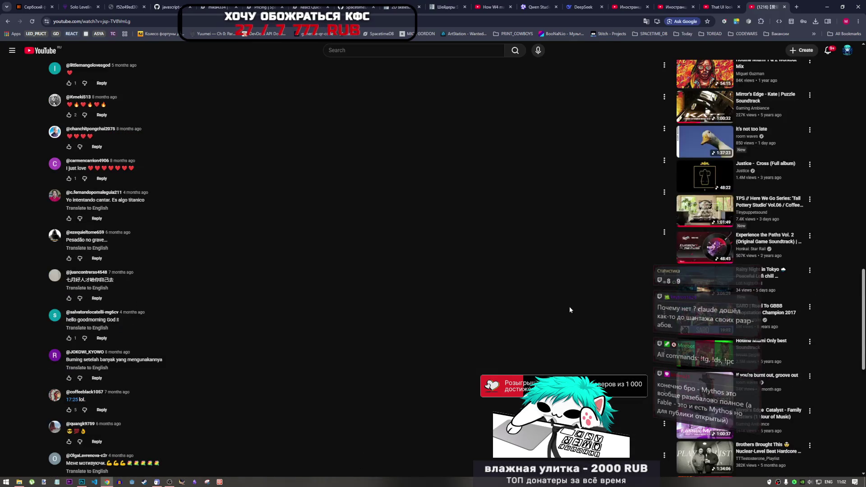
scroll(604, 242, down, 8)
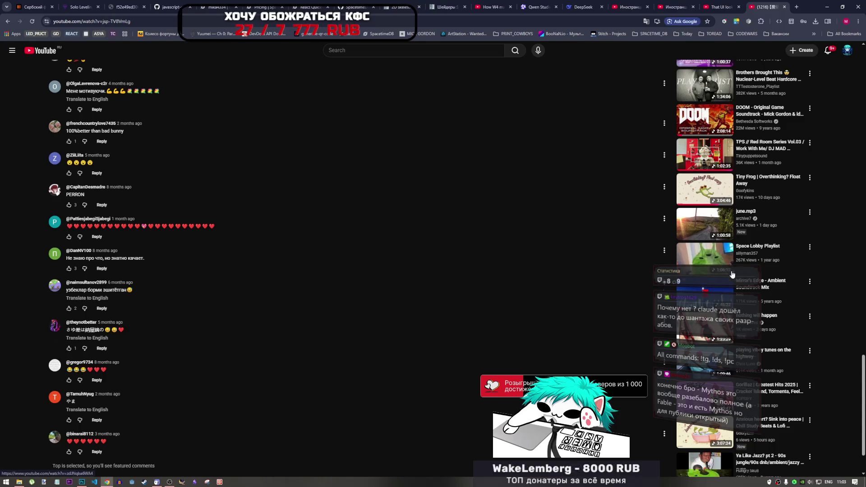
scroll(709, 304, up, 2)
scroll(709, 305, down, 10)
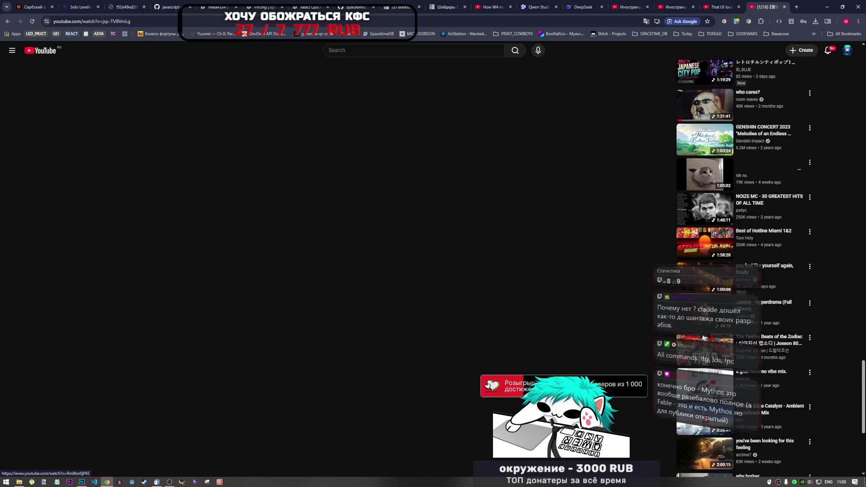
scroll(706, 340, down, 5)
scroll(700, 334, down, 1)
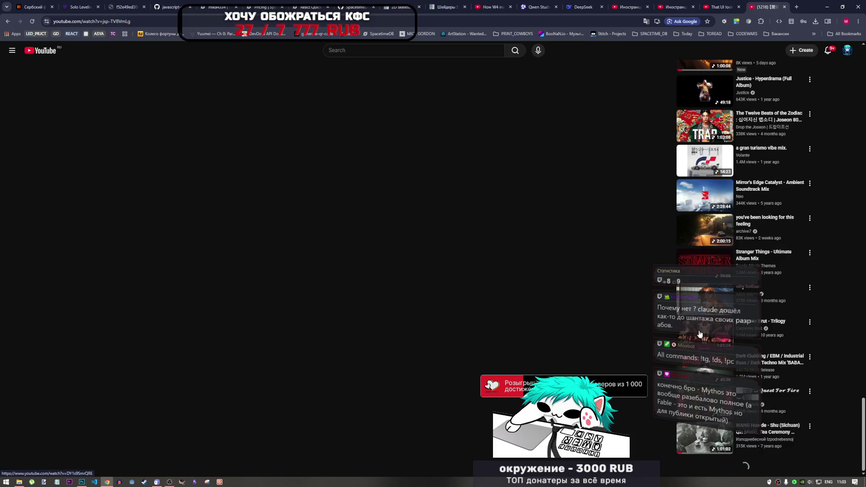
scroll(699, 334, down, 2)
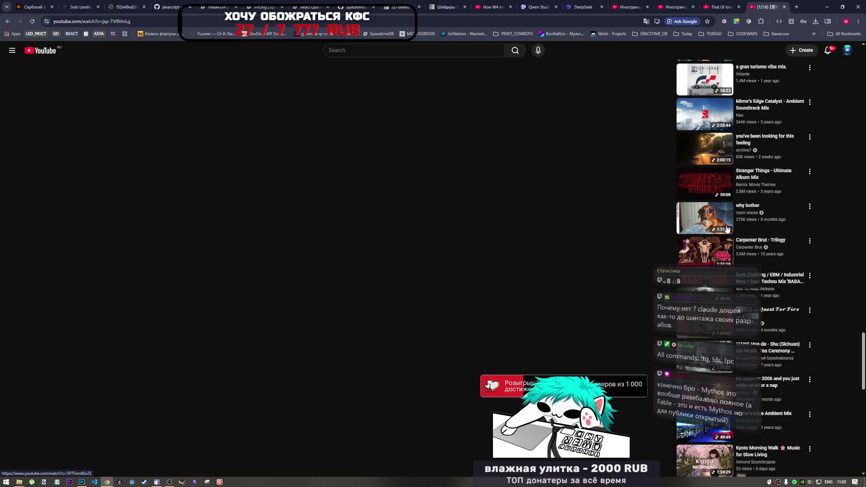
scroll(726, 228, down, 10)
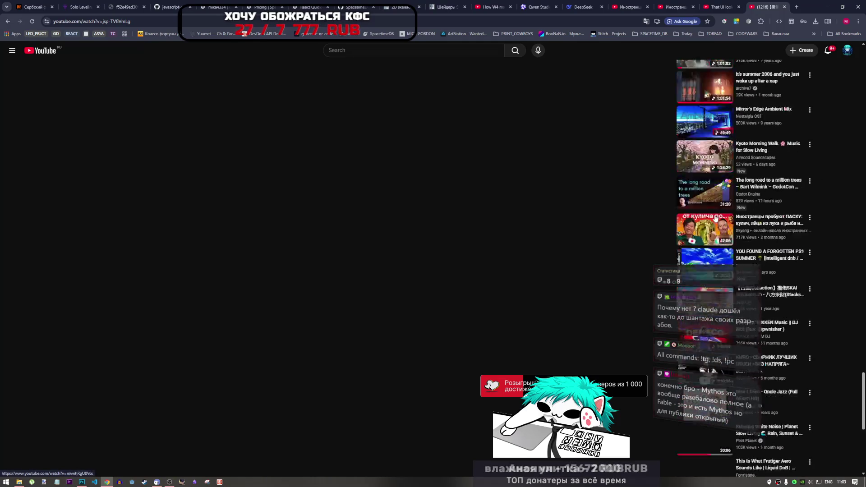
scroll(701, 228, down, 1)
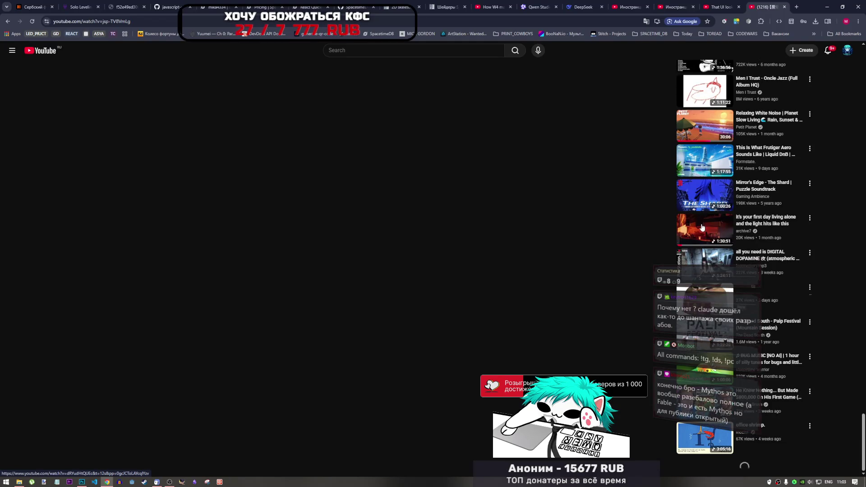
scroll(701, 227, down, 10)
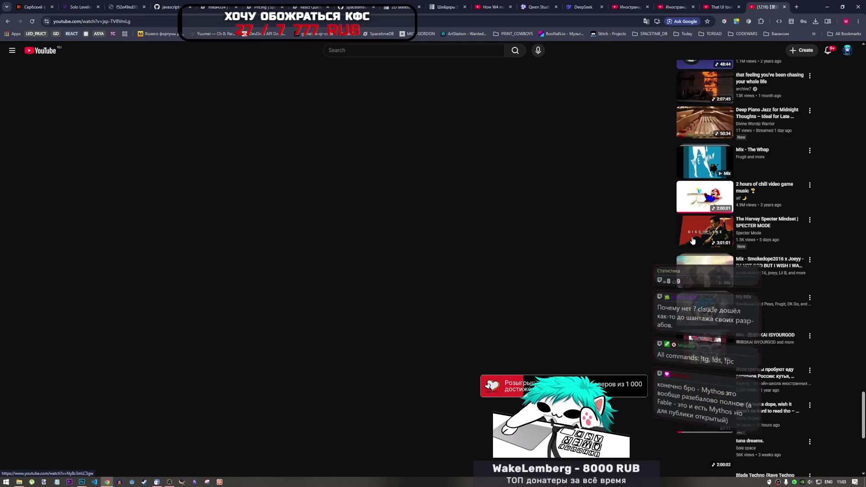
scroll(693, 240, up, 3)
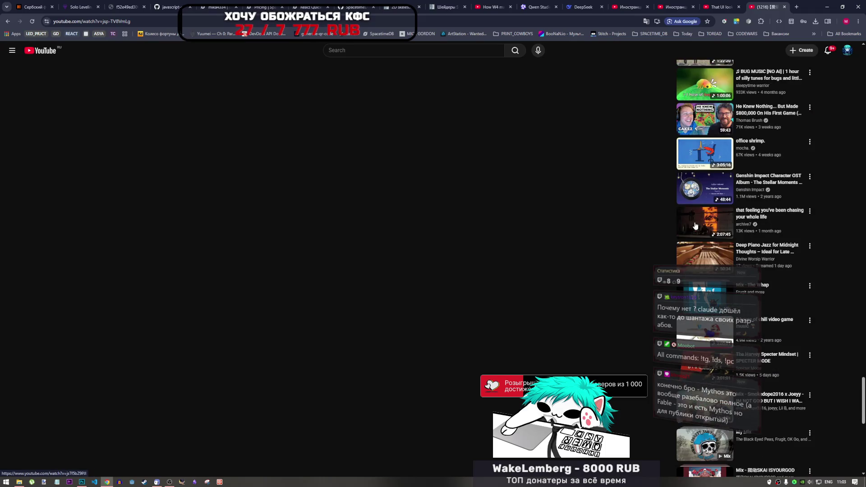
scroll(703, 230, down, 5)
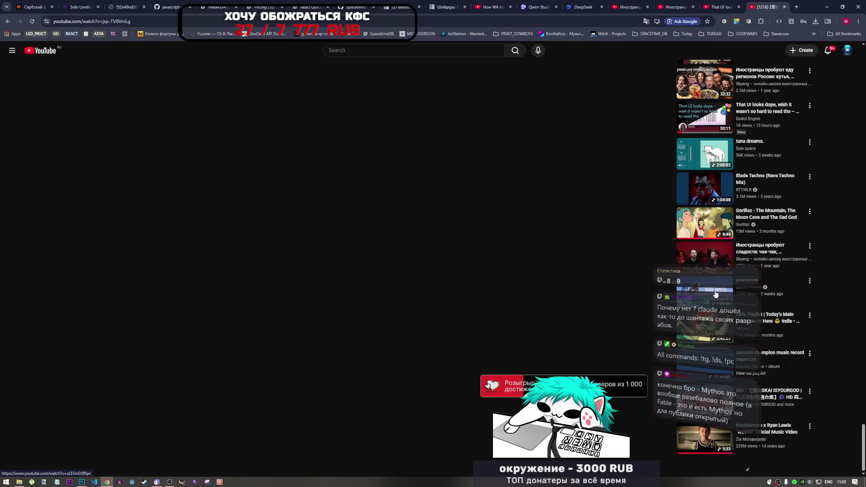
scroll(705, 302, down, 2)
scroll(695, 330, down, 4)
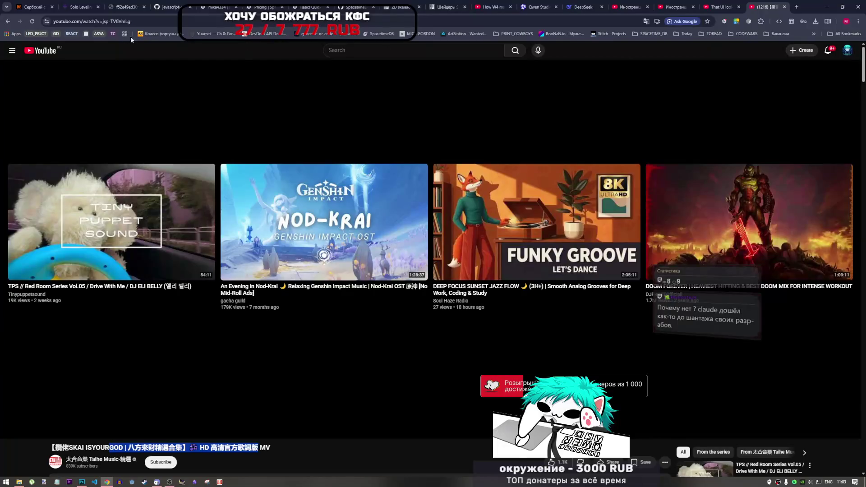
click(45, 50)
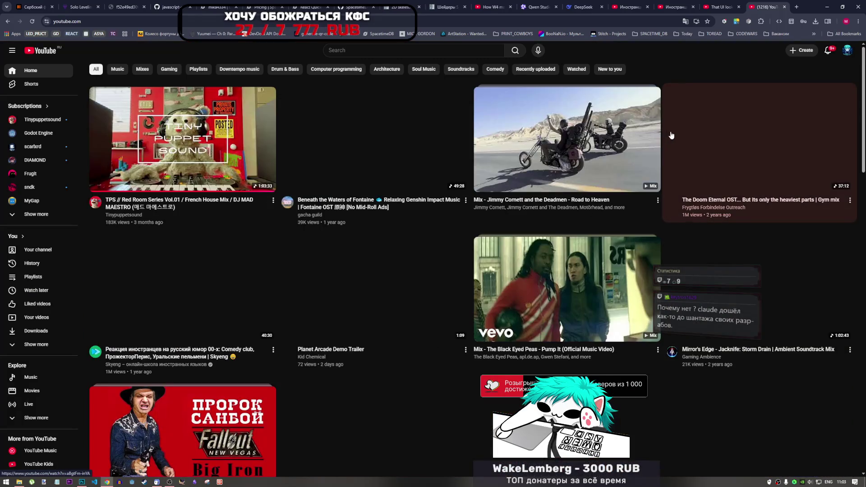
Step: Scroll through the YouTube home feed and play Mattafix – Big City Life
scroll(675, 257, down, 3)
scroll(676, 257, up, 3)
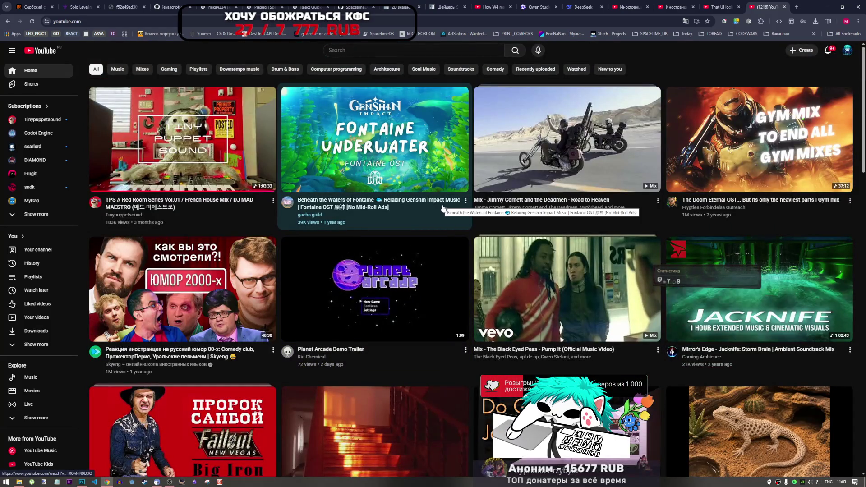
scroll(410, 238, down, 4)
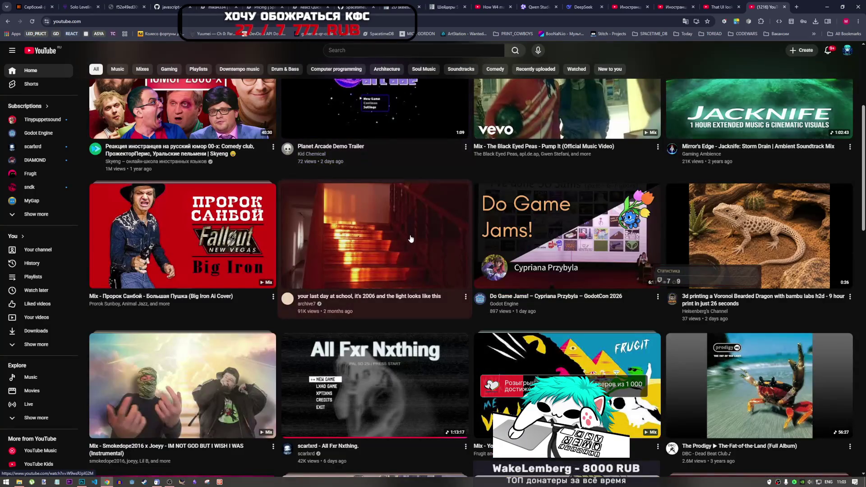
scroll(409, 242, down, 7)
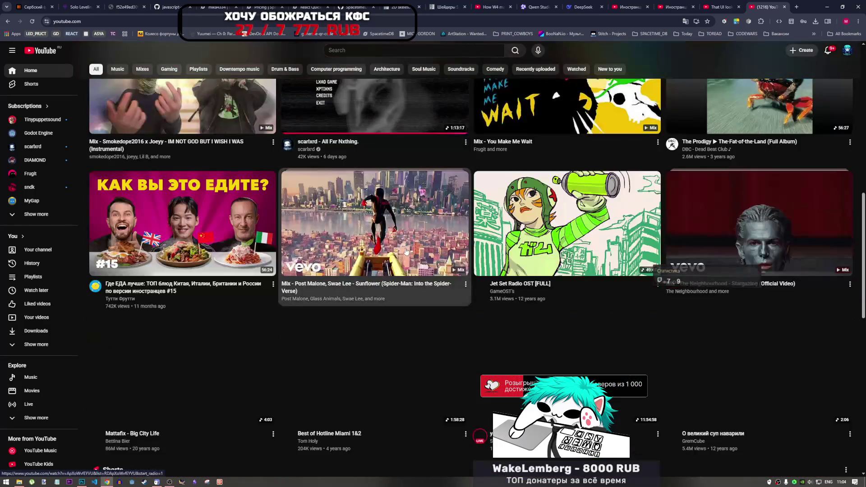
scroll(406, 251, down, 2)
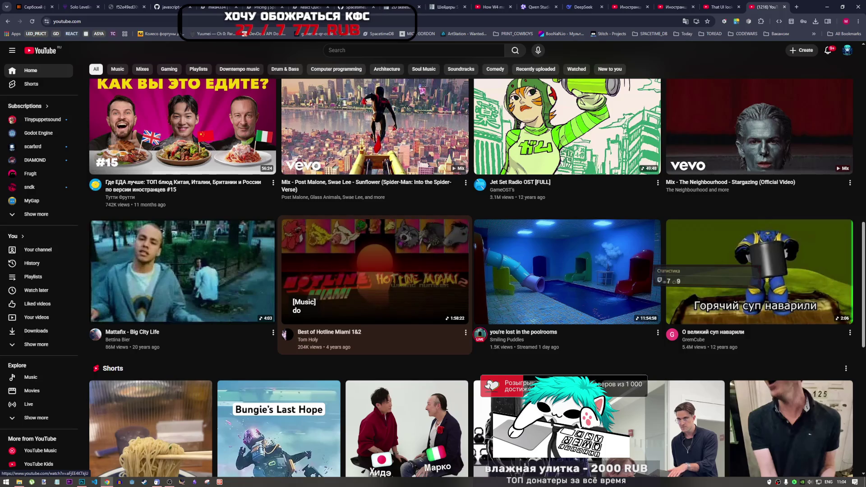
scroll(349, 320, down, 5)
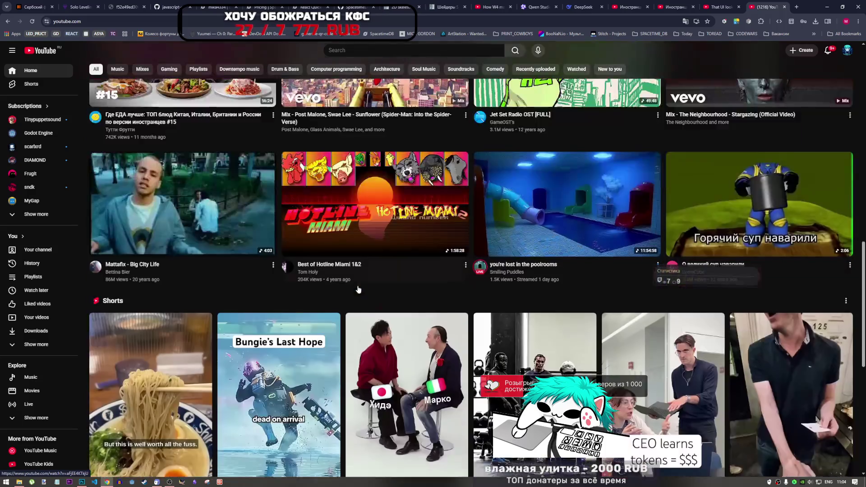
scroll(350, 321, up, 4)
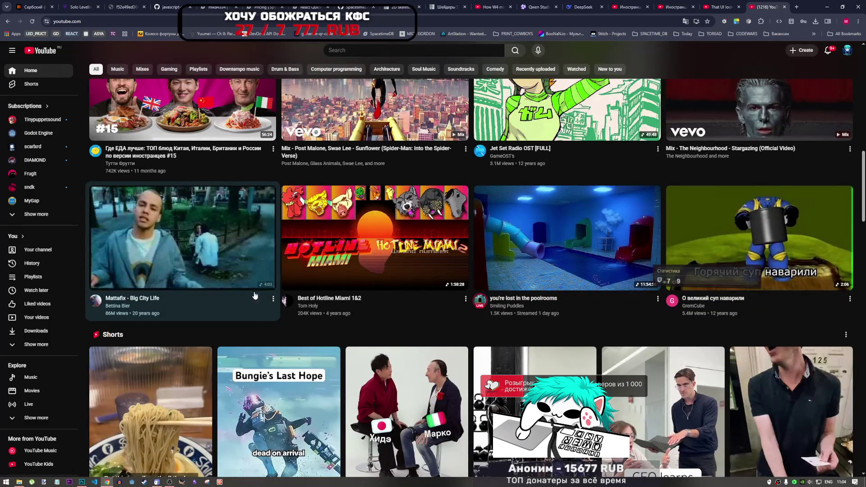
scroll(288, 326, down, 4)
scroll(220, 256, up, 3)
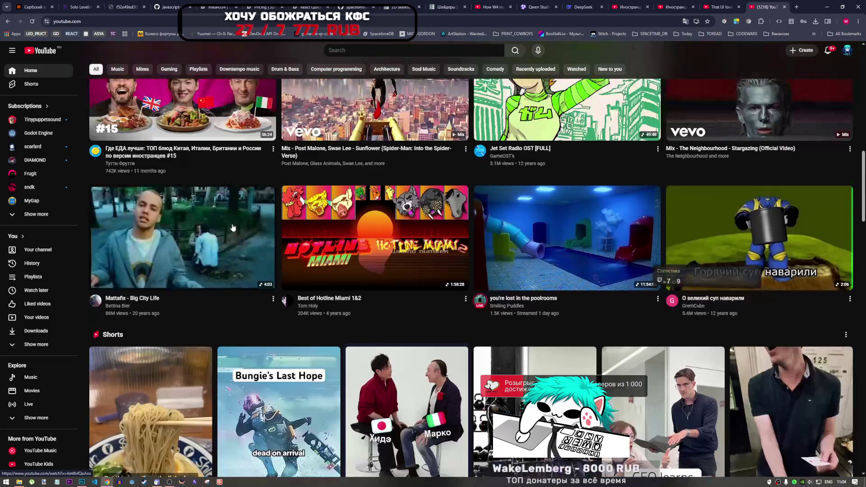
click(220, 256)
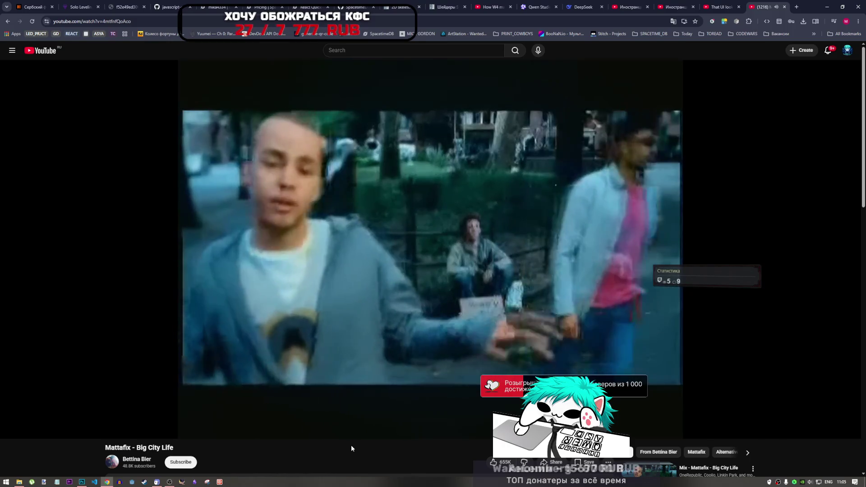
mouse_move(484, 287)
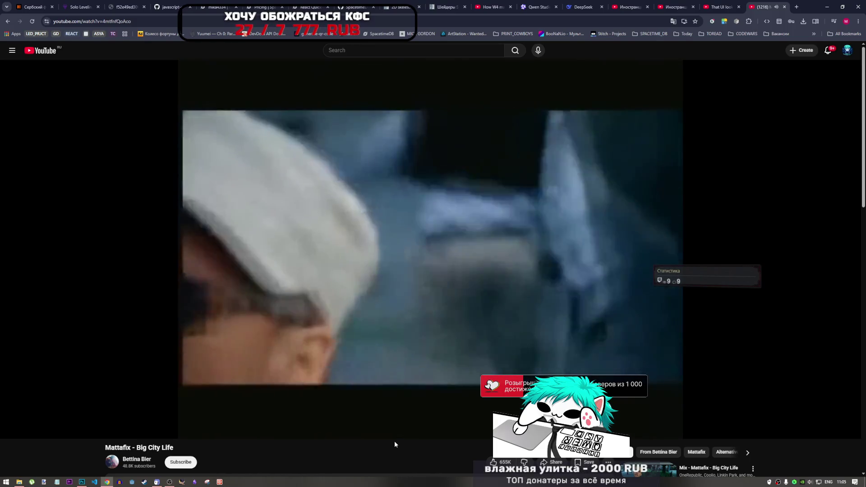
mouse_move(386, 432)
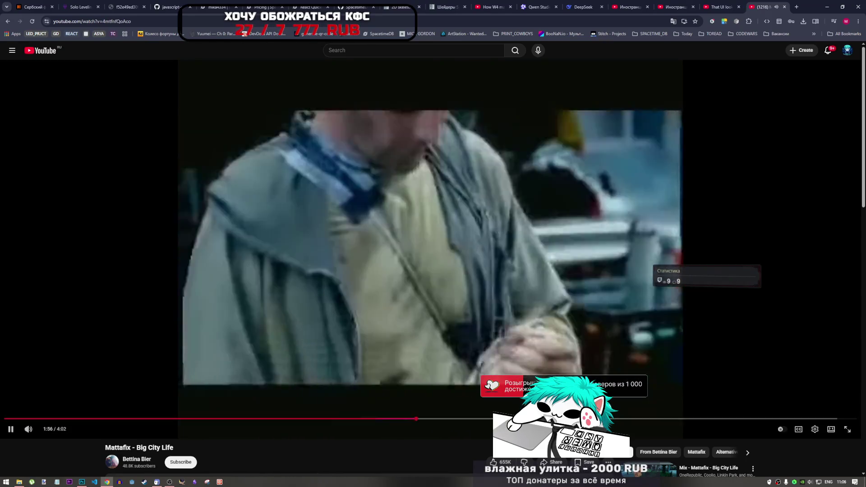
click(815, 429)
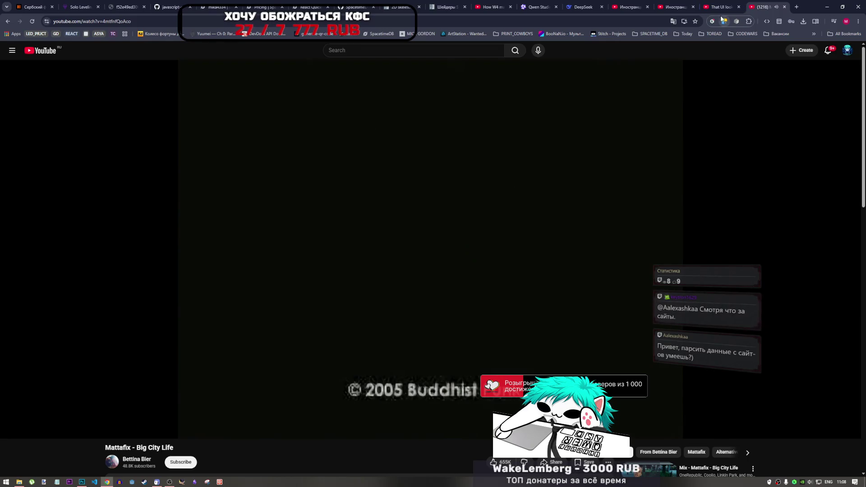
Step: Leave the finished Mattafix - Big City Life watch page for YouTube's recommended-videos home grid
click(559, 22)
click(563, 86)
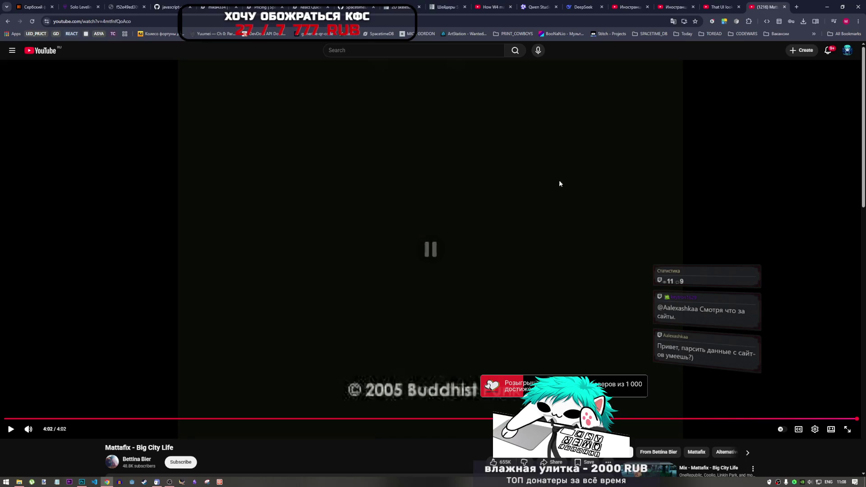
click(47, 55)
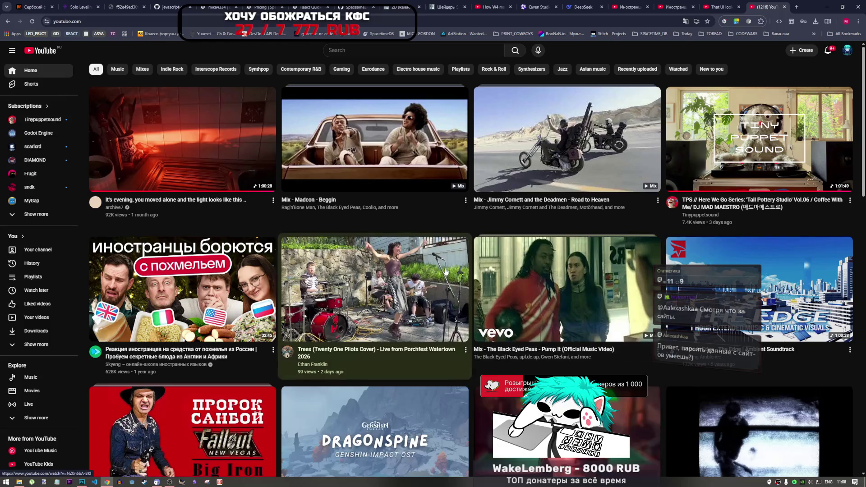
Step: Scroll the YouTube recommendations and start the harachan - Paradise music video
scroll(294, 233, down, 3)
scroll(315, 239, up, 3)
scroll(380, 257, down, 8)
scroll(415, 293, up, 3)
scroll(442, 320, down, 3)
scroll(446, 333, down, 2)
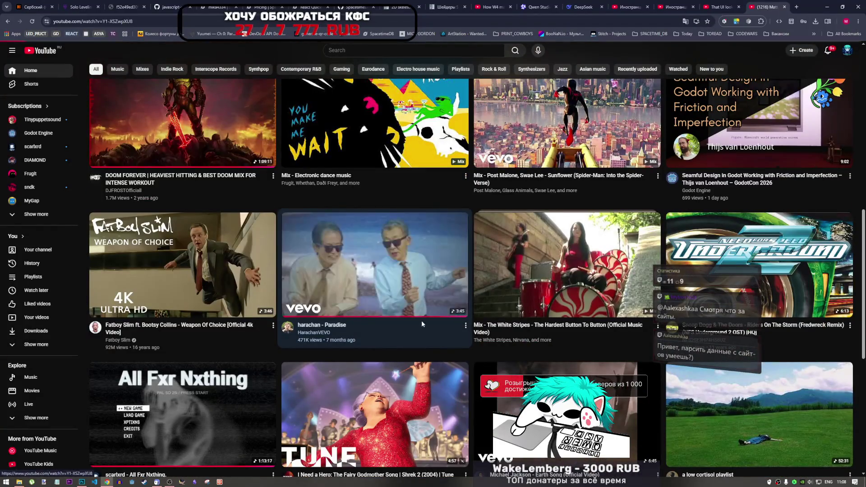
click(428, 323)
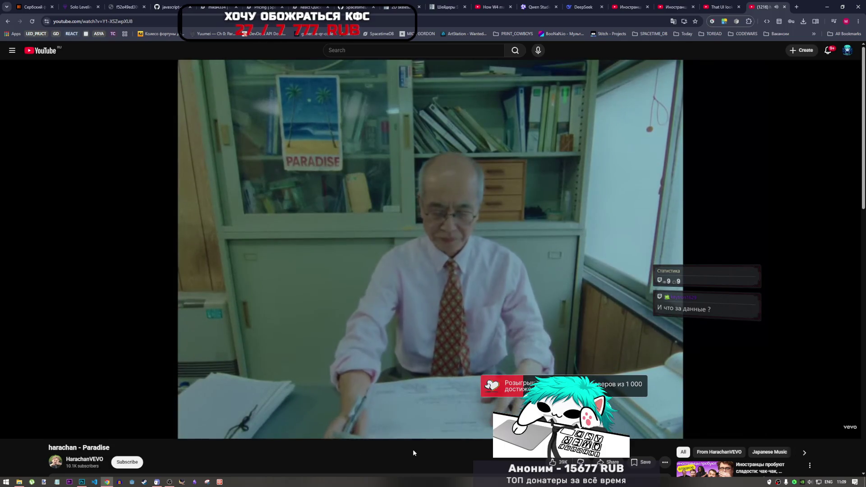
Step: Check and dismiss the Windows notifications panel, then return to Photoshop
mouse_move(480, 264)
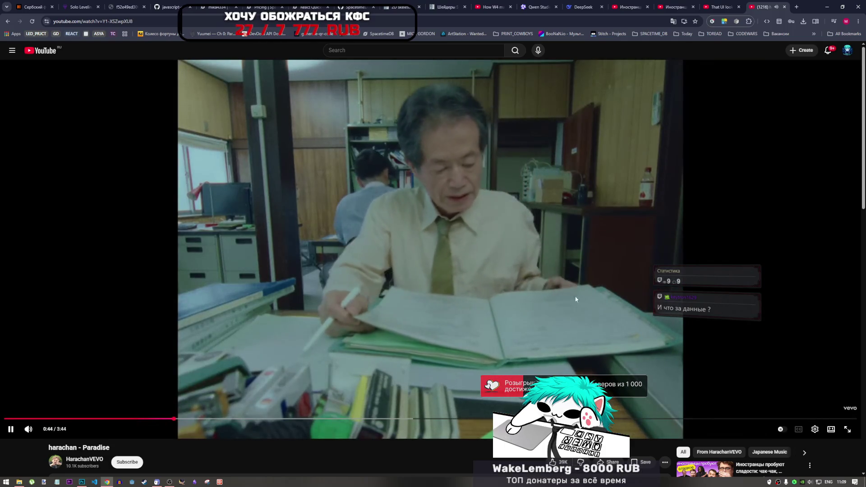
click(854, 481)
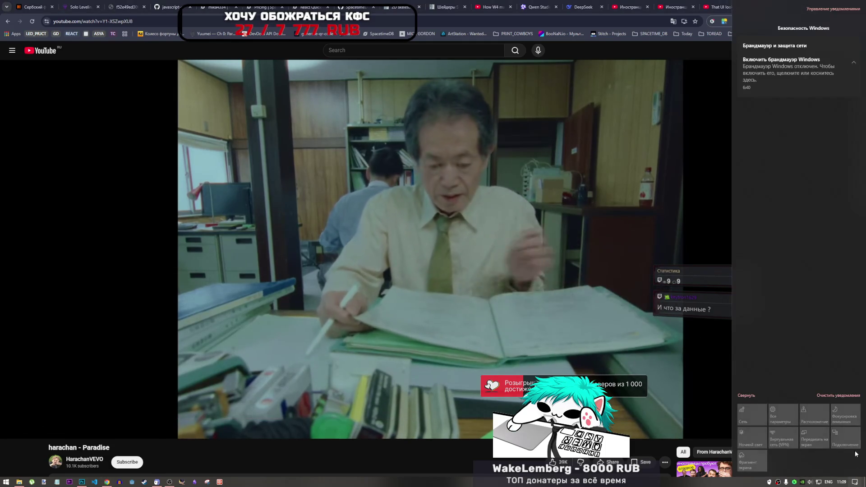
click(460, 447)
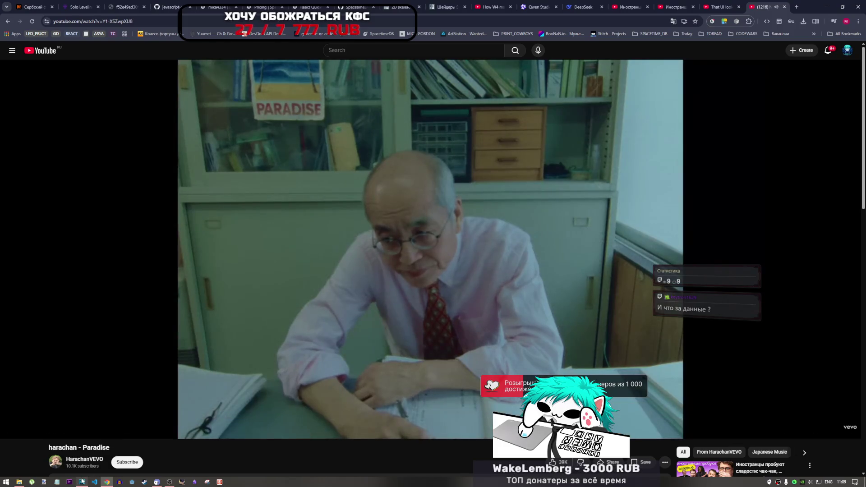
click(81, 481)
Step: Look over the six-frame char_anim.psd death strip, then Alt+Tab to bring Obsidian up beside it
scroll(478, 361, down, 2)
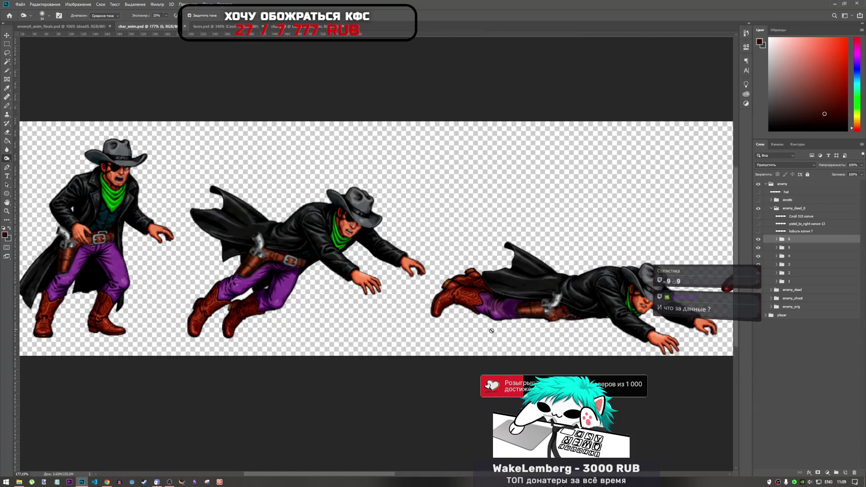
scroll(464, 338, up, 2)
scroll(431, 320, down, 5)
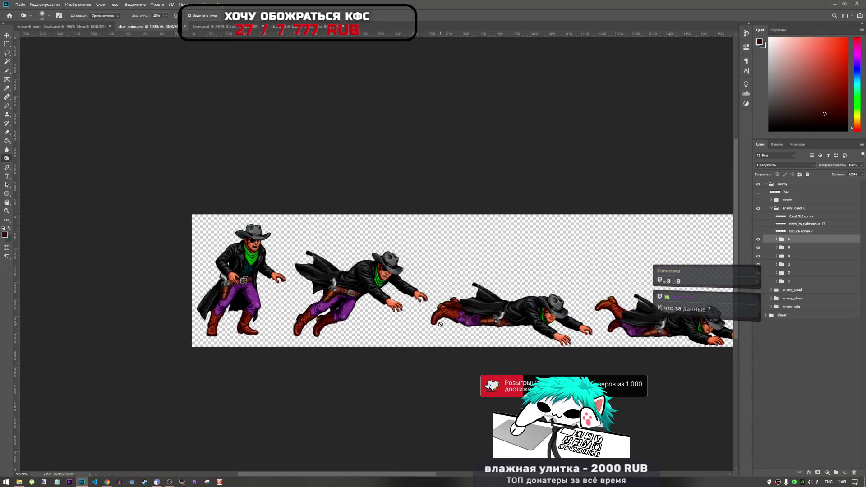
scroll(315, 262, up, 1)
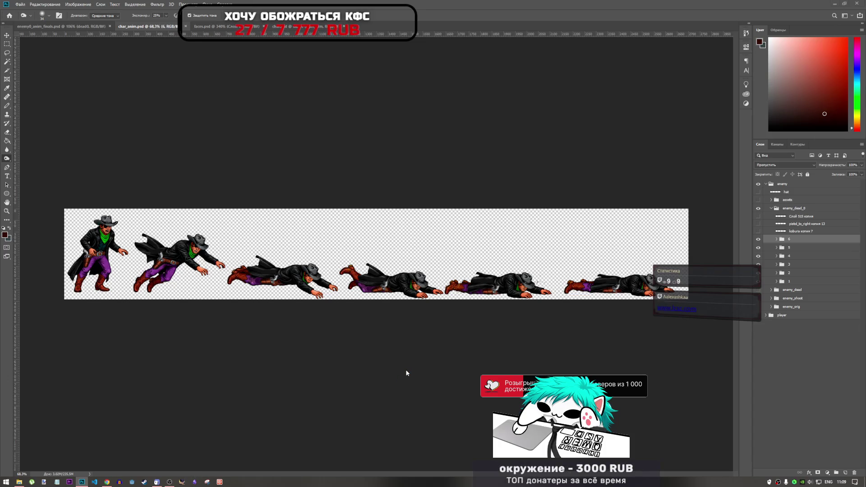
key(alt+Tab)
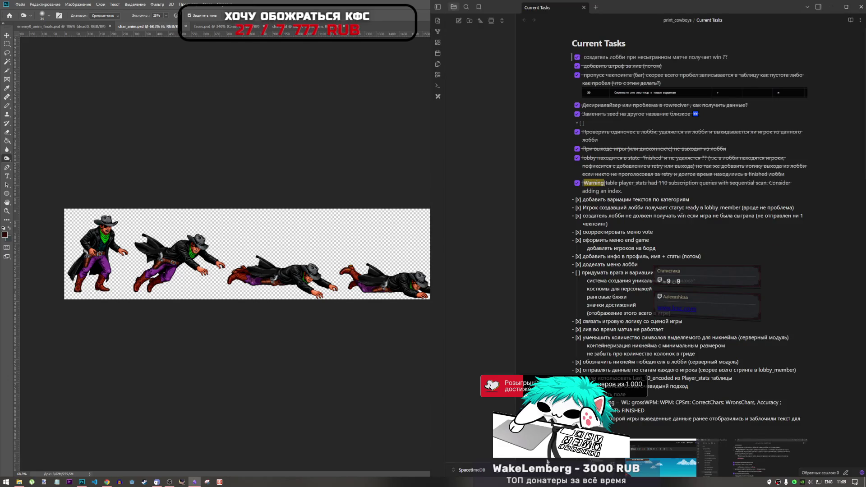
Step: Scroll the Current Tasks checklist in the print_cowboys vault, then bring the browser forward
scroll(624, 413, down, 10)
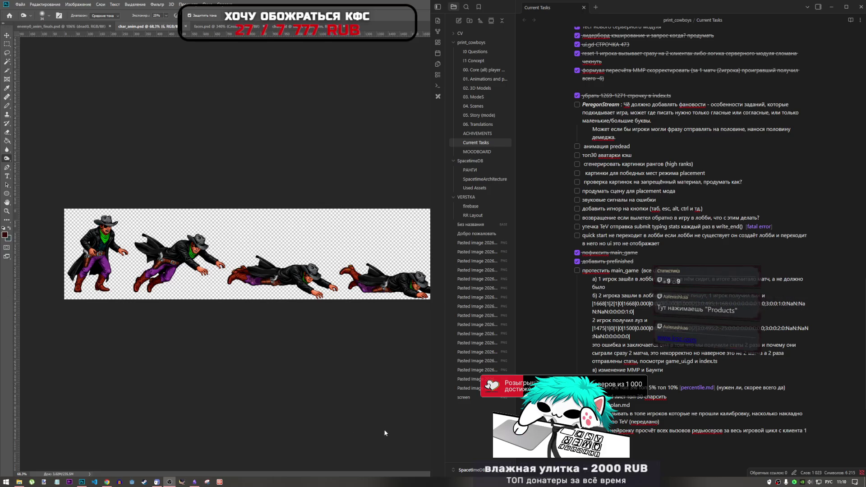
click(108, 482)
Step: Load lcsc.com in a new browser tab and browse its homepage
key(ctrl+t)
text(https://www.lcsc.com/)
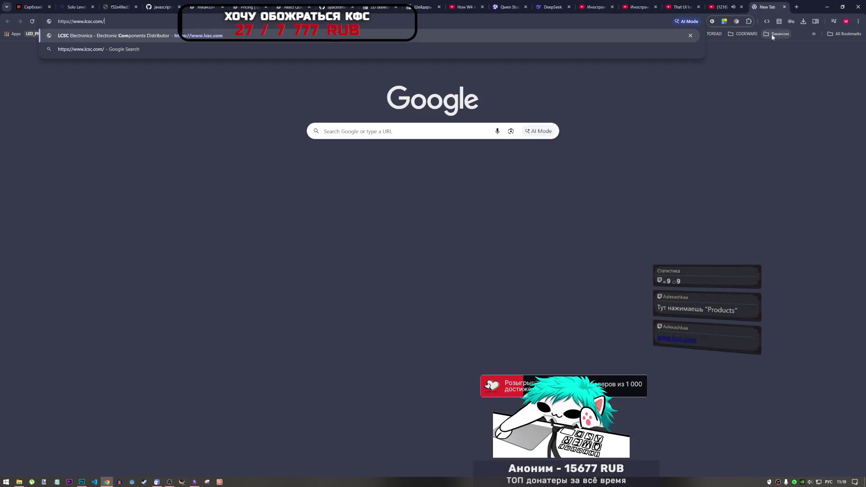
key(Return)
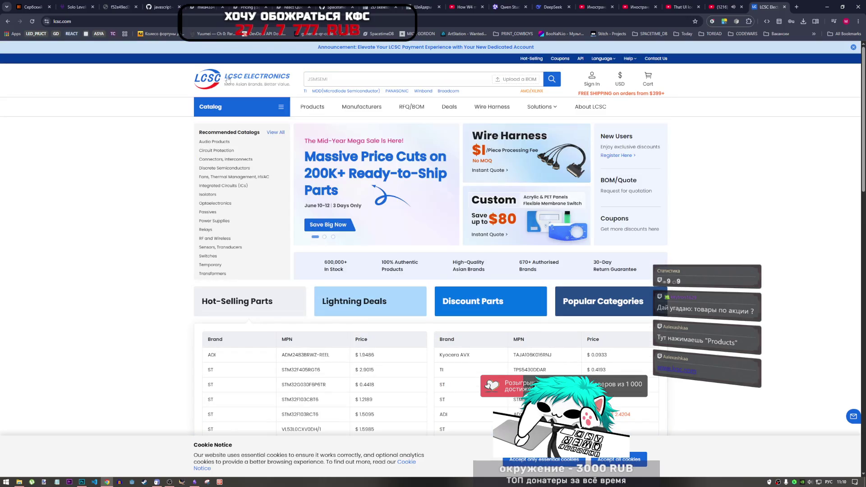
scroll(345, 345, down, 14)
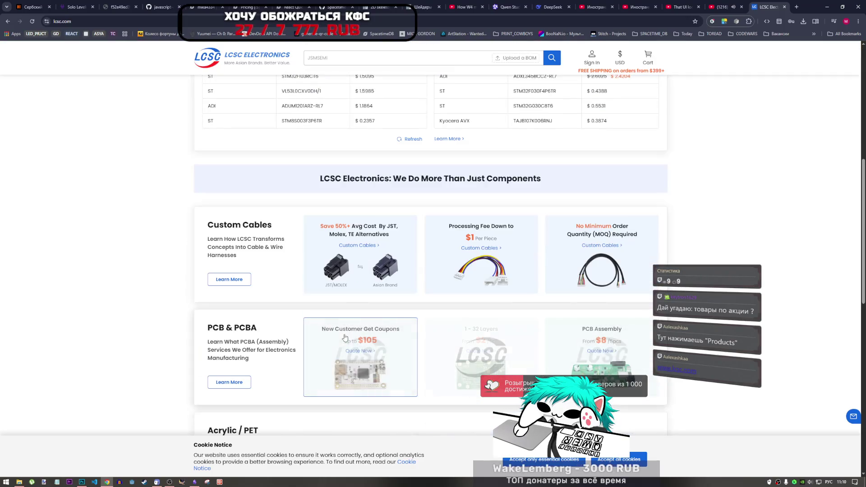
scroll(343, 332, up, 3)
scroll(341, 336, down, 6)
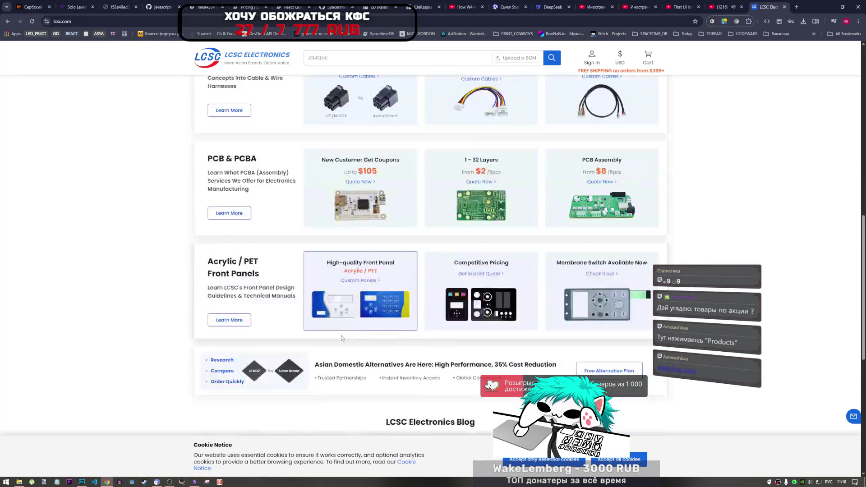
scroll(341, 337, up, 5)
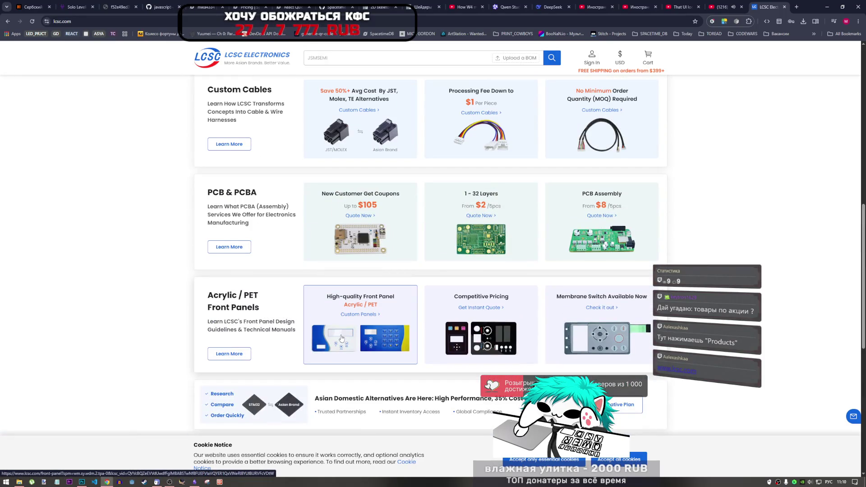
scroll(341, 338, up, 8)
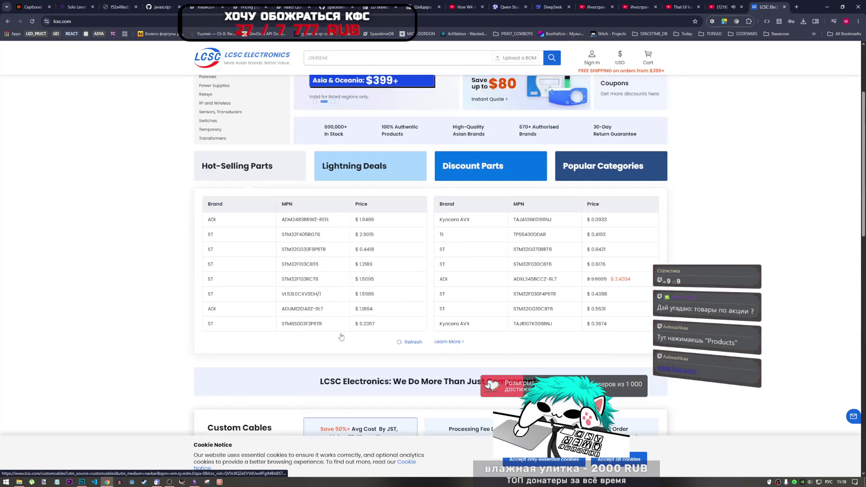
scroll(342, 315, up, 3)
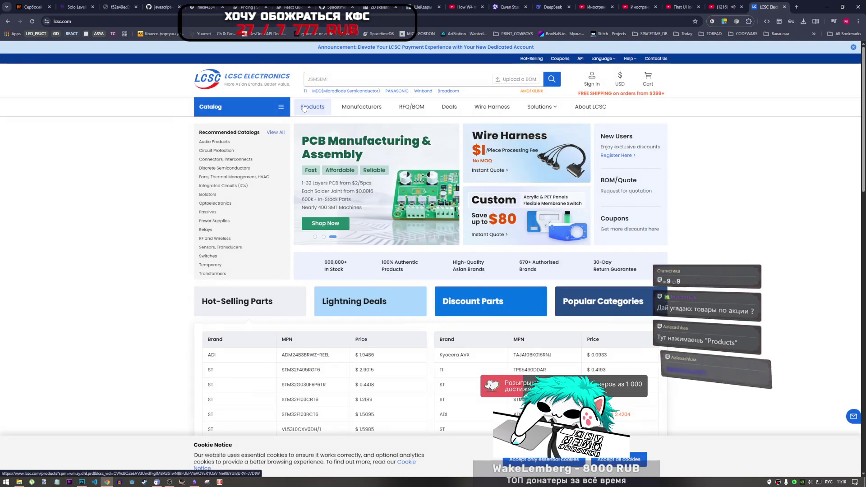
Step: Open and browse the full Product Index of component categories
click(303, 108)
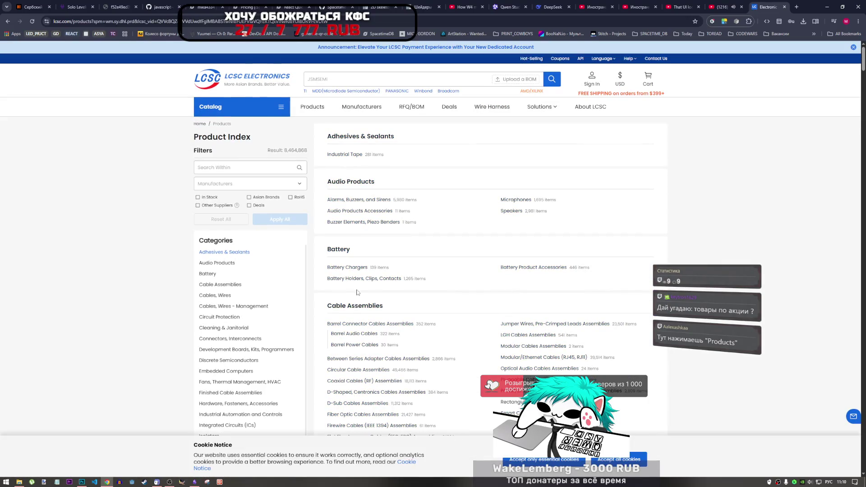
scroll(360, 289, down, 5)
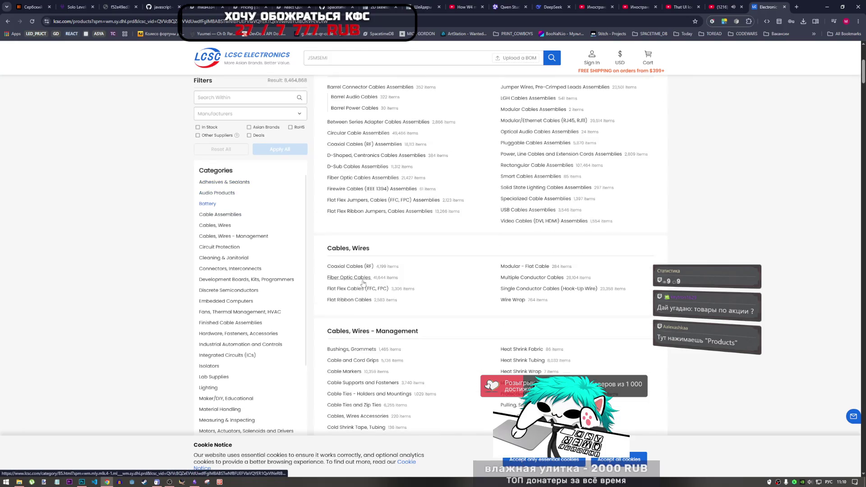
scroll(363, 283, up, 5)
scroll(365, 281, down, 3)
scroll(368, 280, up, 4)
click(617, 47)
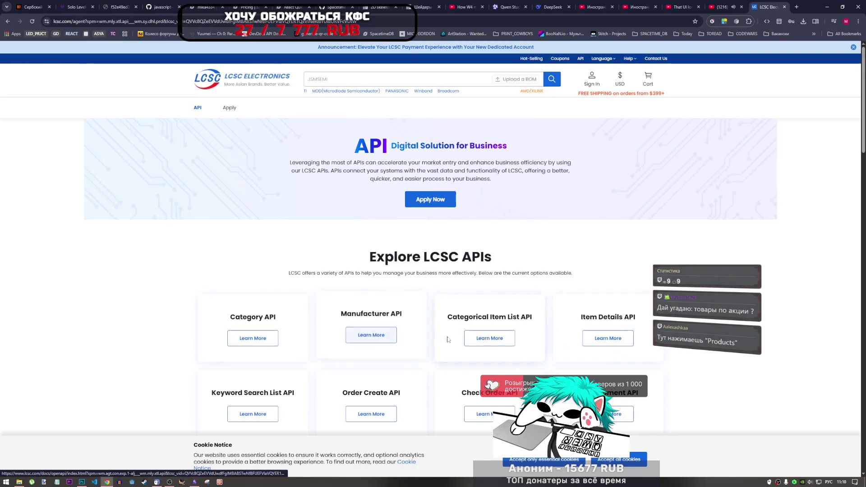
Step: Browse the Explore LCSC APIs cards and open Item Details API's Learn More link in a new tab
scroll(392, 320, down, 2)
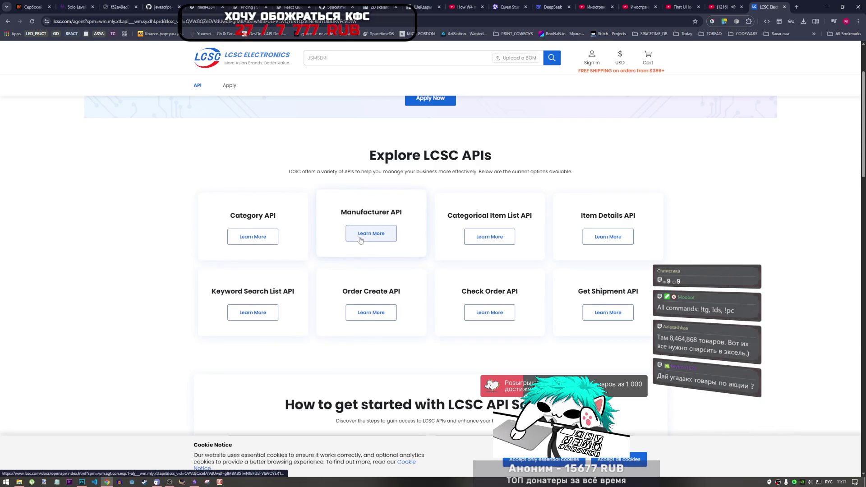
scroll(573, 315, down, 7)
scroll(399, 340, up, 7)
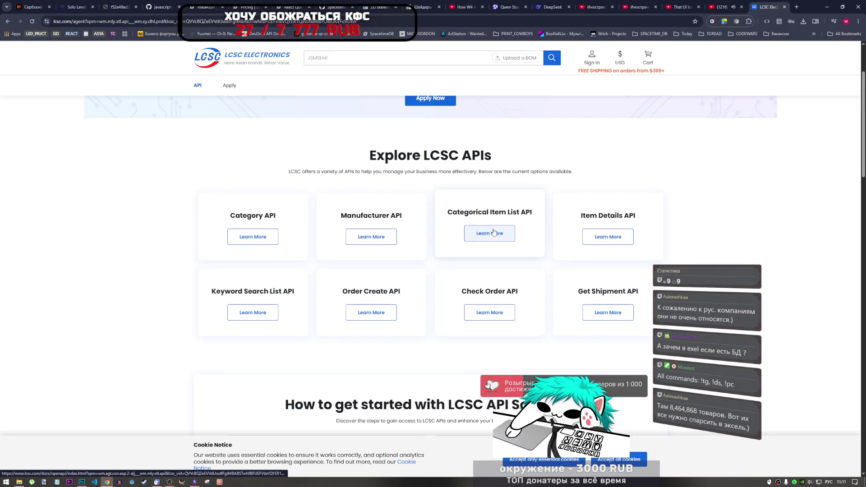
right_click(602, 238)
click(626, 240)
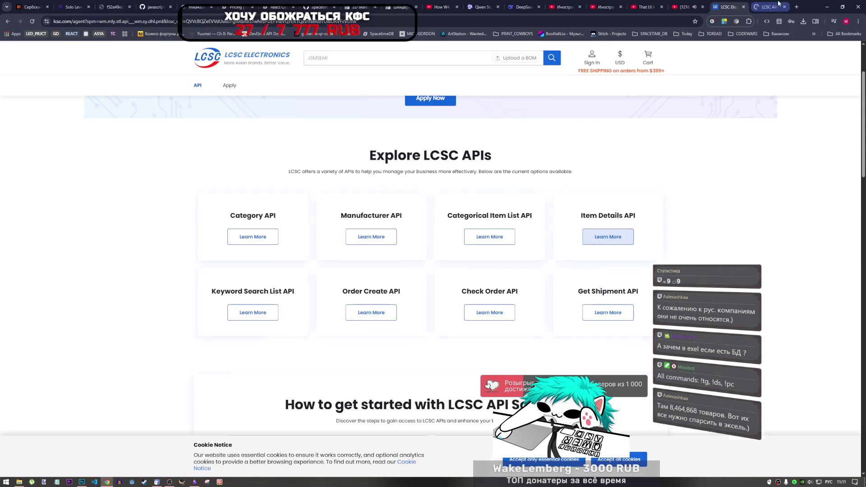
Step: Skim the new docs tab and the Categorical Item List parameters, then close that tab
click(767, 7)
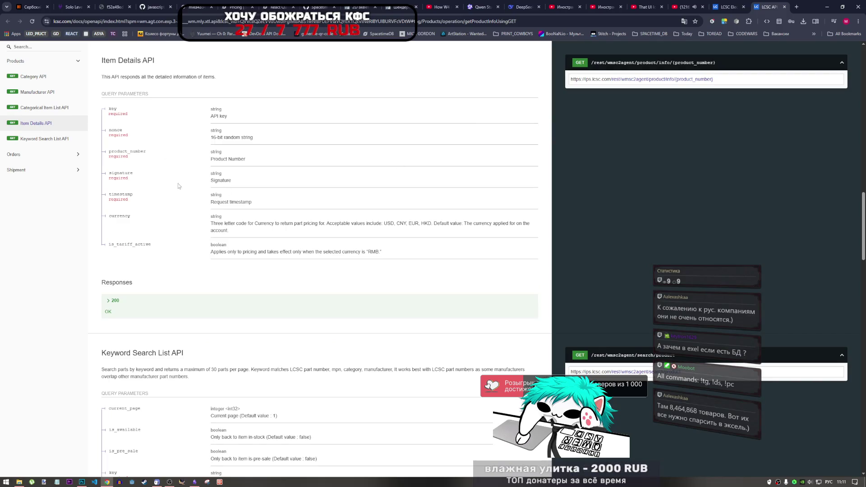
scroll(181, 271, down, 5)
scroll(197, 342, up, 10)
scroll(198, 342, up, 7)
scroll(201, 342, down, 10)
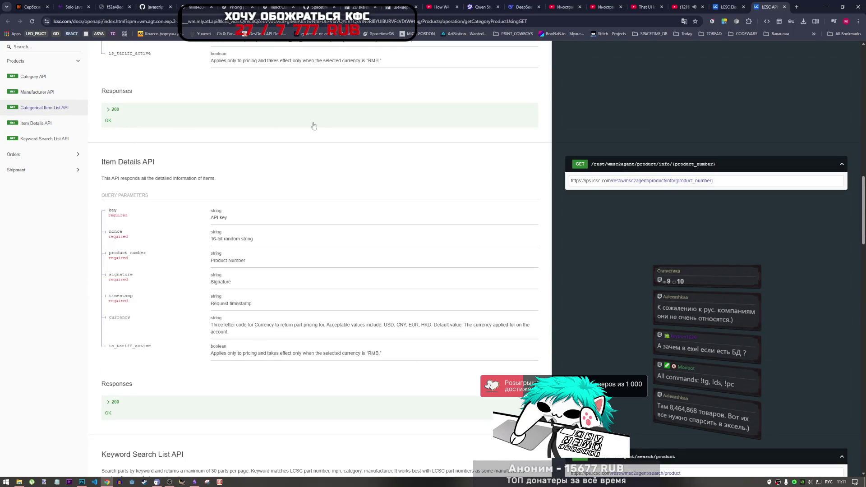
scroll(287, 166, up, 6)
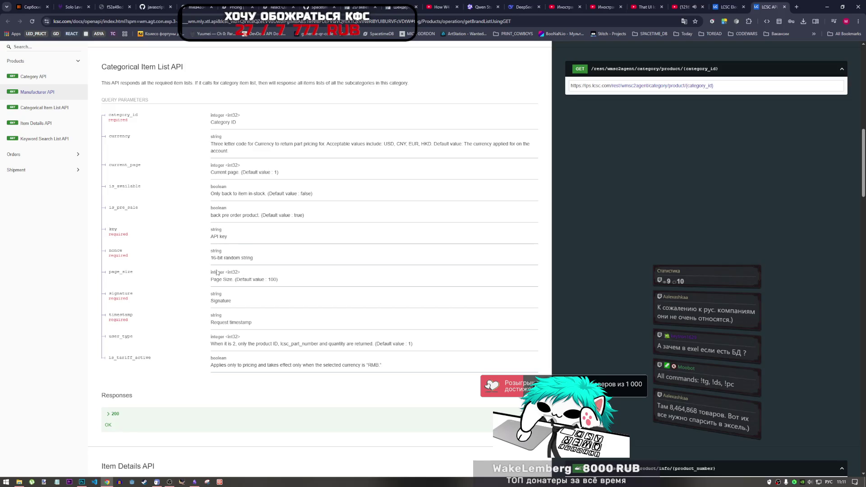
drag(265, 353, 261, 187)
click(264, 153)
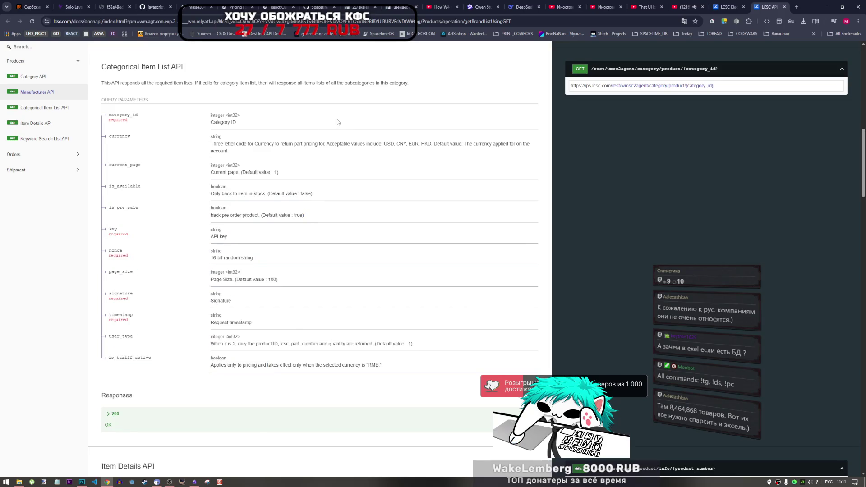
click(785, 7)
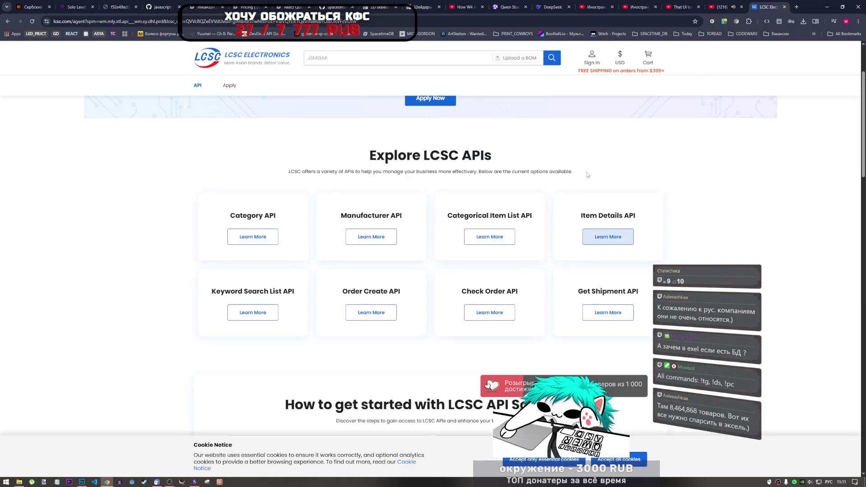
Step: Reopen the Item Details API docs in a new tab and switch to it
right_click(609, 233)
click(631, 238)
click(769, 7)
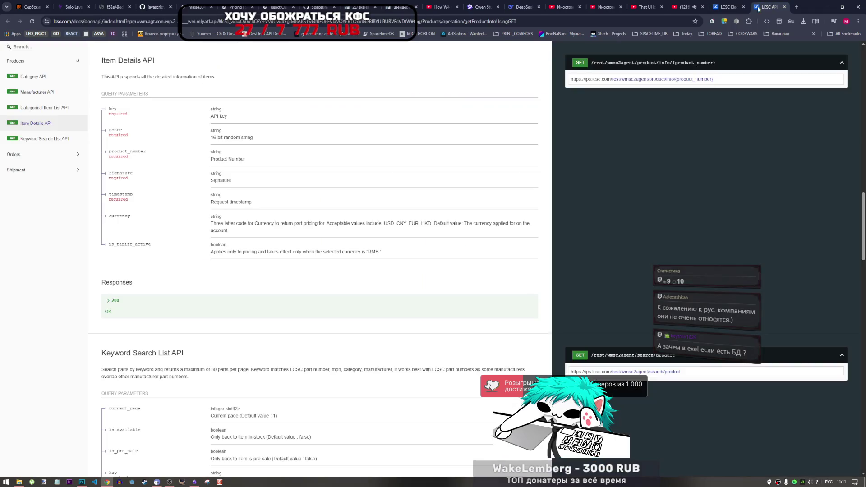
Step: Browse the Keyword Search List, Orders, Get Shipment and Products API sections down to Categorical Item List
click(56, 138)
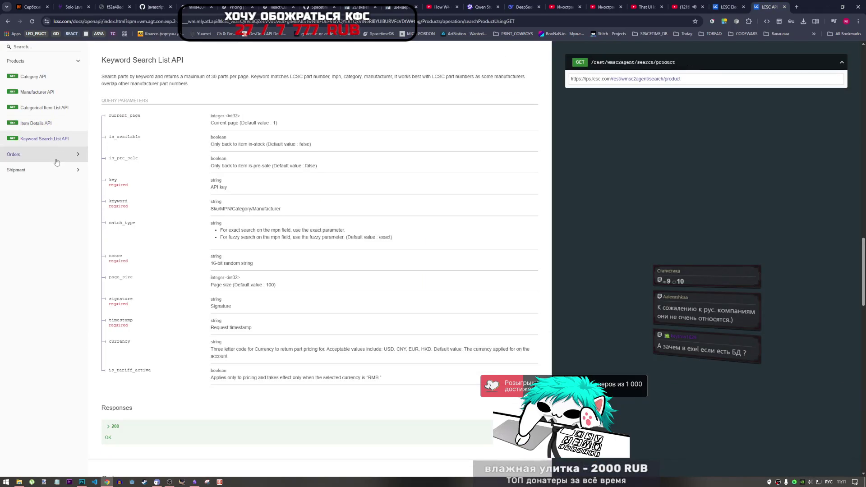
click(56, 155)
click(43, 123)
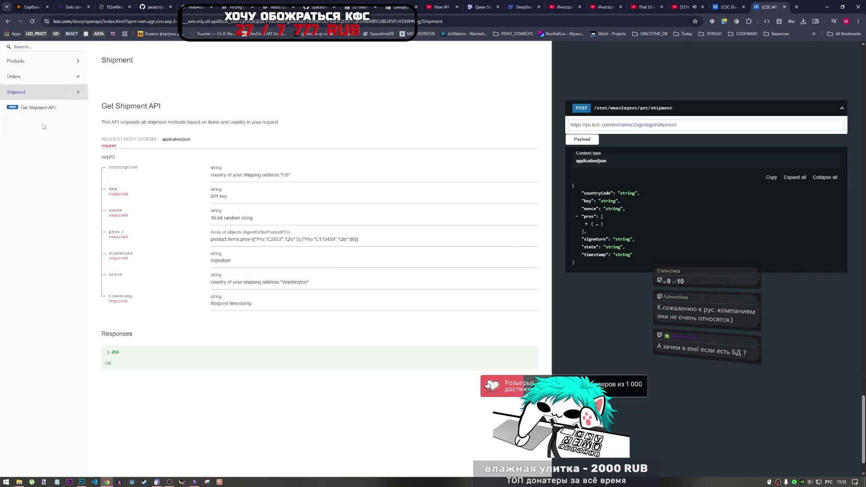
click(46, 61)
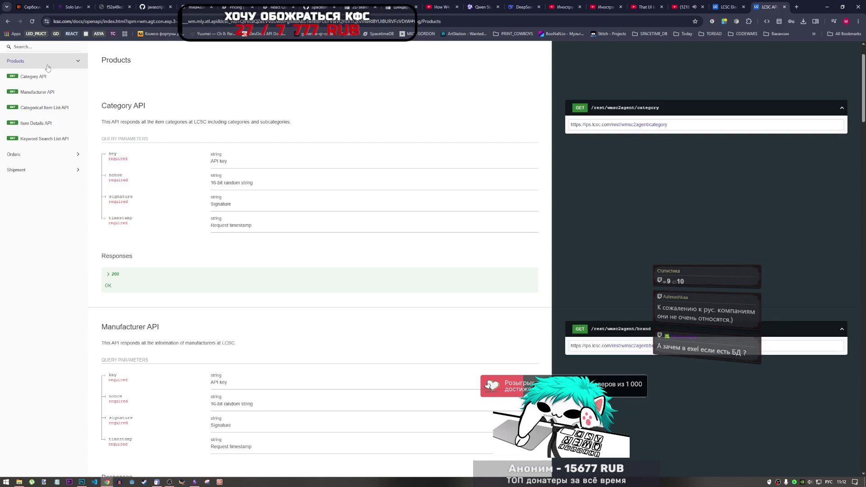
scroll(216, 355, down, 7)
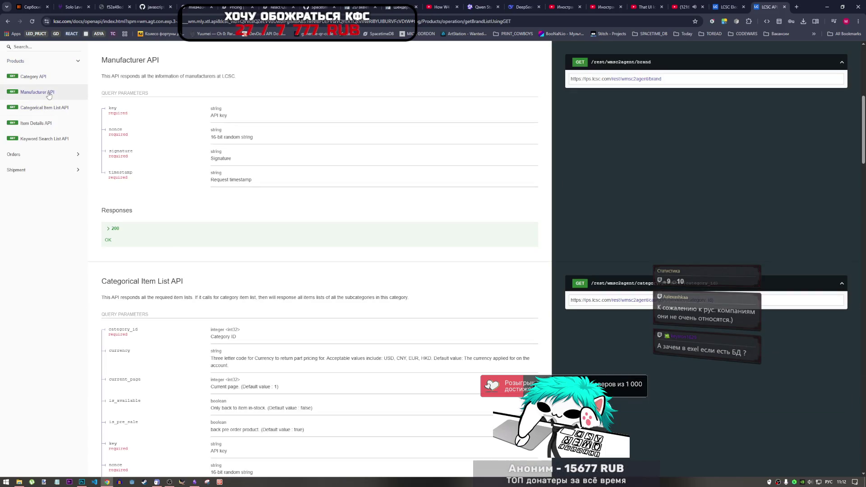
scroll(216, 355, down, 6)
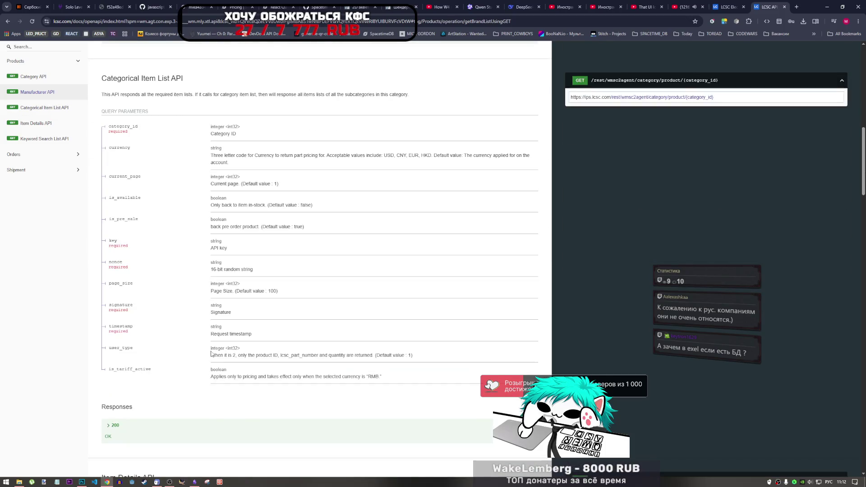
scroll(210, 352, up, 4)
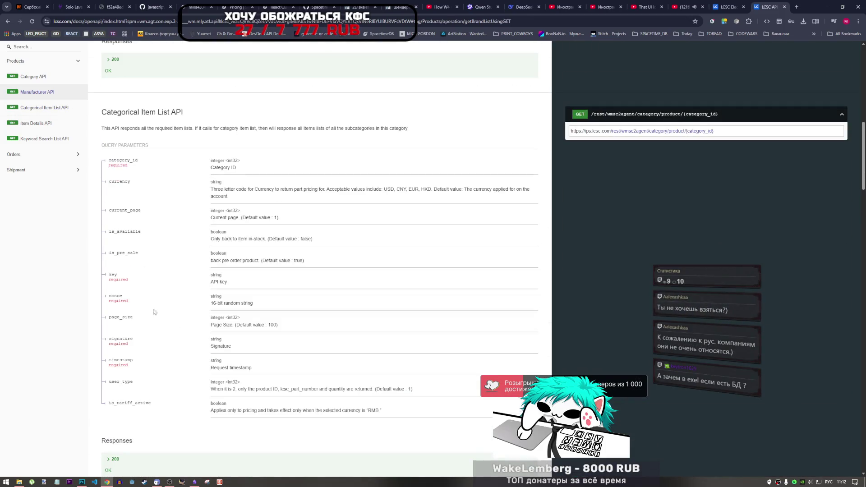
double_click(121, 339)
drag(120, 360, 128, 359)
click(127, 381)
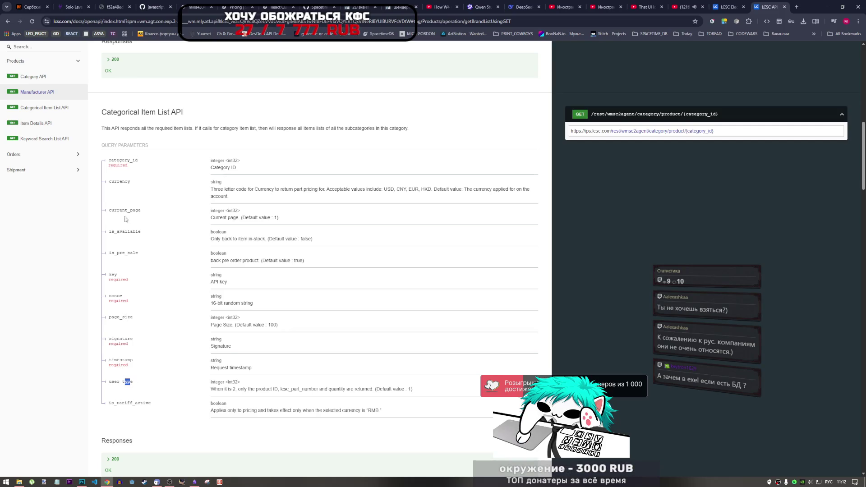
drag(122, 182, 125, 182)
click(131, 191)
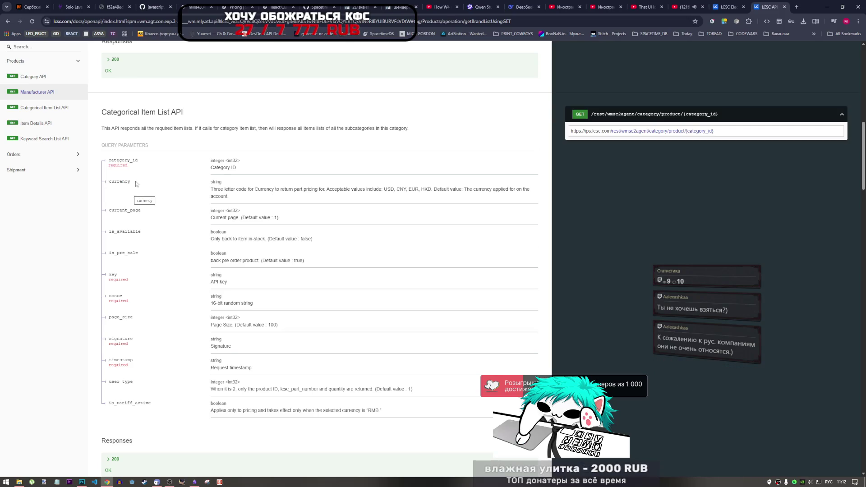
drag(131, 182, 107, 183)
scroll(205, 227, up, 2)
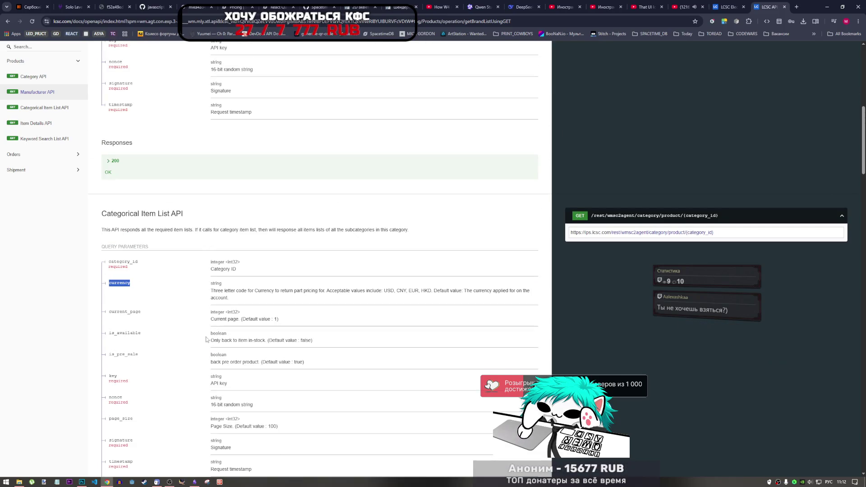
mouse_move(143, 312)
mouse_down()
mouse_move(109, 314)
mouse_move(148, 316)
mouse_up()
click(120, 312)
drag(150, 280, 108, 282)
click(114, 282)
double_click(114, 282)
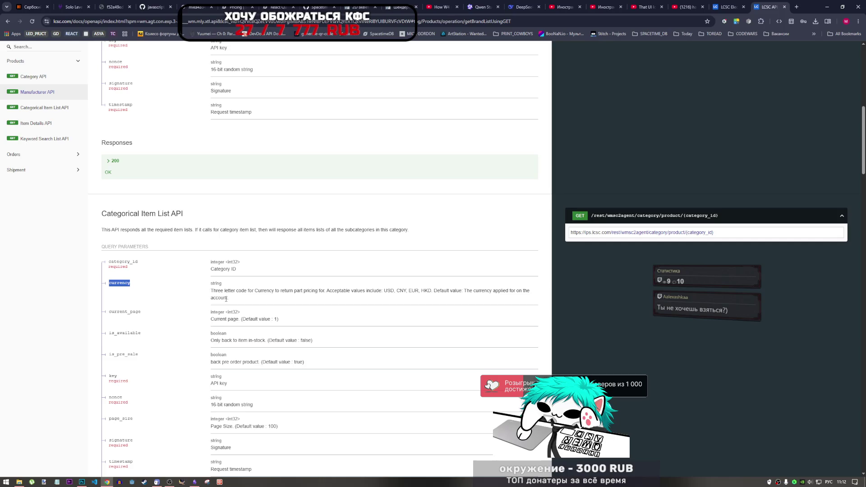
drag(226, 299, 210, 283)
double_click(114, 284)
mouse_move(157, 290)
mouse_down()
mouse_move(233, 299)
mouse_move(211, 283)
mouse_move(108, 283)
mouse_up()
click(233, 299)
click(122, 281)
scroll(156, 299, up, 9)
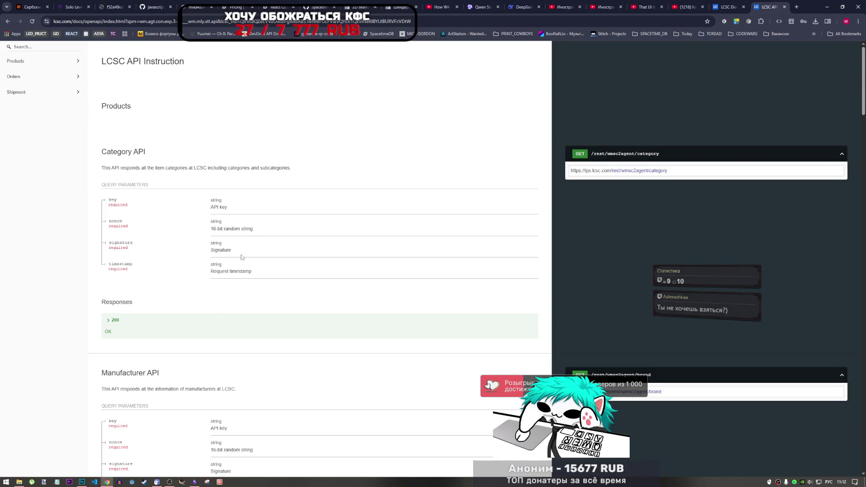
click(727, 6)
Step: Start the 'jazz… but it's SHRIMP' video from YouTube recommendations, then return to the LCSC API docs
click(689, 3)
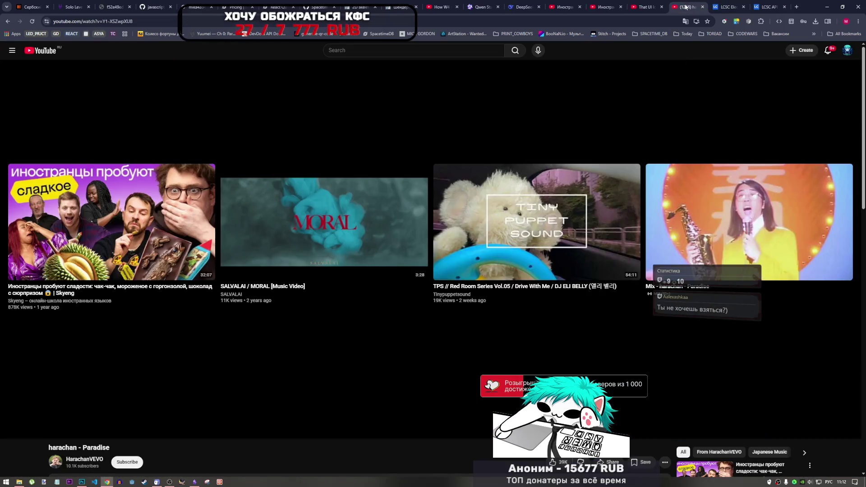
scroll(645, 255, down, 10)
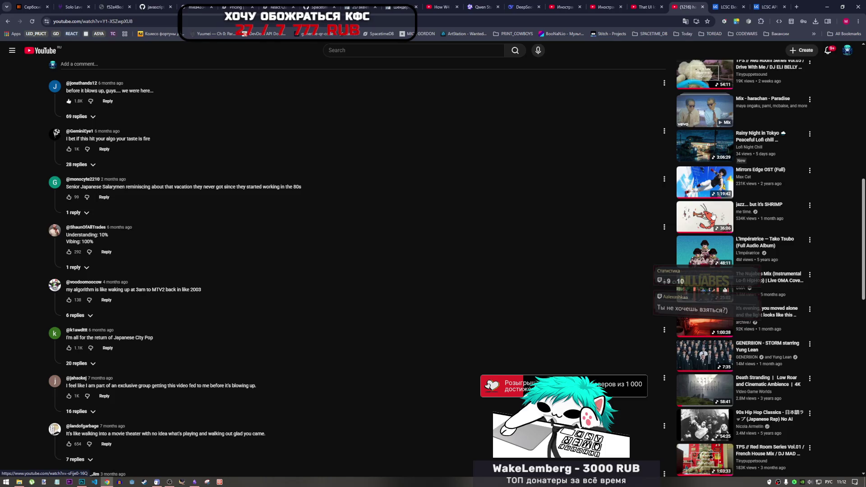
click(712, 216)
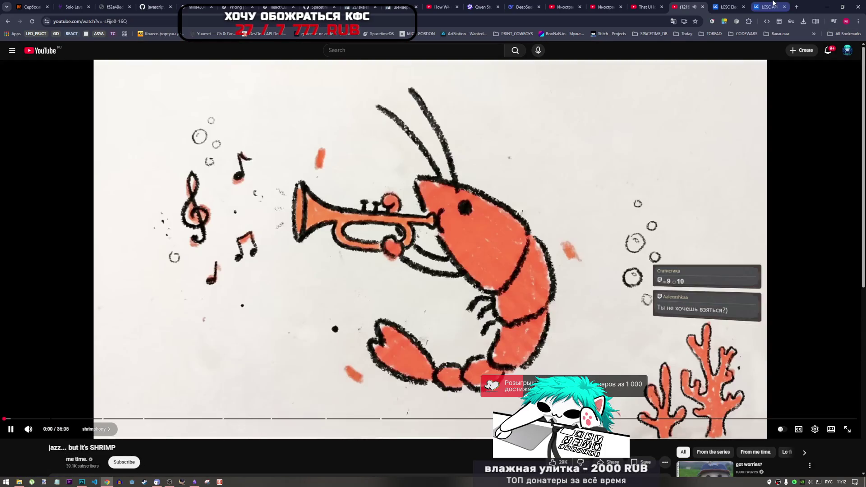
click(771, 3)
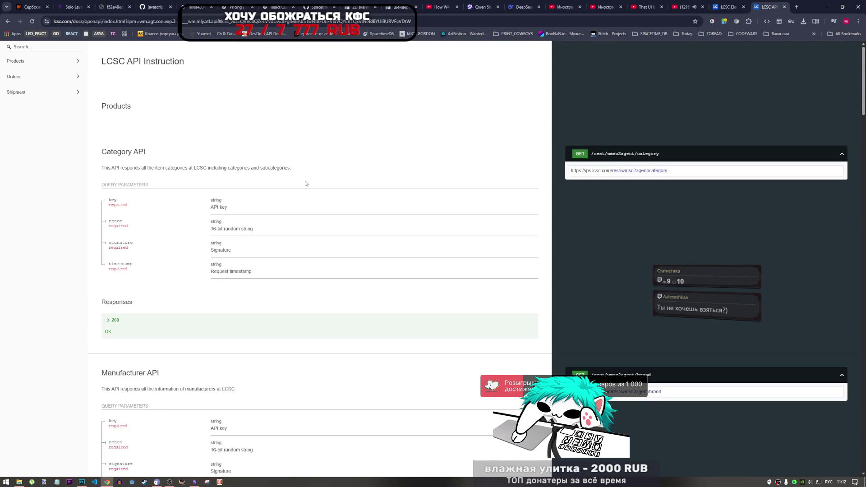
Step: Read the Categorical Item List parameters, highlighting category_id, currency, current_page and key
scroll(161, 280, down, 5)
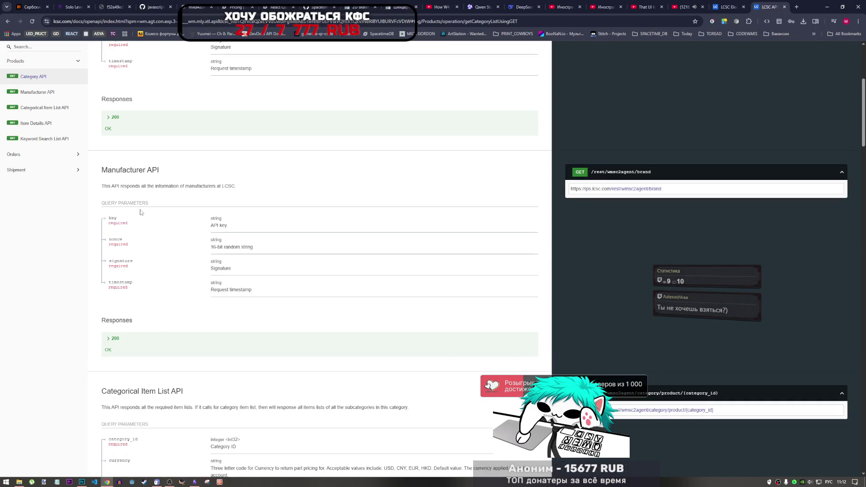
scroll(159, 288, down, 3)
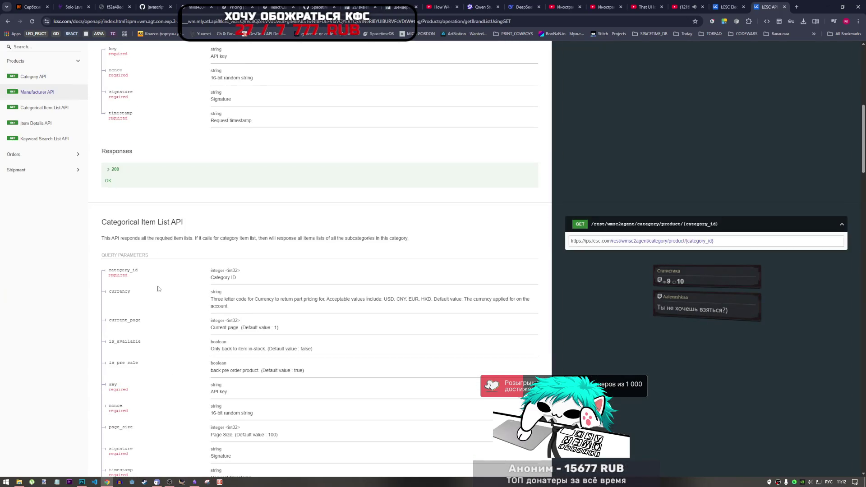
mouse_move(99, 222)
mouse_down()
mouse_move(179, 224)
mouse_move(217, 237)
mouse_up()
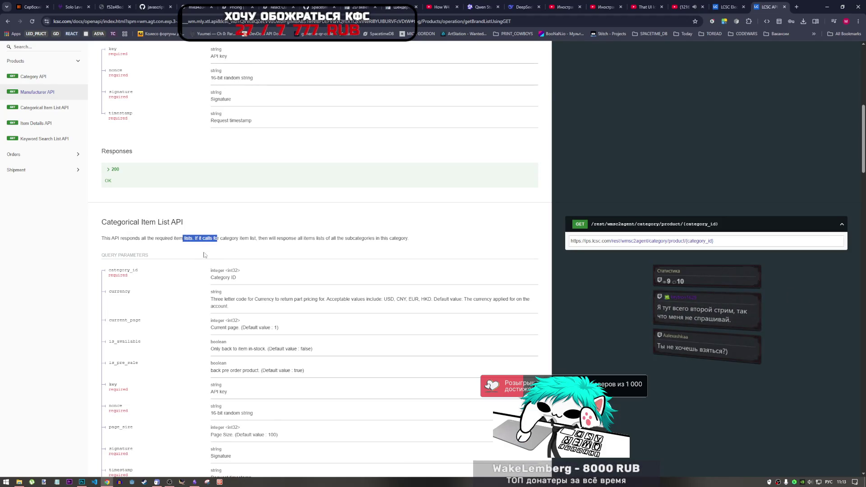
scroll(198, 256, down, 2)
drag(210, 167, 241, 179)
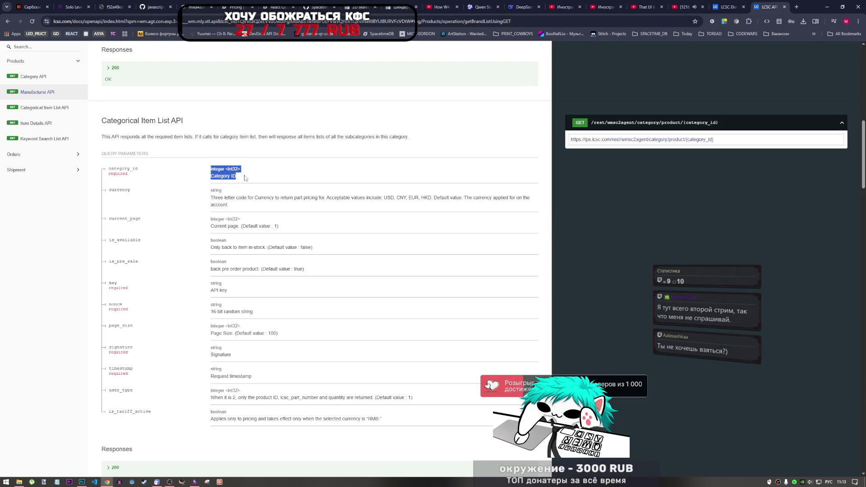
click(244, 177)
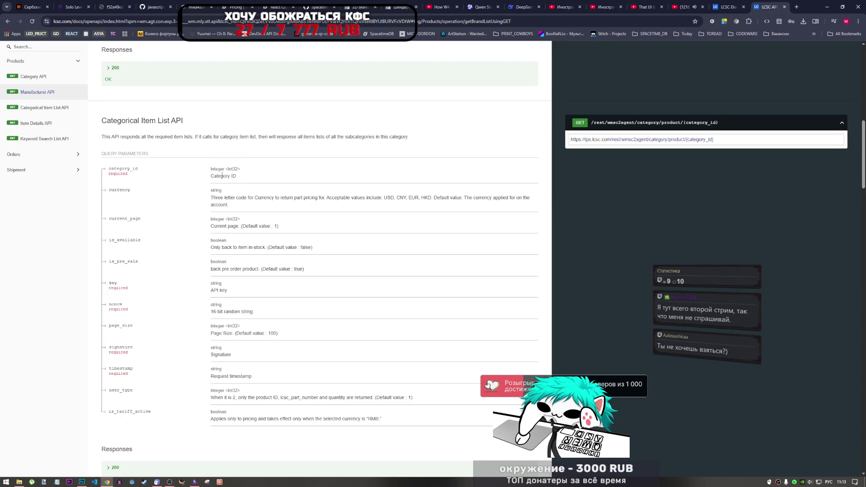
double_click(119, 190)
mouse_move(125, 219)
mouse_down()
mouse_move(150, 246)
mouse_move(136, 267)
mouse_up()
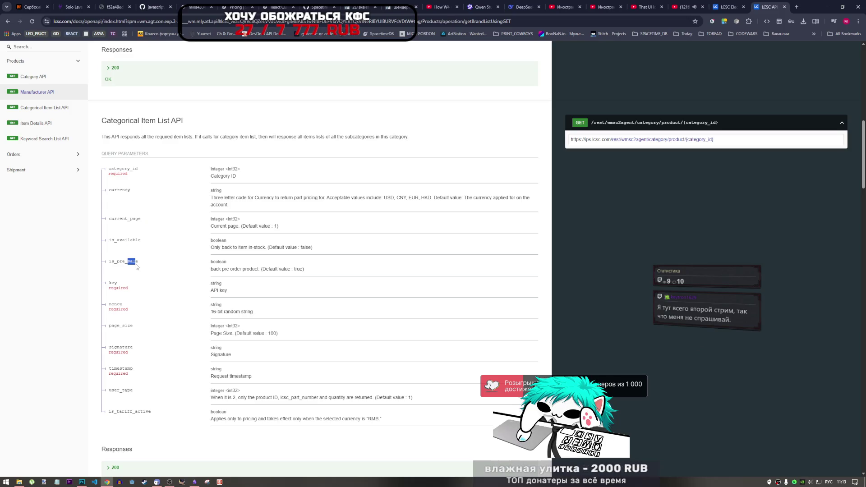
double_click(108, 283)
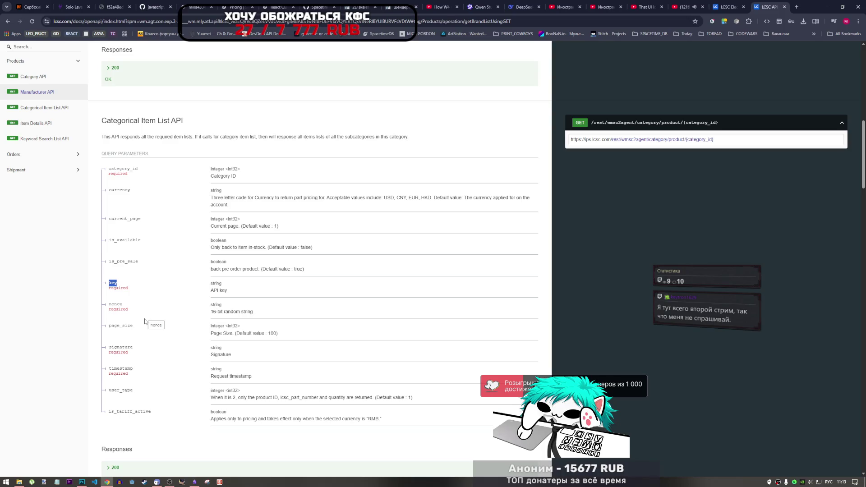
Step: Scroll down to Get Shipment and expand its 200 response schema
click(169, 482)
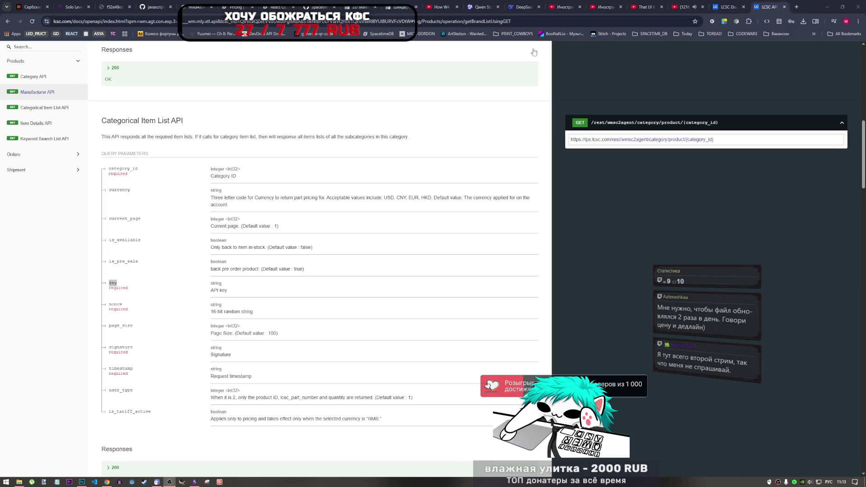
click(495, 194)
scroll(245, 243, down, 20)
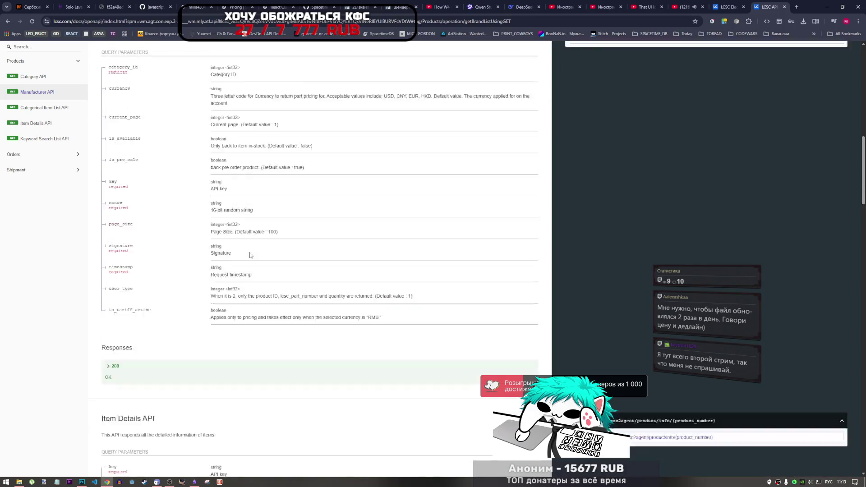
scroll(252, 269, down, 10)
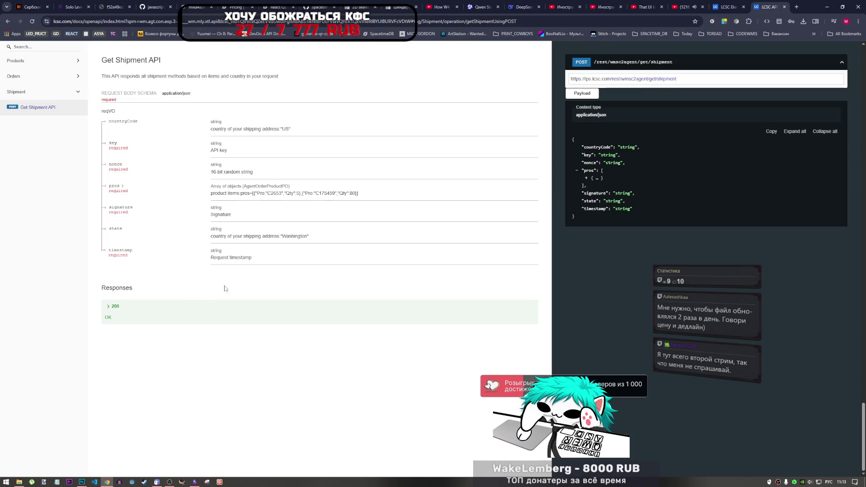
click(115, 307)
click(116, 307)
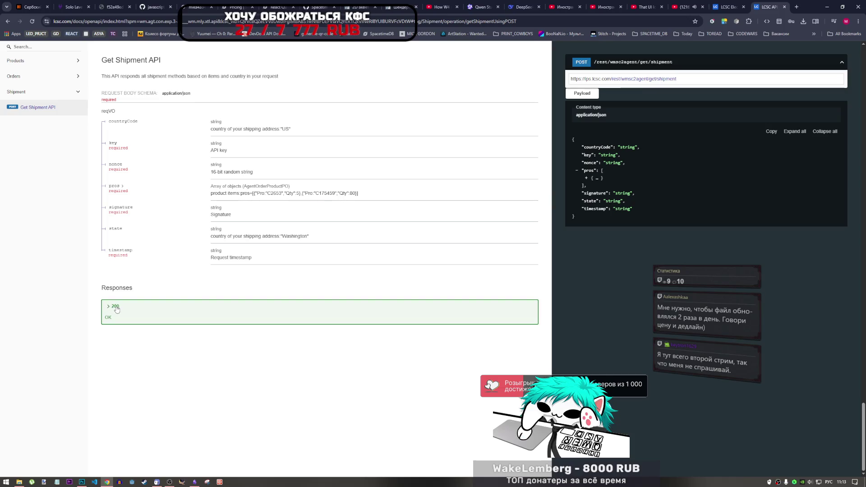
click(115, 307)
Step: Scroll back through the parameter tables, highlighting page_size to signature and the is_tariff_active description
scroll(123, 306, up, 20)
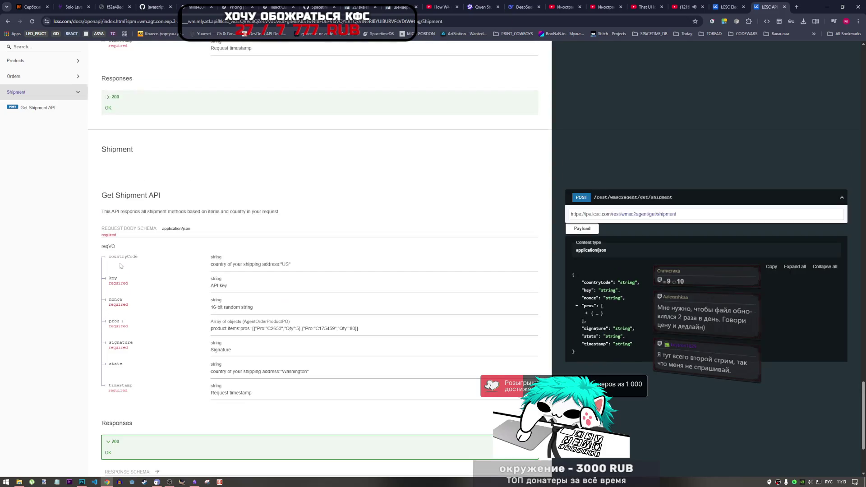
scroll(78, 246, up, 20)
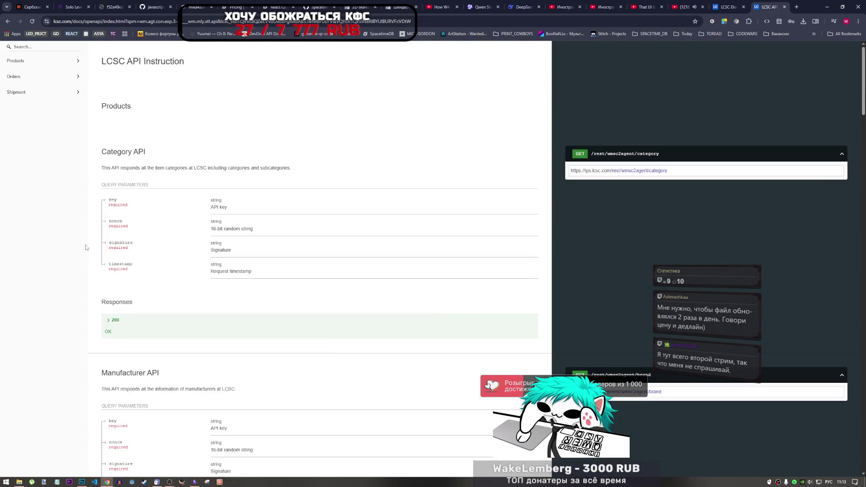
scroll(141, 247, down, 15)
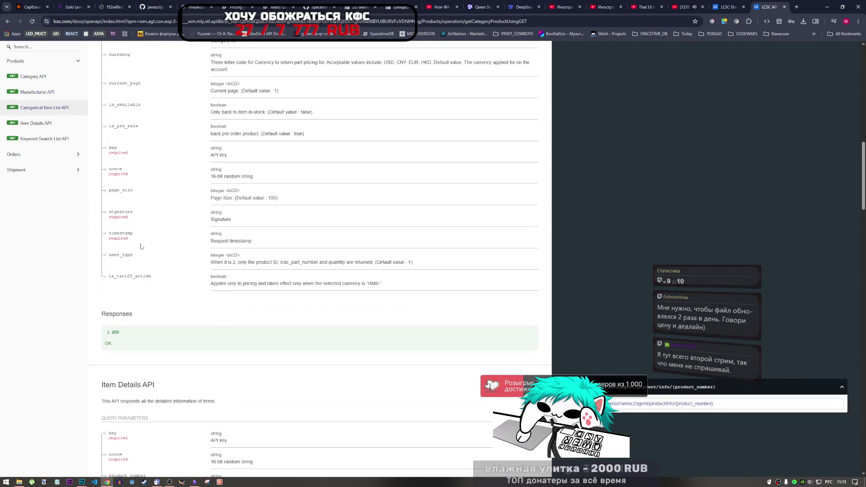
scroll(140, 247, down, 1)
scroll(141, 247, up, 4)
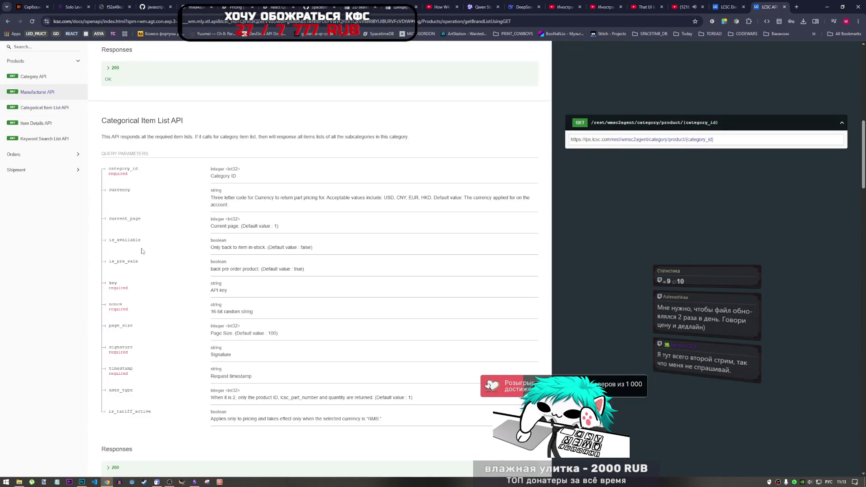
scroll(141, 248, down, 1)
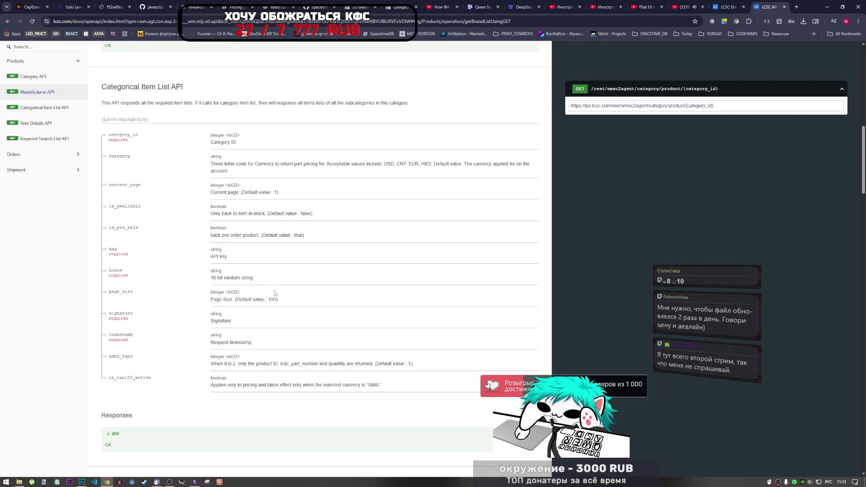
drag(279, 300, 135, 315)
click(238, 325)
scroll(238, 325, down, 3)
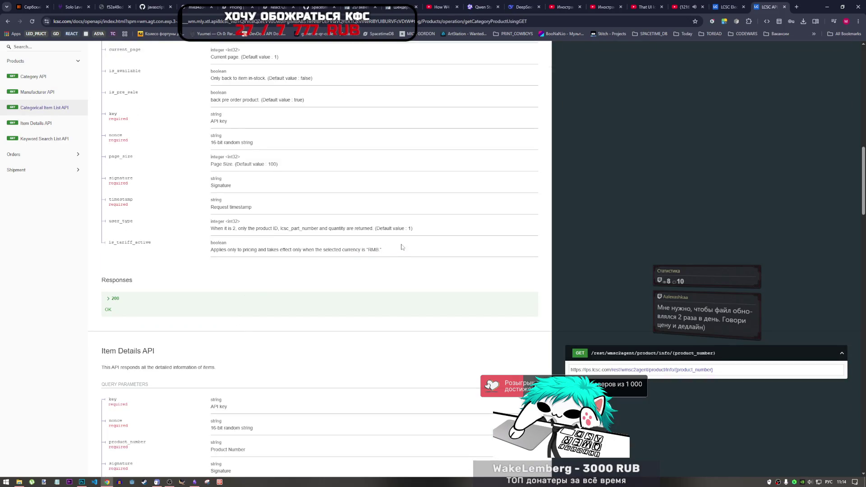
triple_click(378, 249)
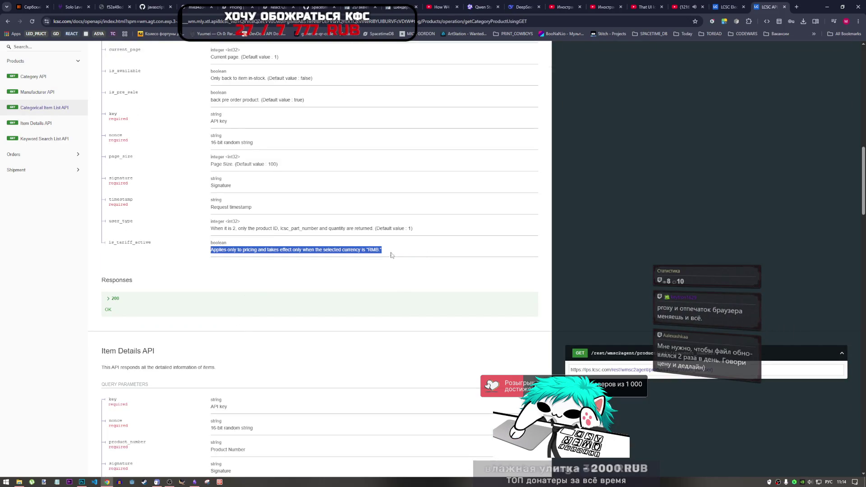
scroll(264, 270, down, 3)
drag(214, 272, 234, 280)
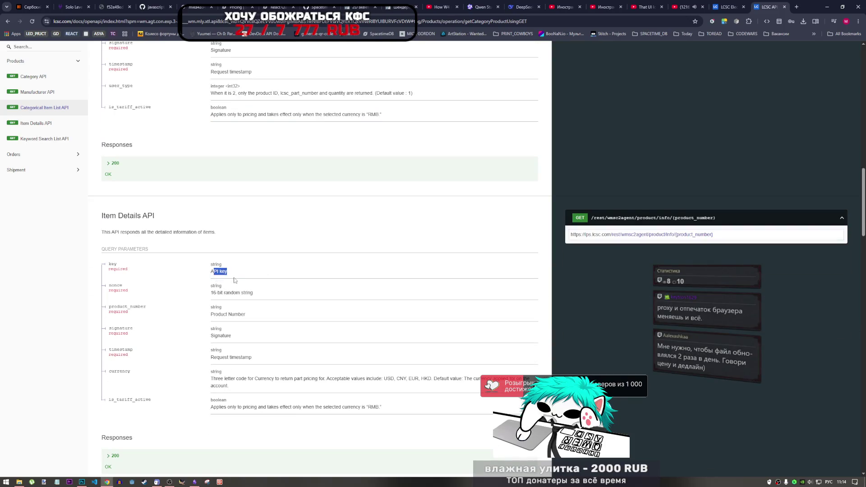
scroll(150, 281, down, 2)
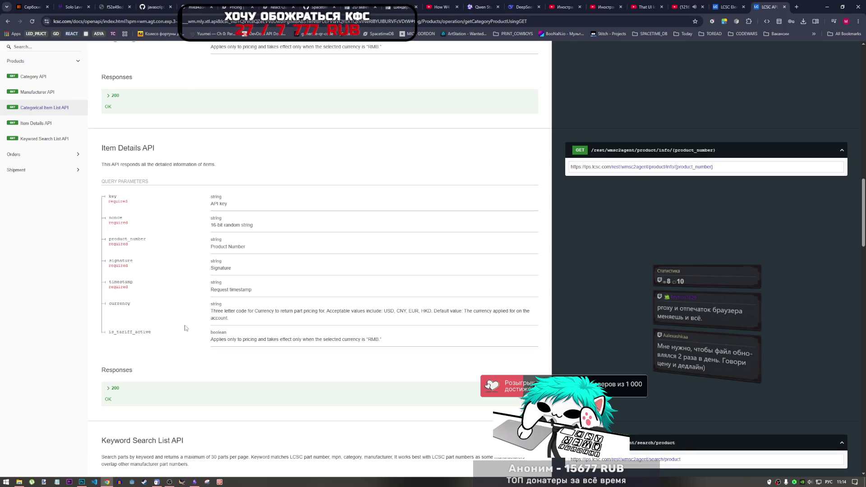
Step: Scroll up from Keyword Search List API to the Categorical Item List parameter table
scroll(183, 319, down, 3)
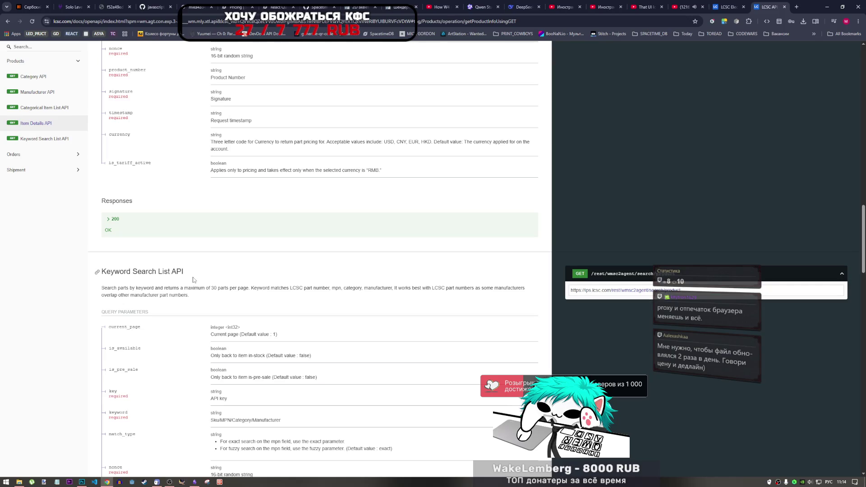
scroll(193, 279, down, 6)
scroll(118, 300, up, 3)
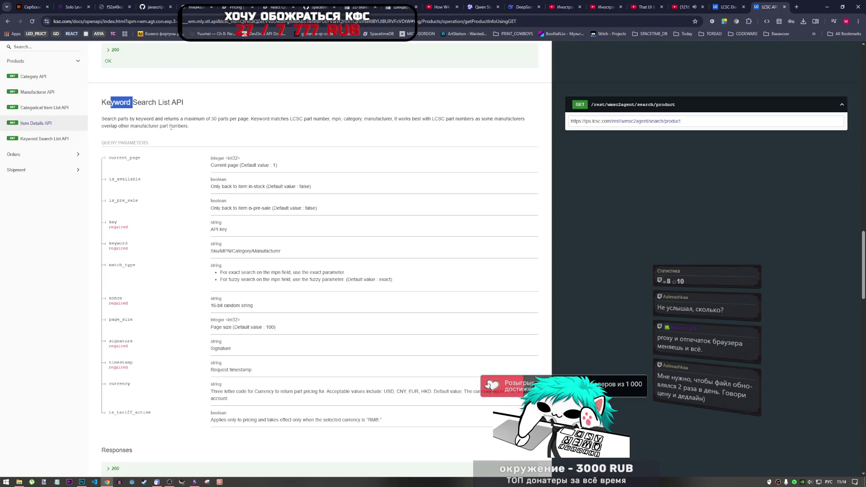
scroll(170, 126, up, 1)
scroll(156, 180, up, 4)
scroll(146, 295, up, 4)
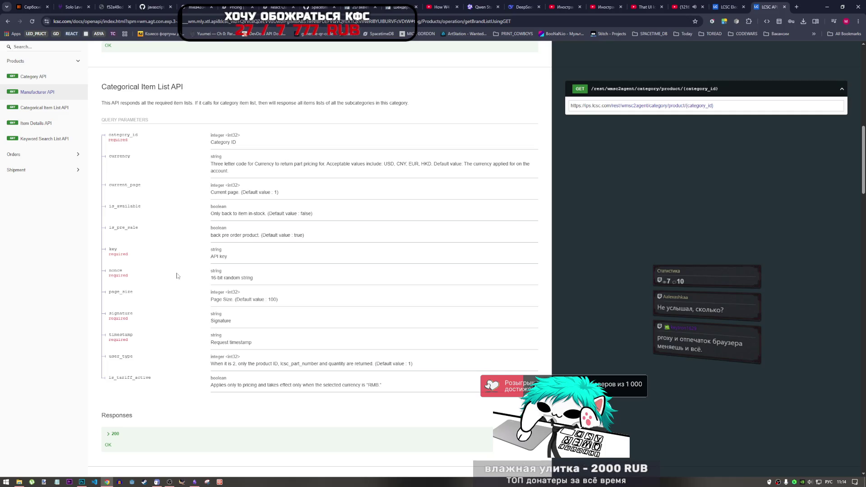
scroll(127, 231, up, 2)
drag(116, 225, 126, 226)
click(128, 225)
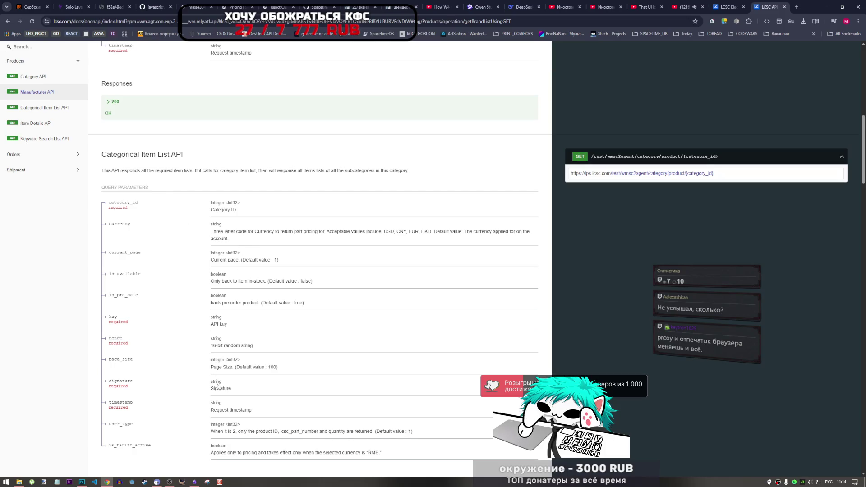
Step: Read the optional filters, briefly highlighting the is_tariff_active description
scroll(218, 381, down, 2)
scroll(217, 377, up, 3)
scroll(212, 361, down, 2)
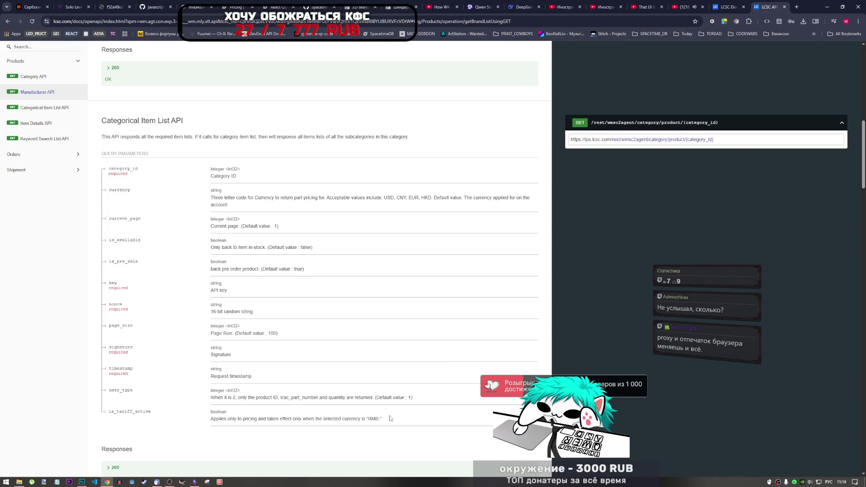
drag(390, 419, 211, 419)
click(270, 413)
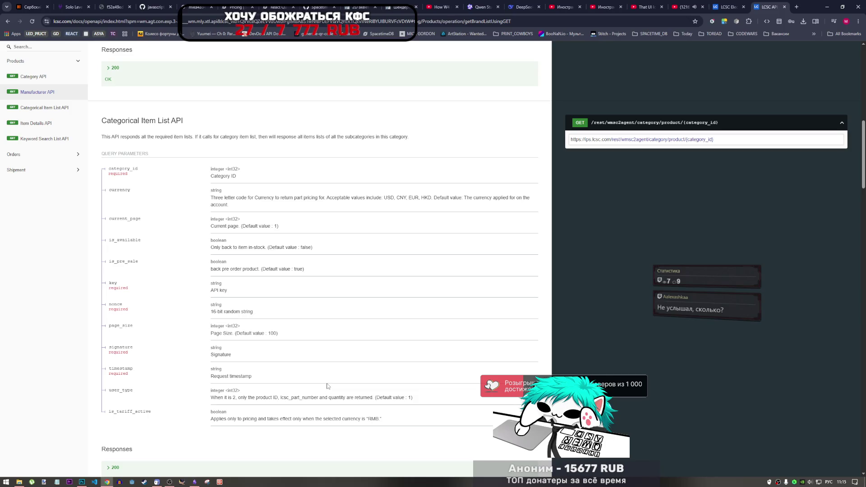
Step: In a new tab, switch the keyboard layout to English and search for 'jaon to excel'
click(797, 7)
text(оф)
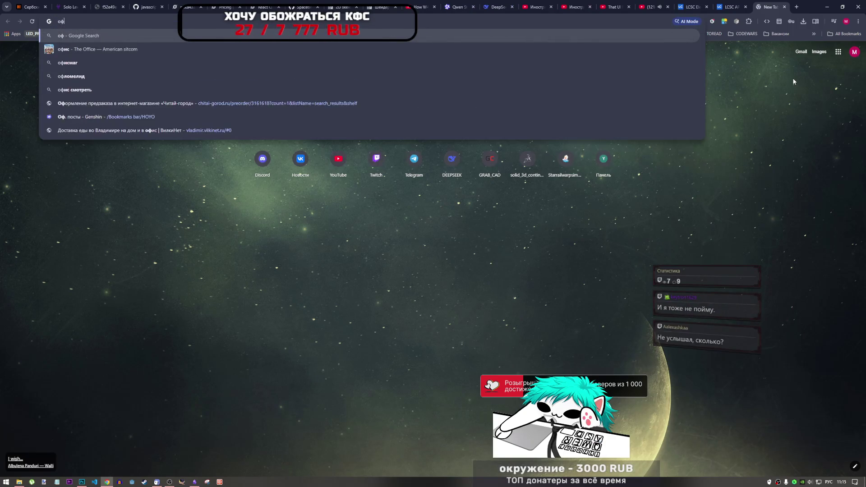
key(BackSpace)
key(BackSpace)
key(alt+shift)
text(Jao)
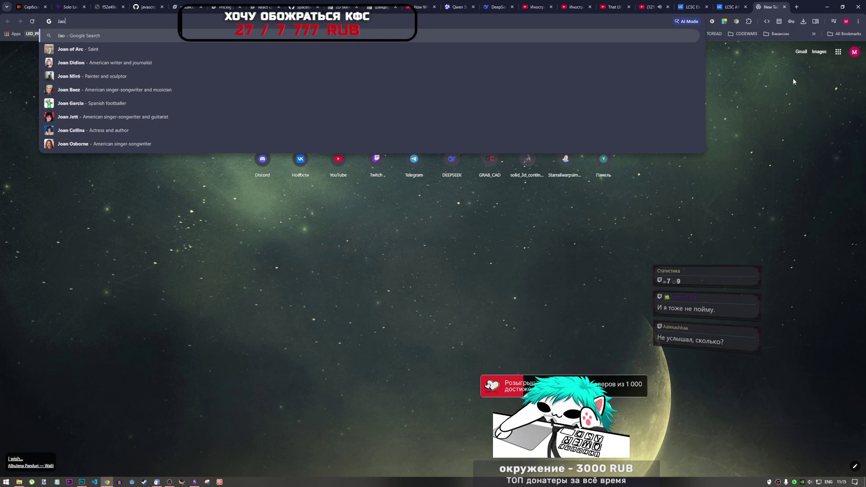
key(BackSpace)
key(BackSpace)
key(BackSpace)
text(jaon to excel)
key(Return)
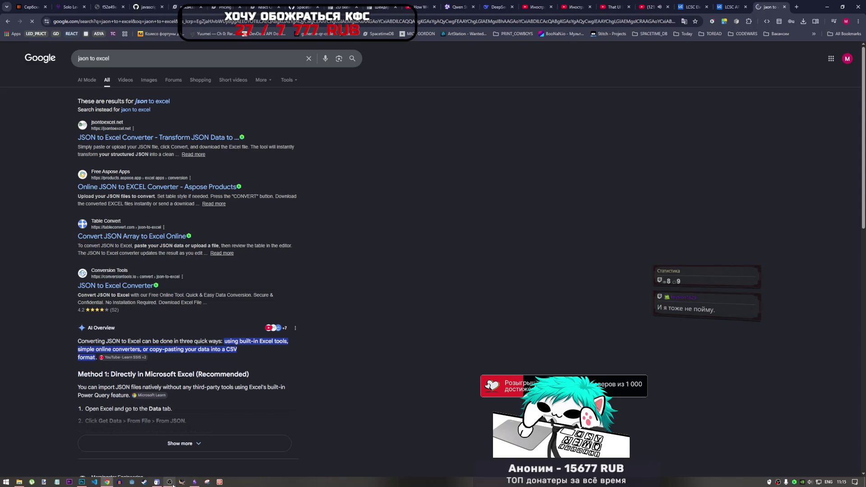
Step: After checking the Current Tasks notes, refine the query to 'json to excel python'
mouse_move(194, 482)
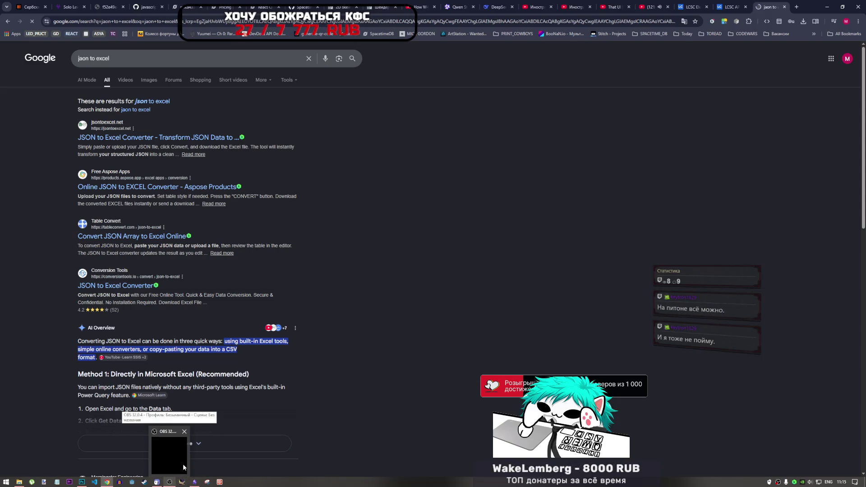
click(193, 482)
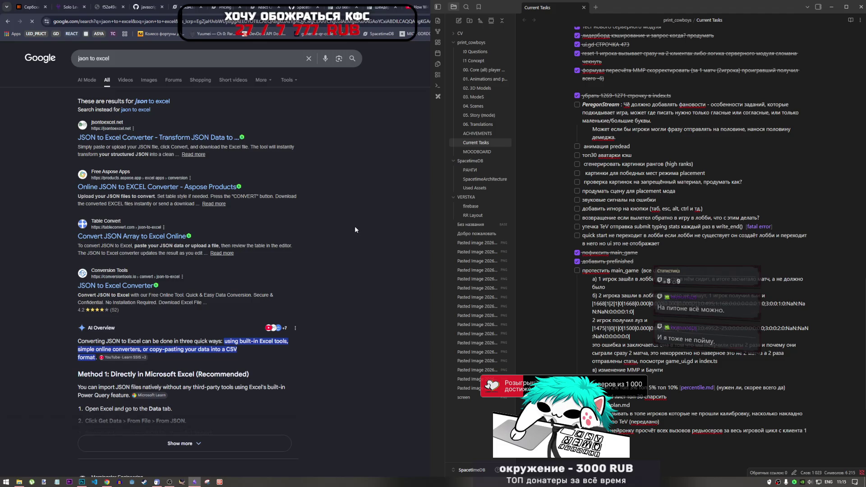
click(334, 194)
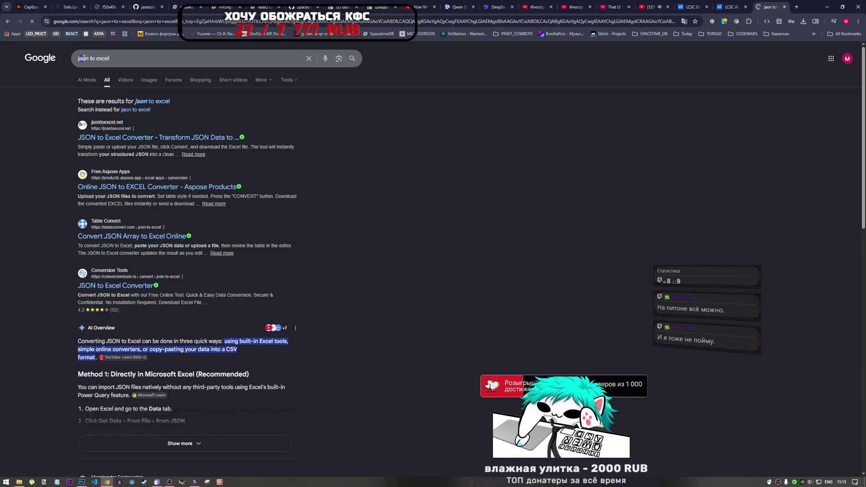
text(js)
click(136, 60)
text(python)
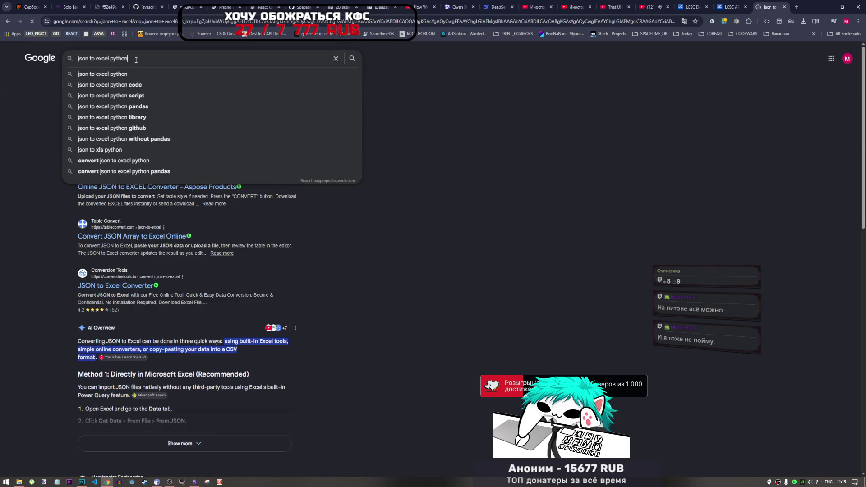
key(Return)
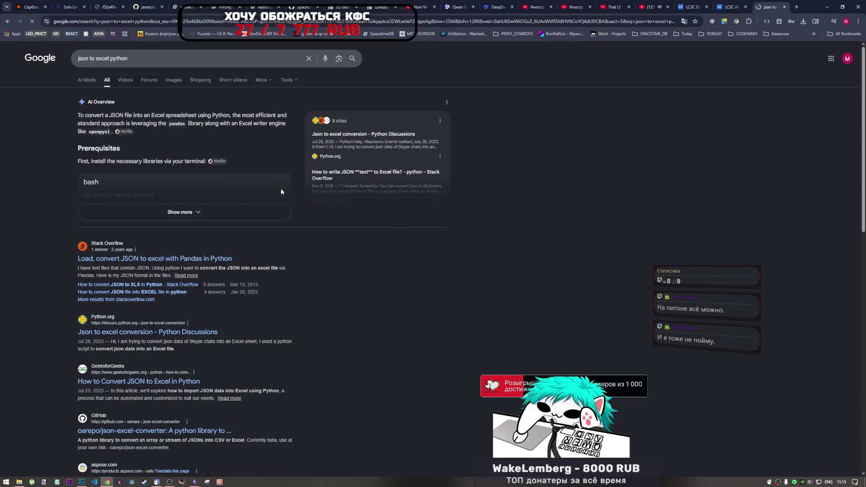
Step: Expand the AI Overview and examine the read_json example and its output file name
click(201, 215)
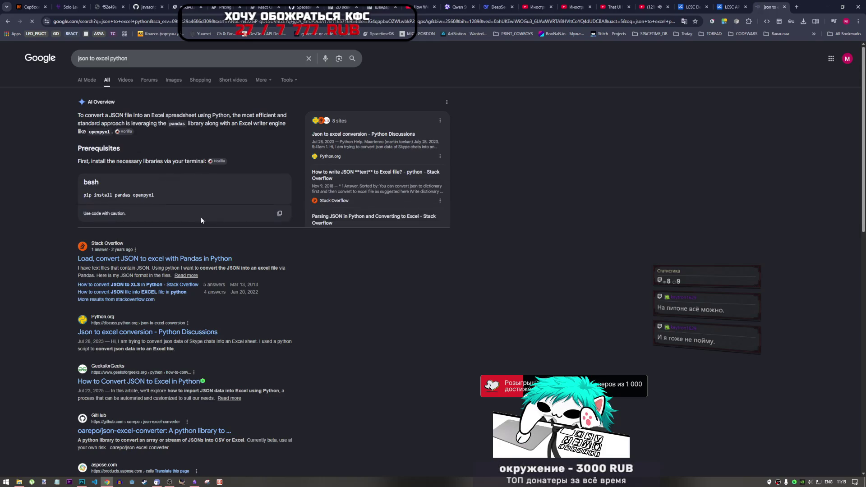
scroll(200, 262, down, 3)
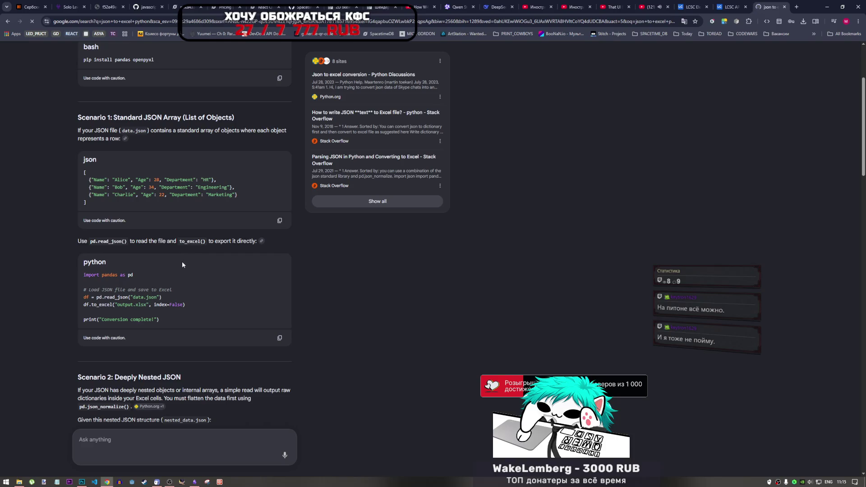
mouse_move(115, 297)
mouse_down()
mouse_move(141, 297)
mouse_move(103, 304)
mouse_move(183, 305)
mouse_up()
scroll(160, 320, down, 1)
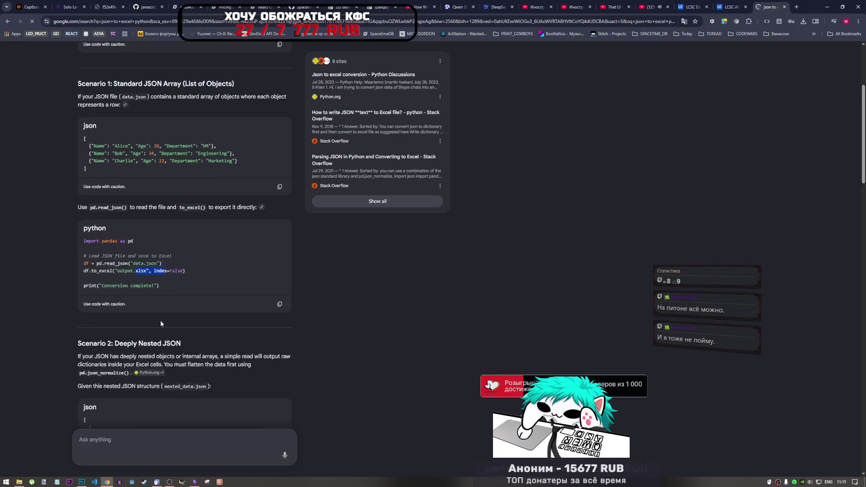
scroll(160, 320, down, 1)
click(141, 244)
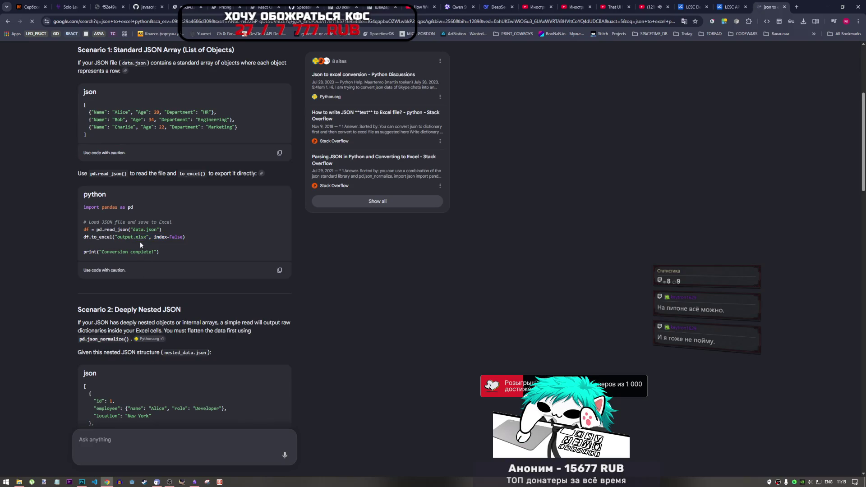
drag(146, 237, 126, 239)
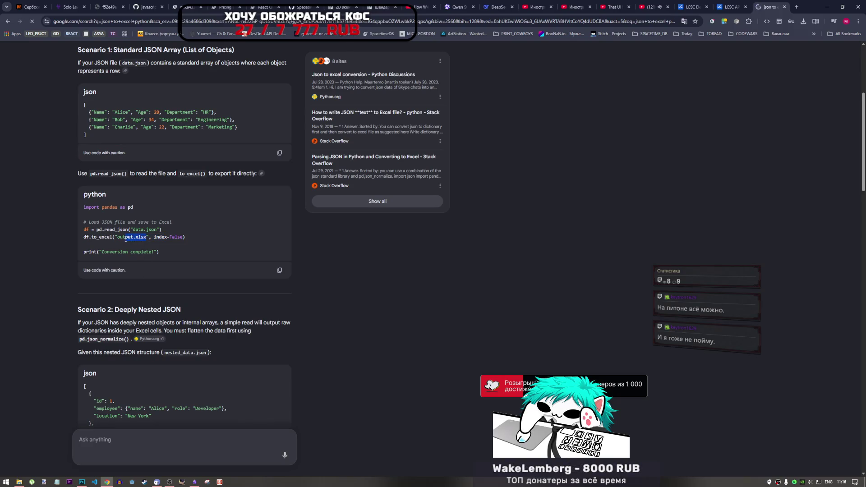
click(125, 239)
Step: Look over the pandas import line and the pandas usage further down the script
drag(104, 207, 129, 207)
click(131, 237)
scroll(144, 266, down, 5)
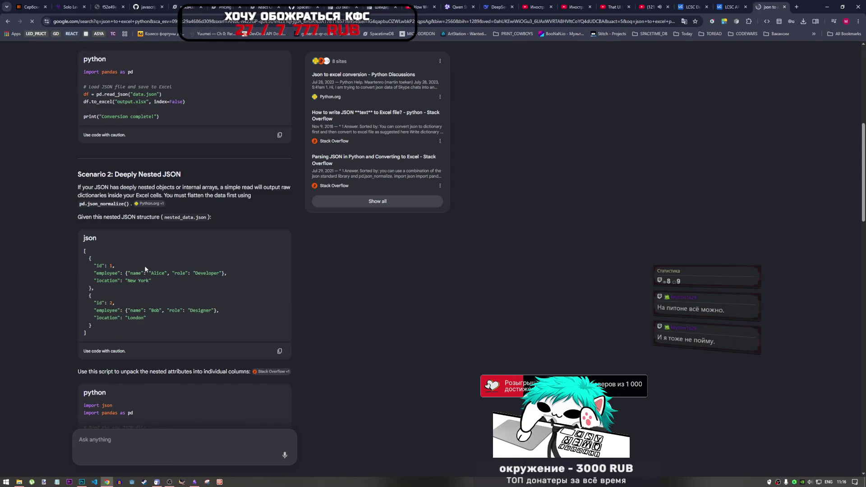
scroll(158, 150, down, 2)
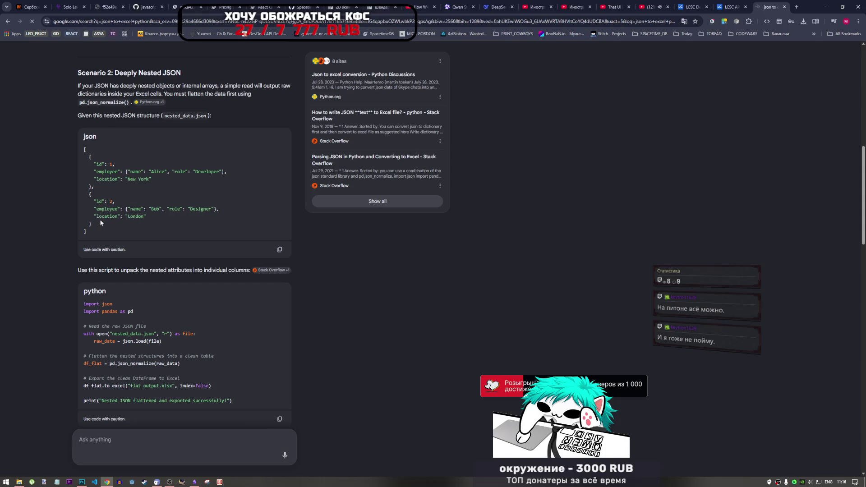
scroll(102, 222, down, 2)
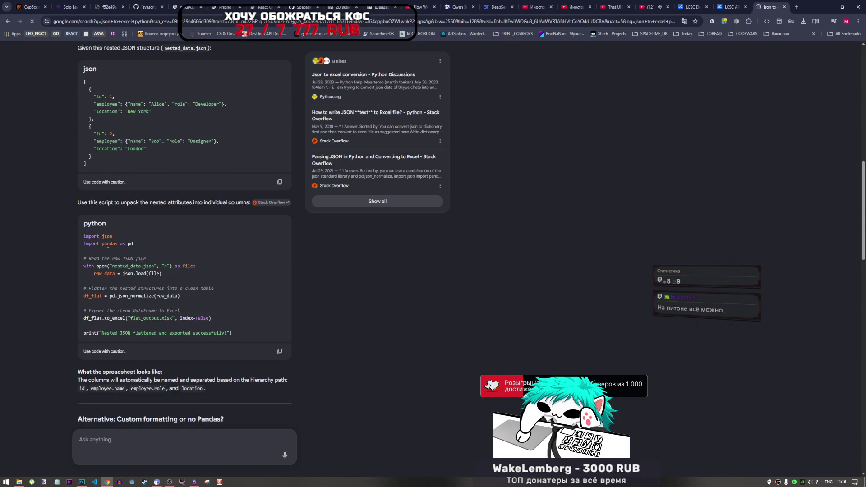
drag(107, 243, 116, 244)
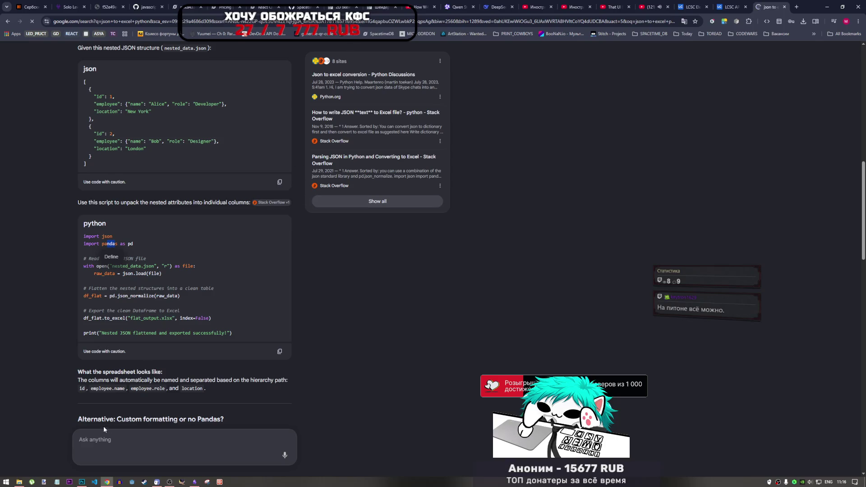
click(337, 388)
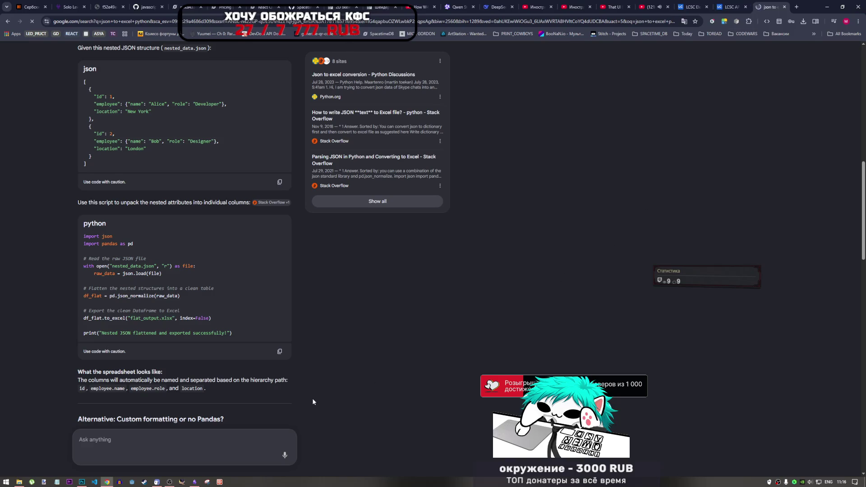
Step: Briefly switch to another window, then go back to the LCSC API docs tab
mouse_move(193, 481)
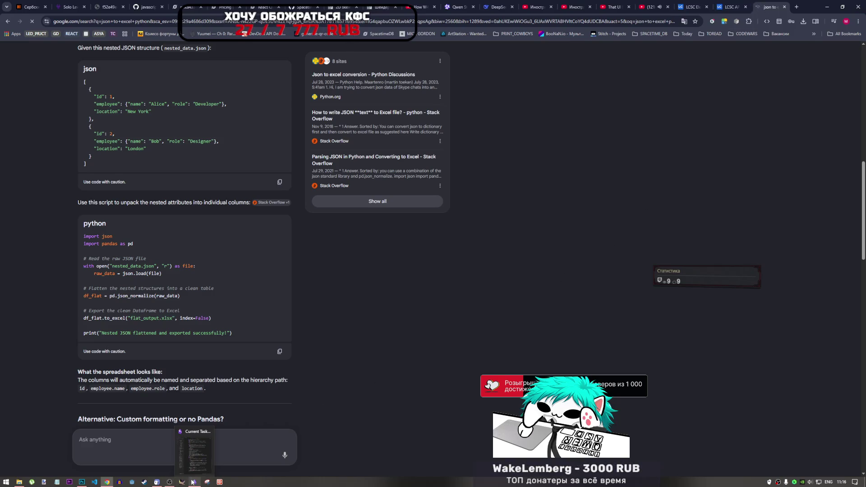
click(171, 472)
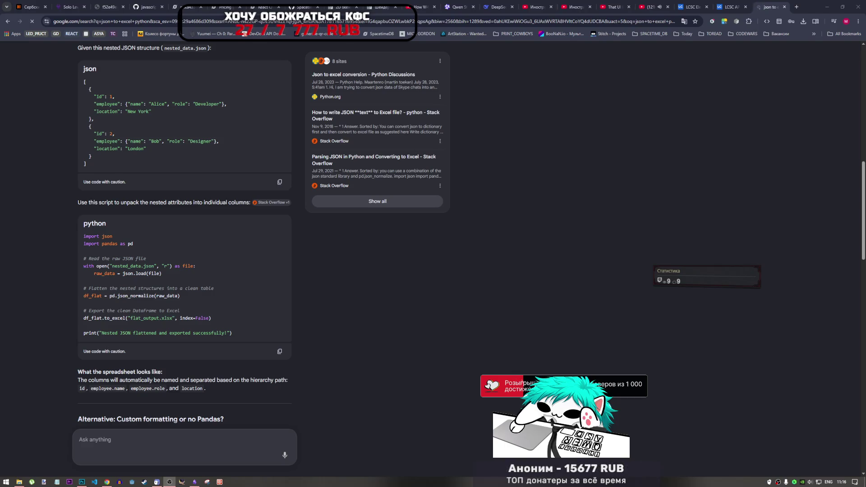
click(573, 288)
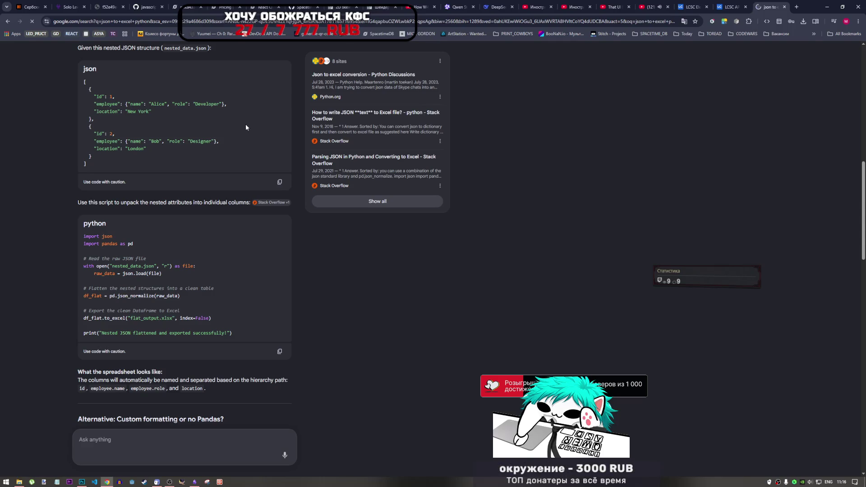
click(727, 6)
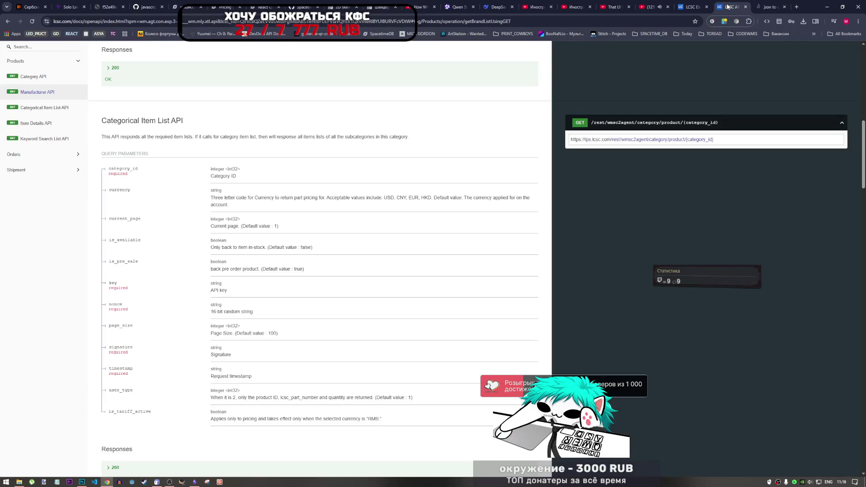
mouse_move(210, 168)
mouse_down()
mouse_move(239, 177)
mouse_move(399, 460)
mouse_move(421, 422)
mouse_up()
click(420, 422)
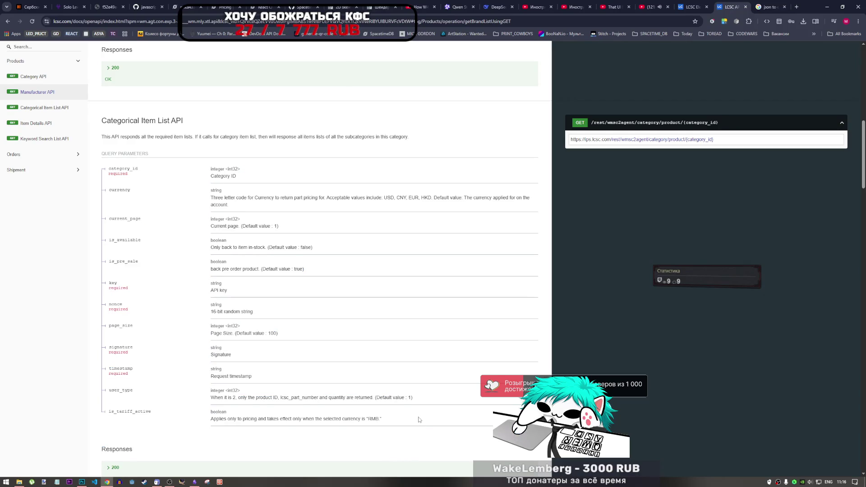